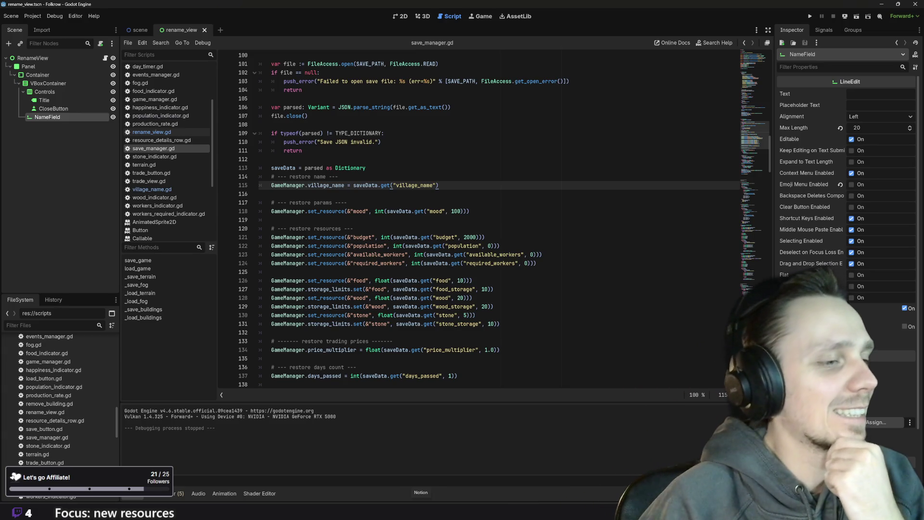
# Scroll the Linear Todo column in Chrome, then load folkrow.net in a new tab
pyautogui.click(389, 481)
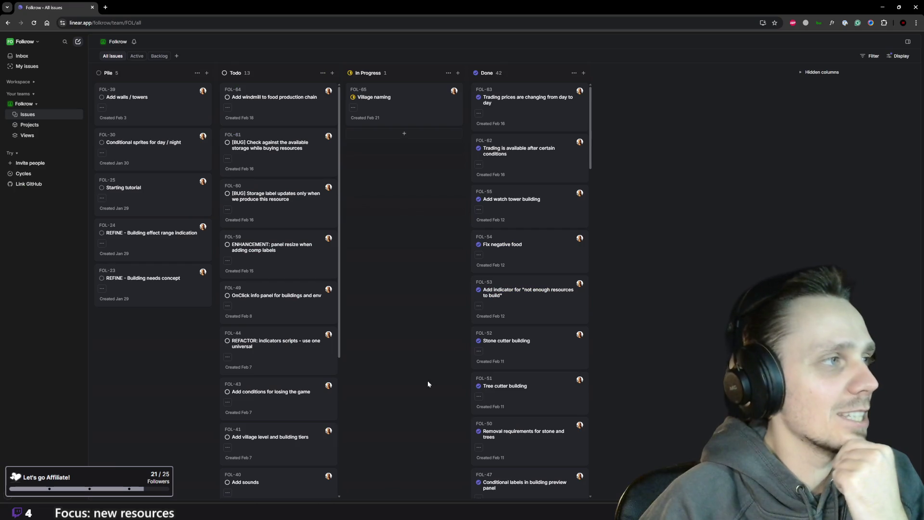
pyautogui.scroll(-4, 308, 370)
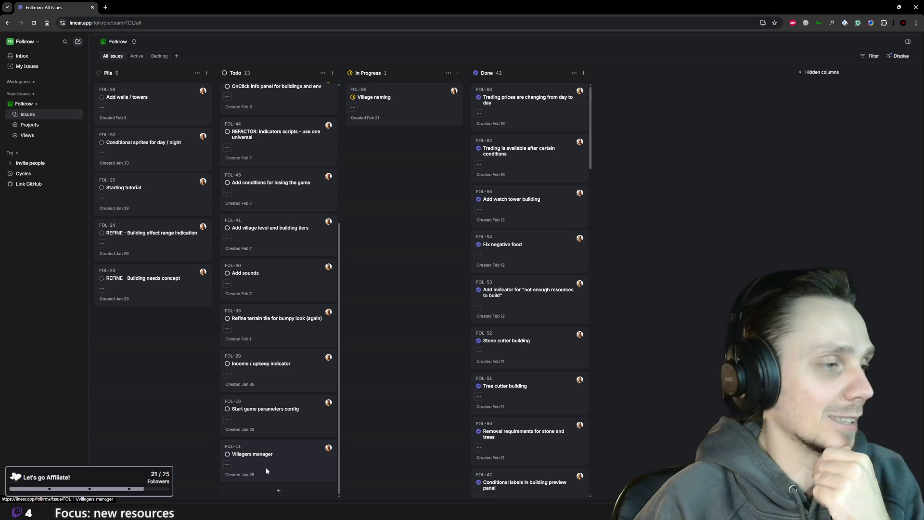
pyautogui.click(106, 7)
pyautogui.write('fil')
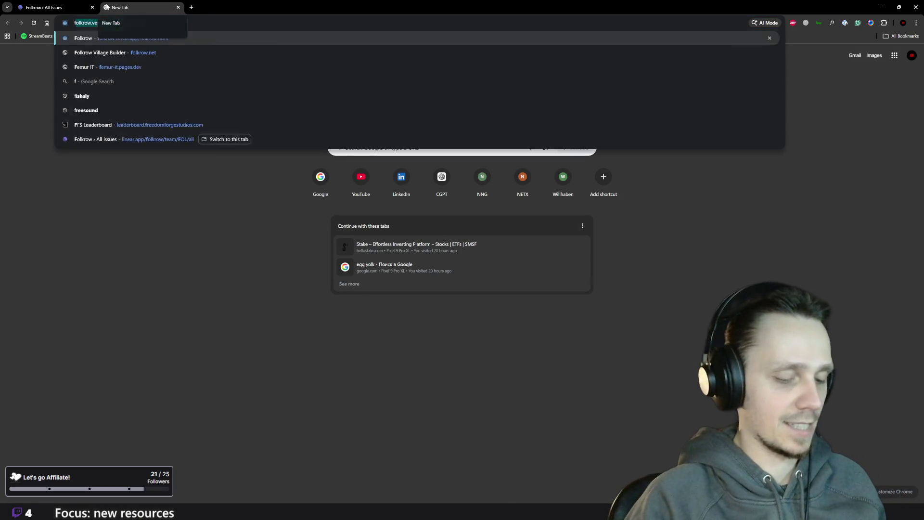
pyautogui.press('BackSpace')
pyautogui.press('BackSpace')
pyautogui.press('BackSpace')
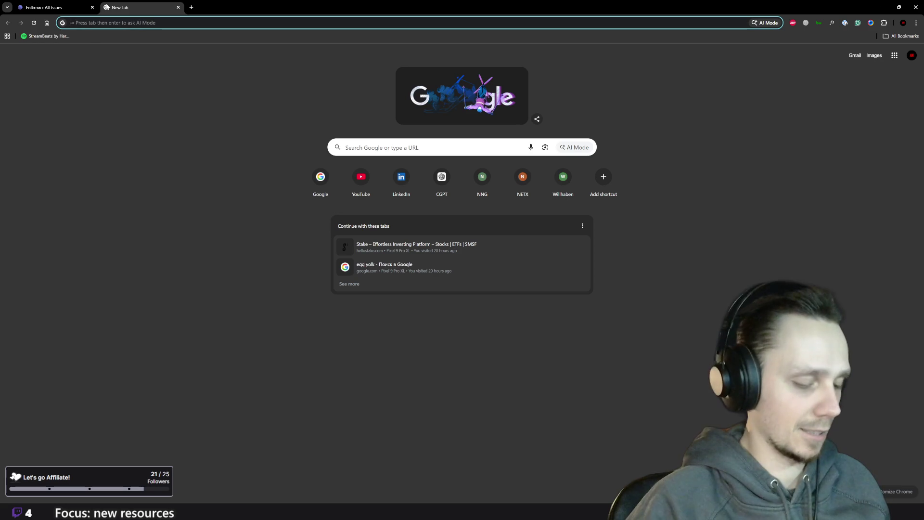
pyautogui.write('fo')
pyautogui.press('Down')
pyautogui.press('Return')
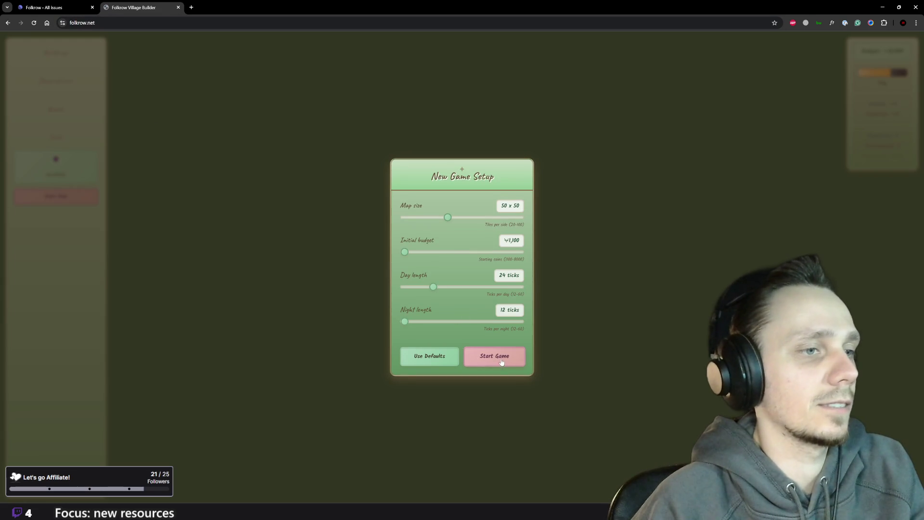
# Start a new game and lay a three-tile dirt road
pyautogui.click(500, 362)
pyautogui.scroll(-2, 499, 242)
pyautogui.scroll(5, 443, 281)
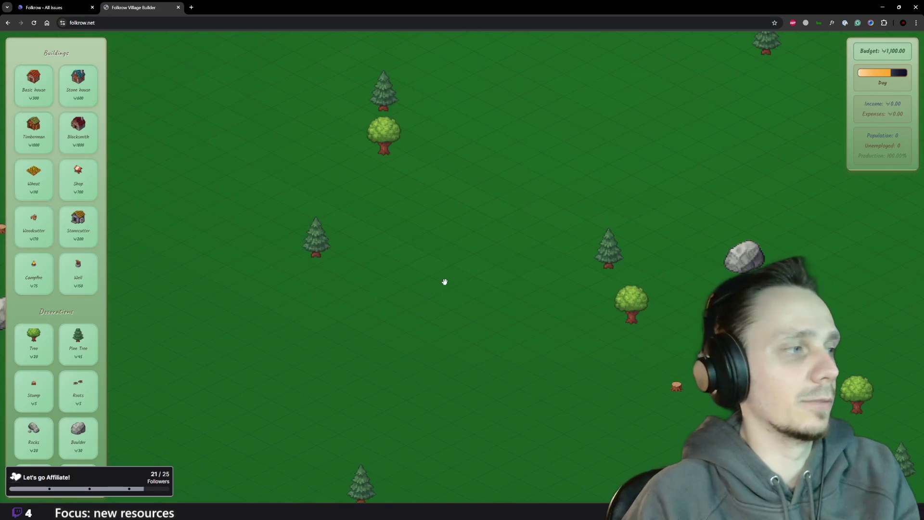
pyautogui.scroll(-5, 29, 381)
pyautogui.click(33, 330)
pyautogui.click(384, 355)
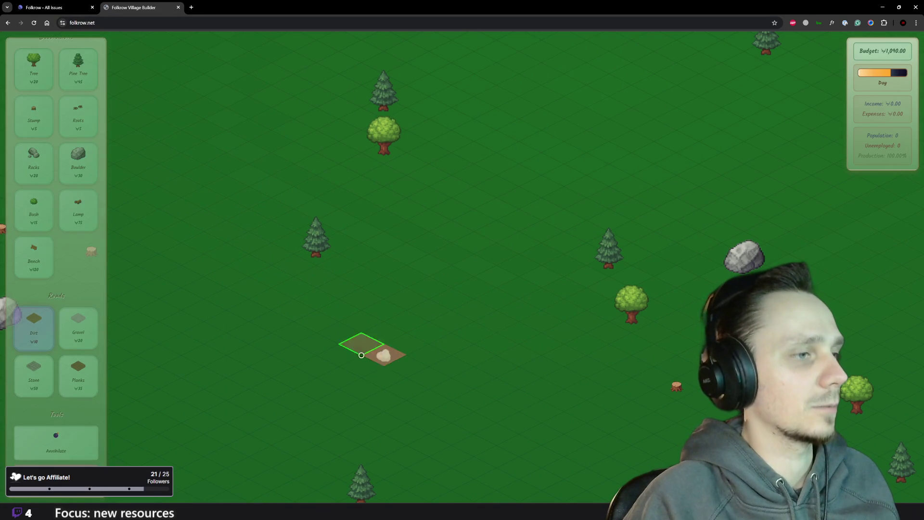
pyautogui.click(406, 377)
pyautogui.click(428, 378)
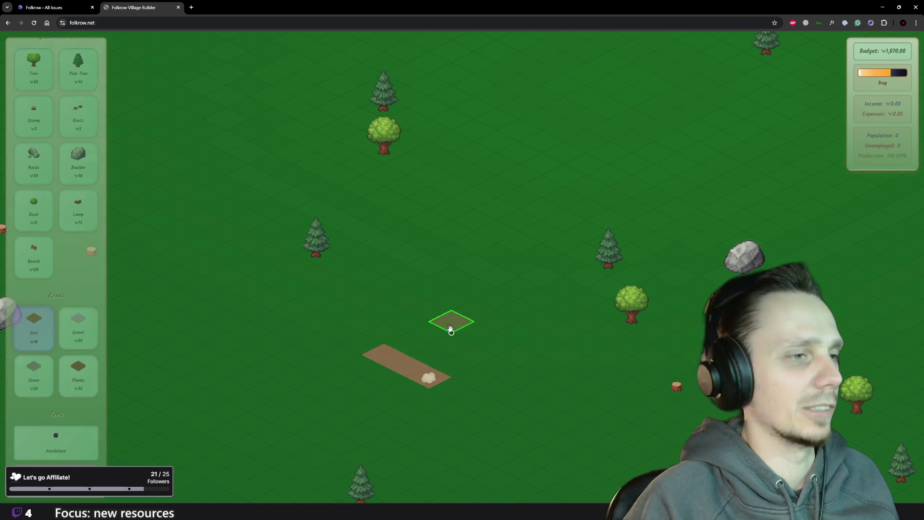
# Place a basic house on the dirt road
pyautogui.scroll(5, 38, 217)
pyautogui.click(34, 82)
pyautogui.click(405, 354)
pyautogui.rightClick(496, 377)
# Zoom around the test village, then close the Folkrow game tab
pyautogui.scroll(-2, 469, 383)
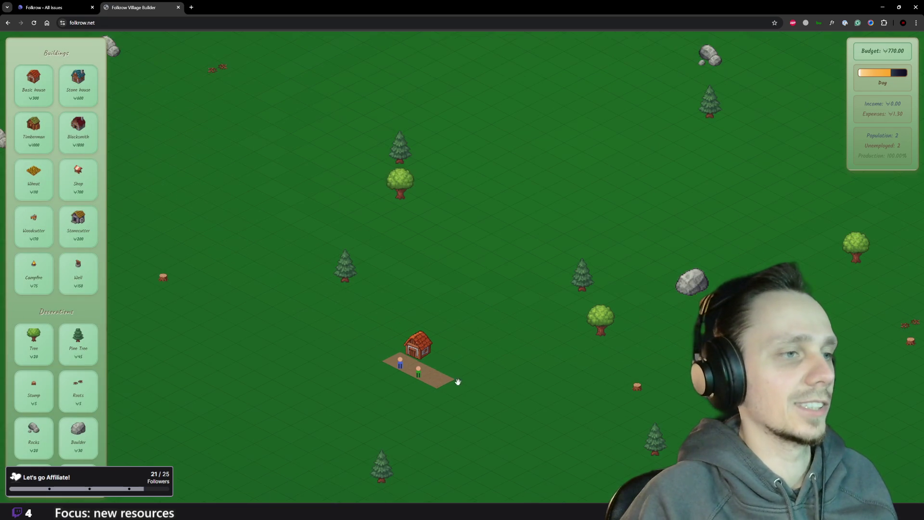
pyautogui.scroll(4, 433, 392)
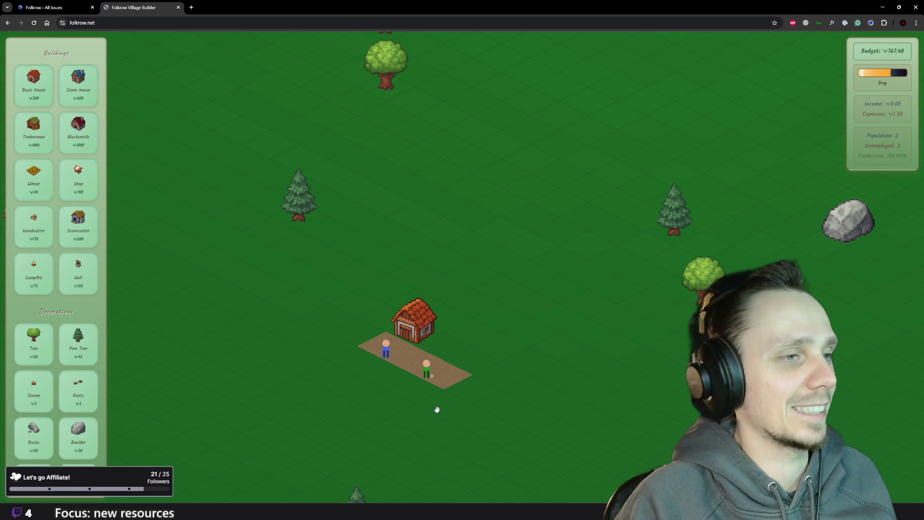
pyautogui.scroll(-2, 436, 408)
pyautogui.scroll(2, 436, 409)
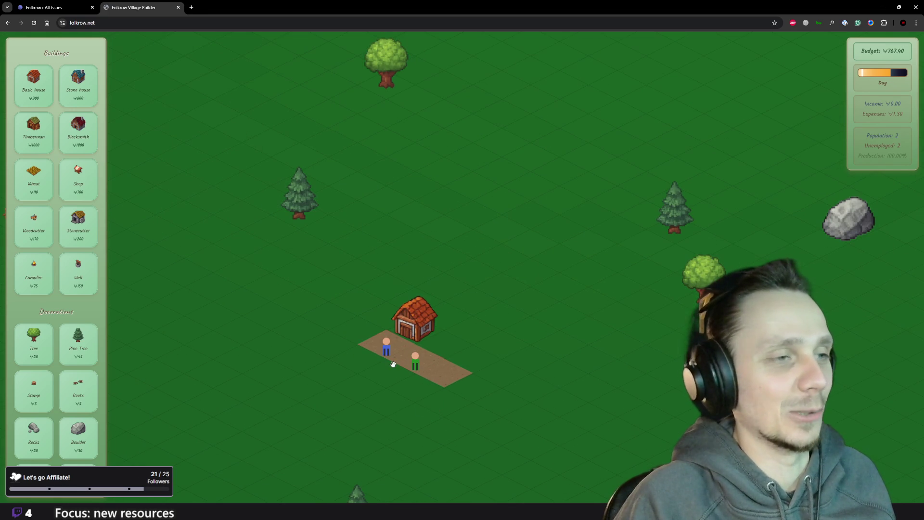
pyautogui.scroll(-2, 401, 383)
pyautogui.scroll(-2, 401, 383)
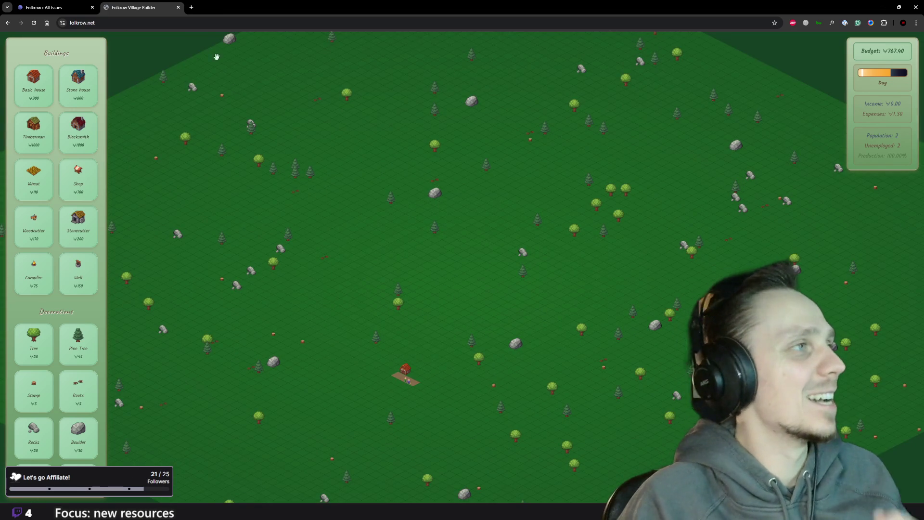
pyautogui.click(180, 8)
# Read through save_manager.gd's save and load functions, then view the rename_view scene's Rename Village popup in 2D
pyautogui.moveTo(558, 510)
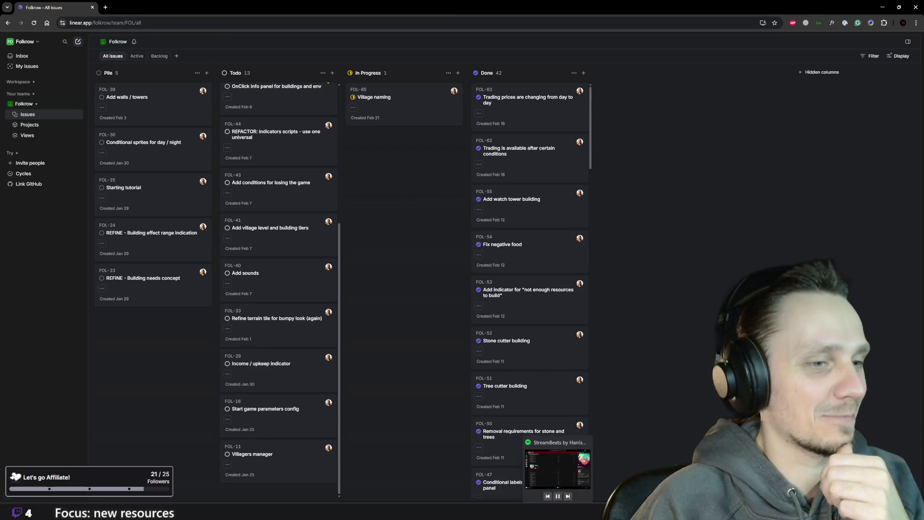
pyautogui.click(558, 470)
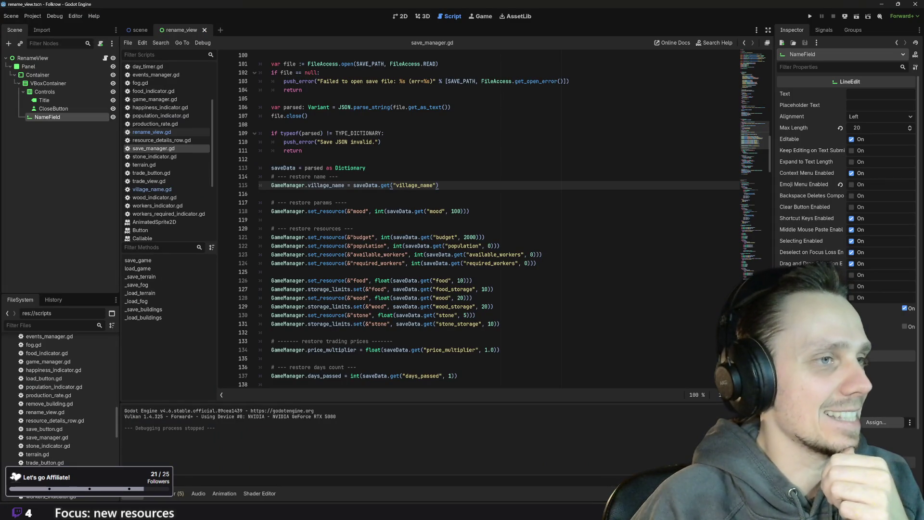
pyautogui.scroll(20, 478, 219)
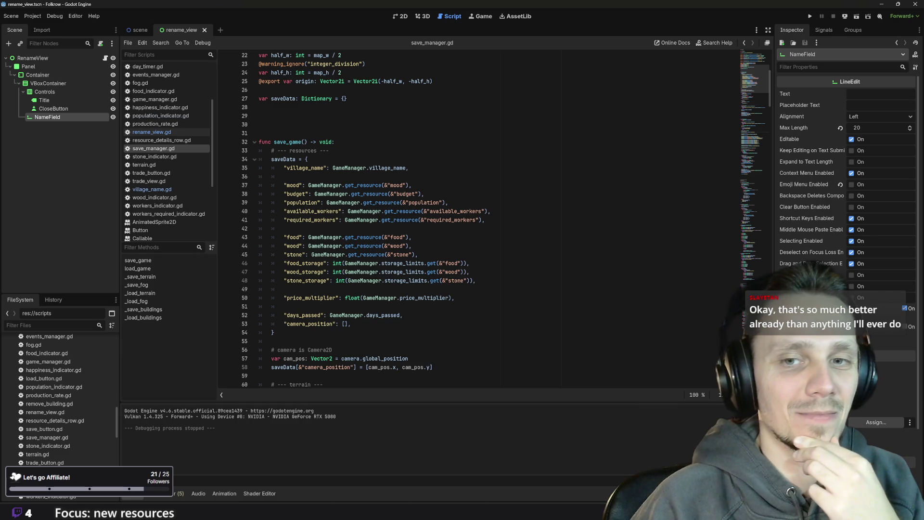
pyautogui.scroll(7, 481, 219)
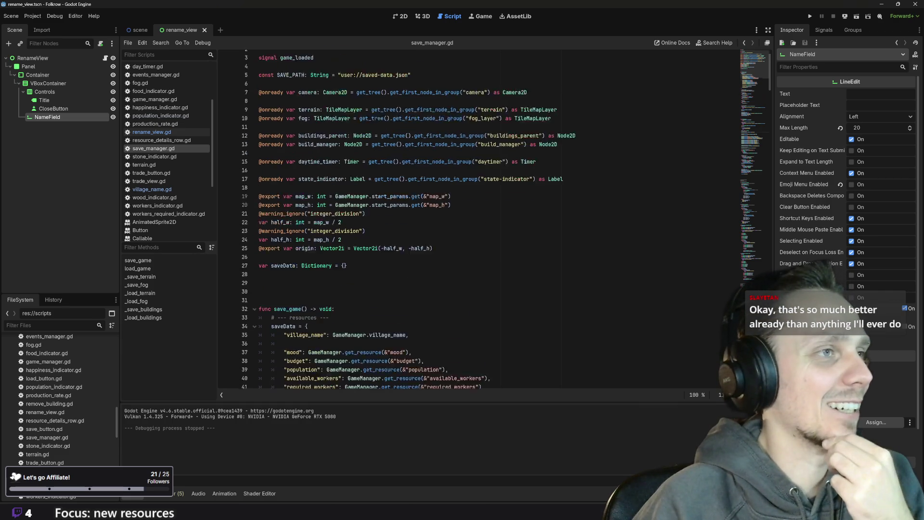
pyautogui.scroll(-20, 481, 219)
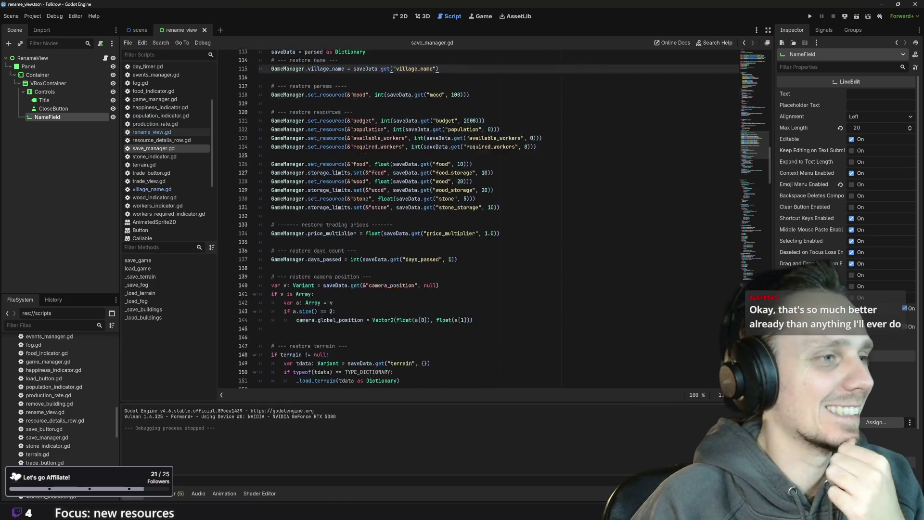
pyautogui.scroll(8, 391, 155)
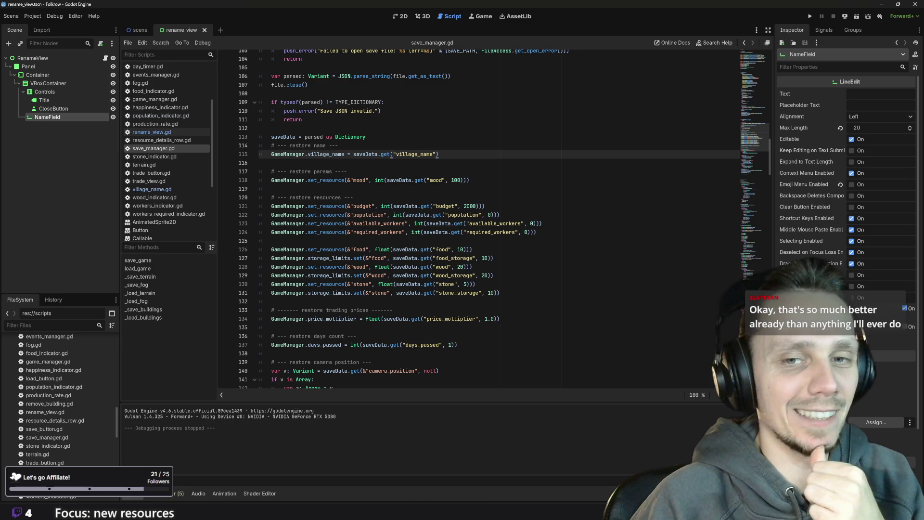
pyautogui.scroll(-4, 479, 217)
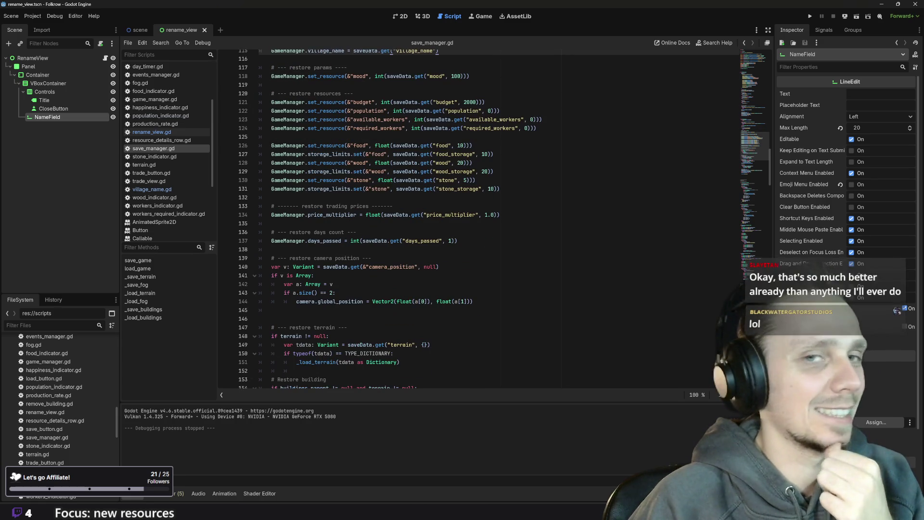
pyautogui.scroll(-15, 479, 216)
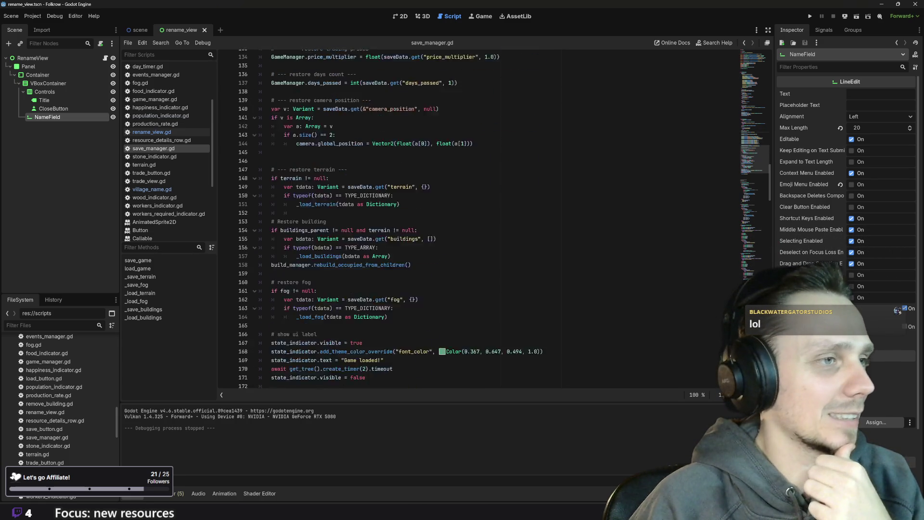
pyautogui.scroll(20, 479, 216)
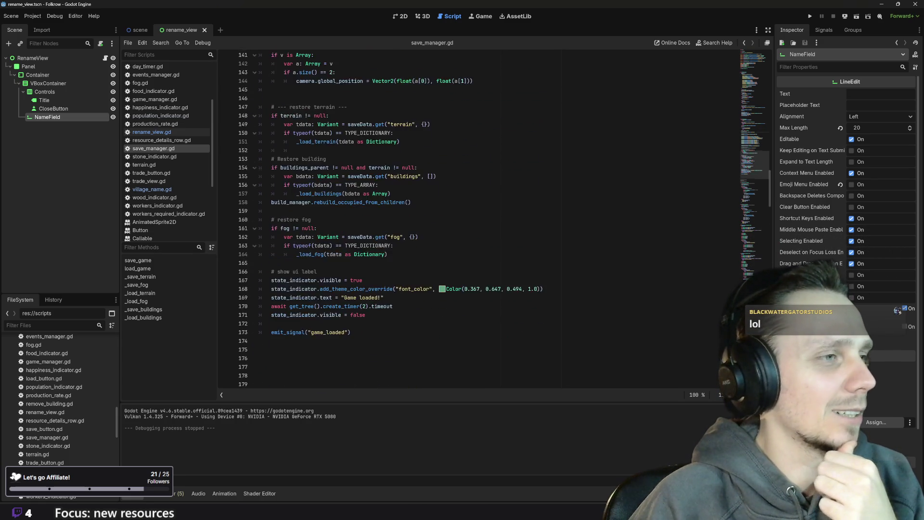
pyautogui.scroll(1, 479, 217)
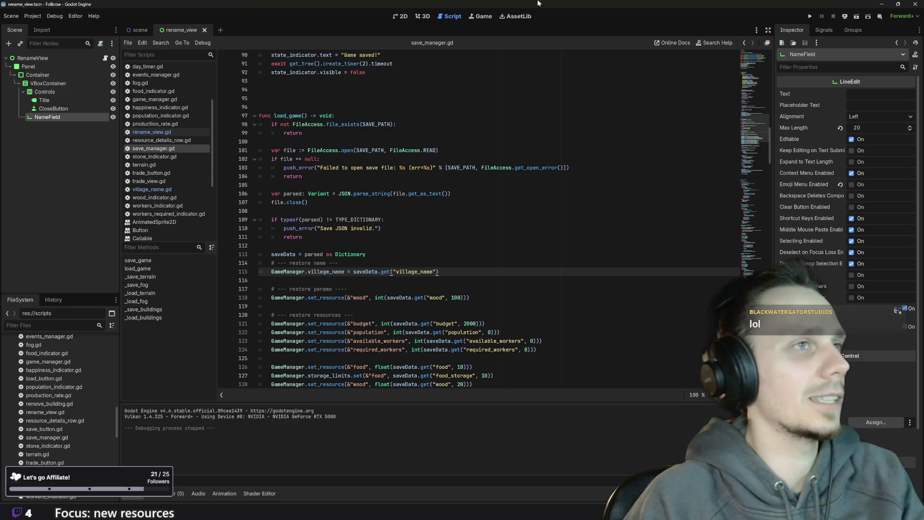
pyautogui.click(401, 16)
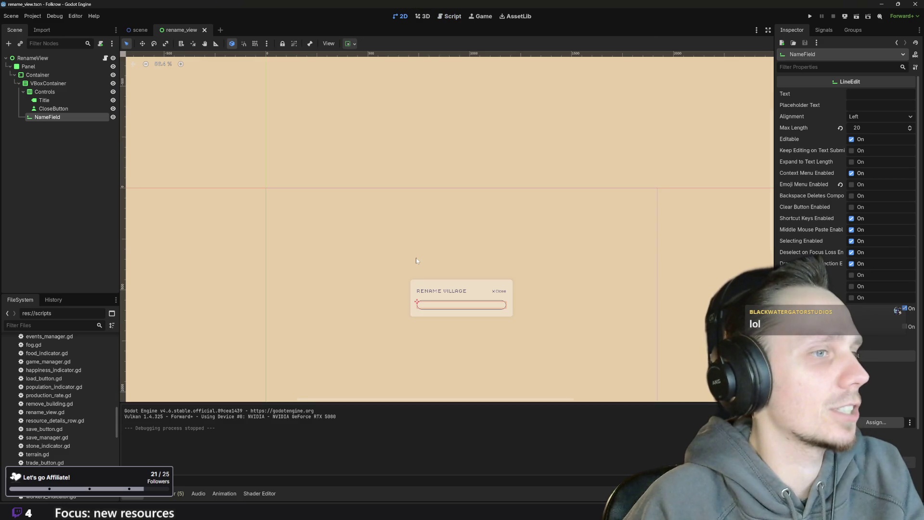
# Look over the main scene's HUD and VillageName button, then return to save_manager.gd's load_game
pyautogui.click(140, 30)
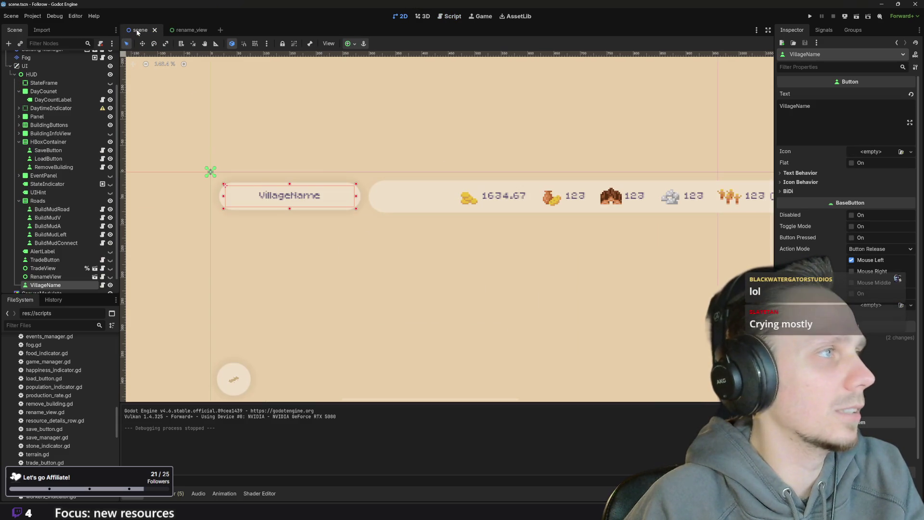
pyautogui.scroll(-5, 337, 243)
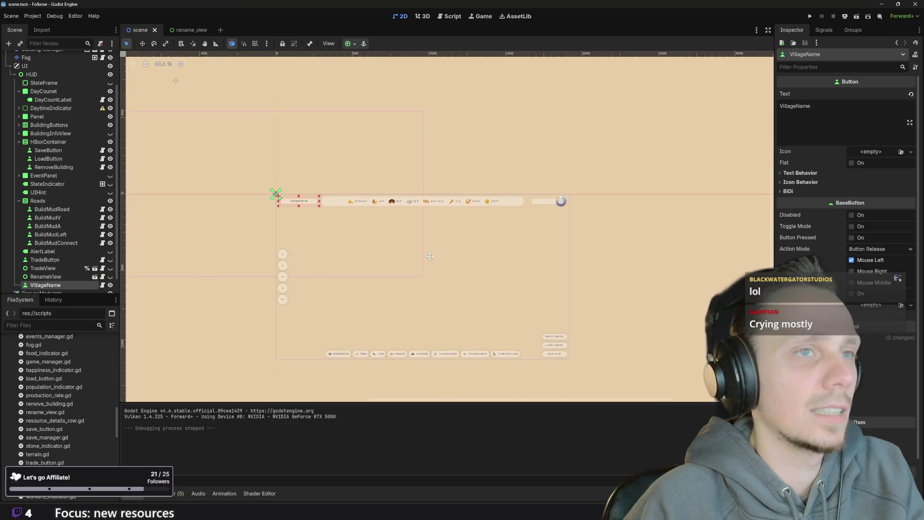
pyautogui.scroll(-1, 80, 254)
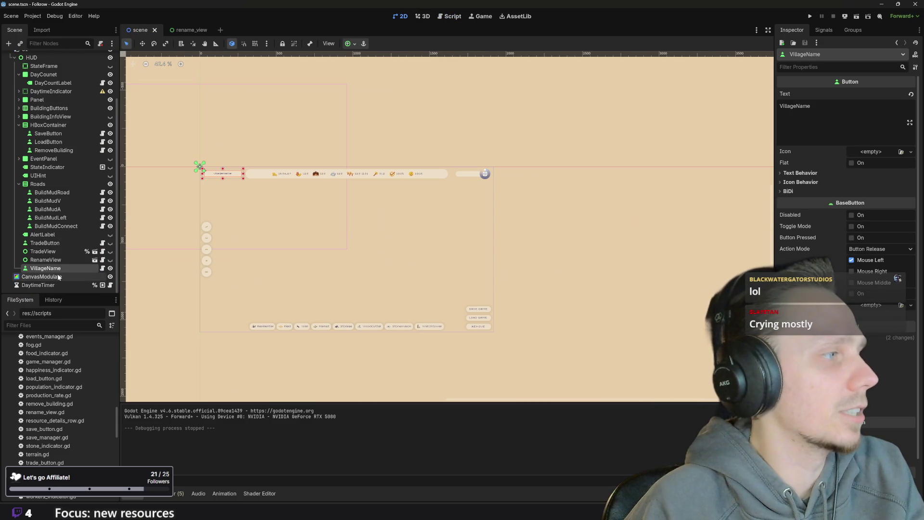
pyautogui.click(450, 16)
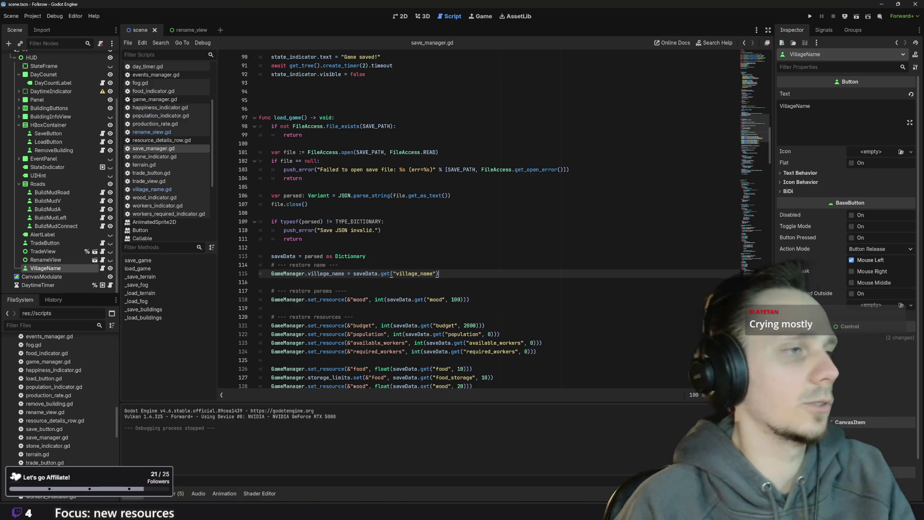
pyautogui.press('Return')
pyautogui.scroll(20, 366, 211)
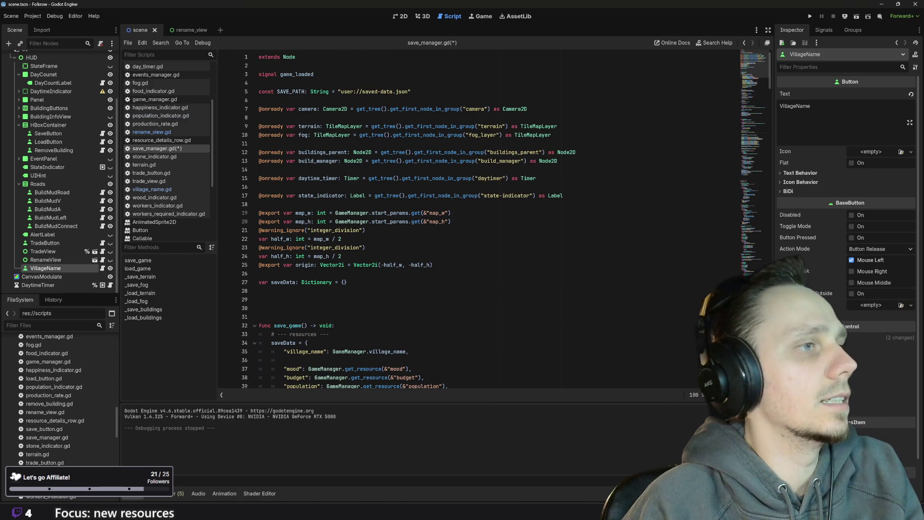
pyautogui.click(563, 195)
pyautogui.press('Return')
pyautogui.press('Return')
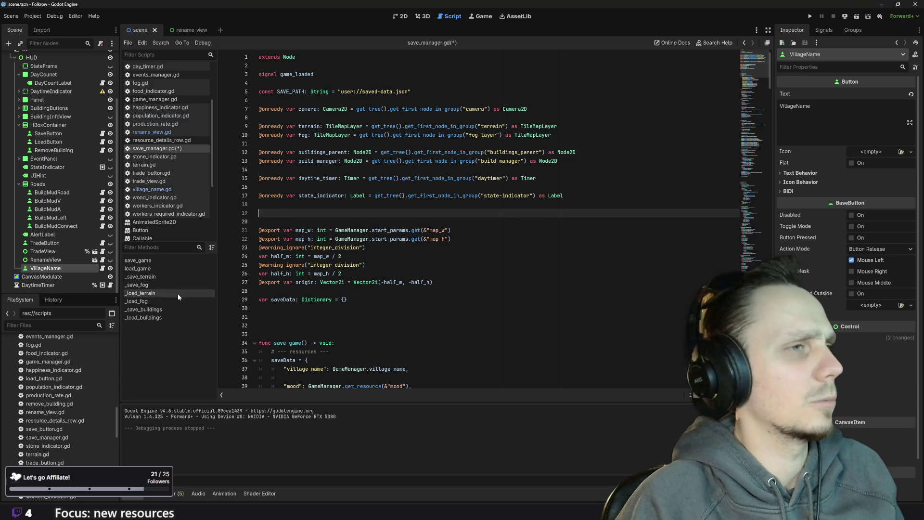
pyautogui.moveTo(58, 270)
pyautogui.mouseDown()
pyautogui.moveTo(288, 243)
pyautogui.moveTo(270, 214)
pyautogui.mouseUp()
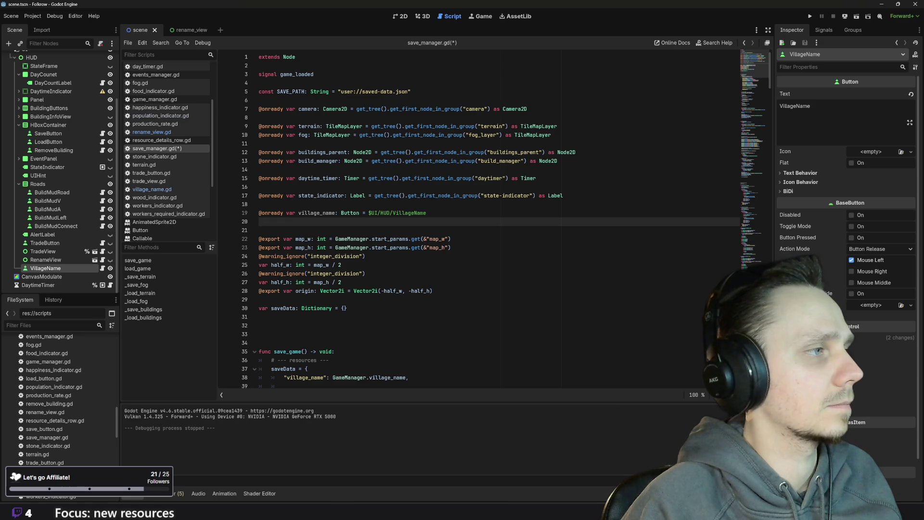
pyautogui.scroll(-20, 505, 219)
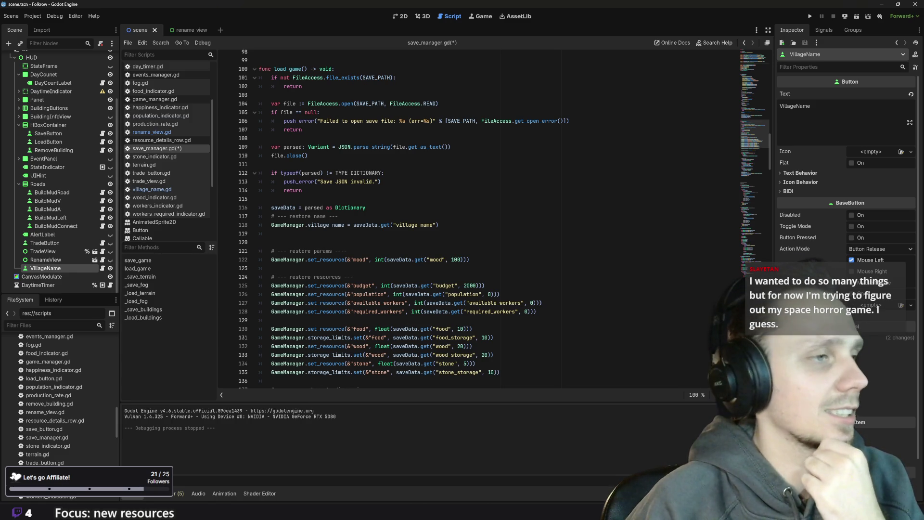
pyautogui.scroll(5, 479, 216)
pyautogui.scroll(20, 479, 216)
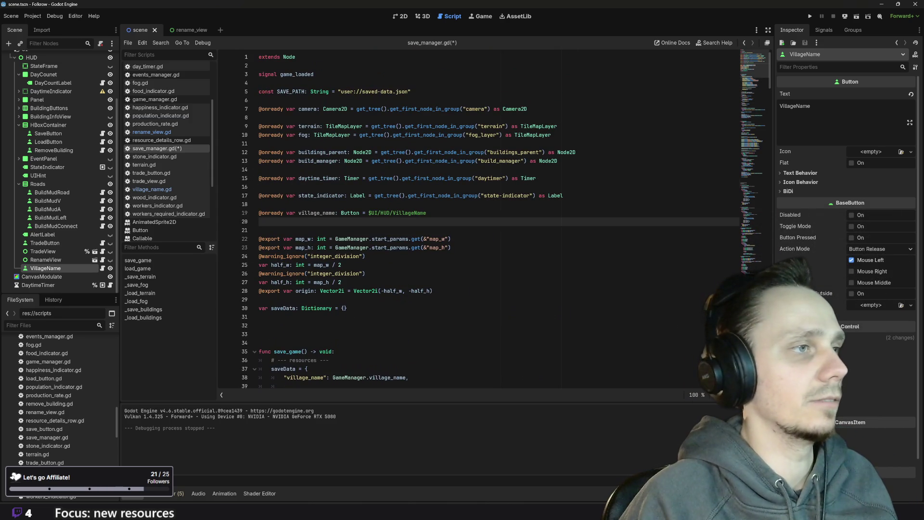
pyautogui.scroll(-20, 479, 217)
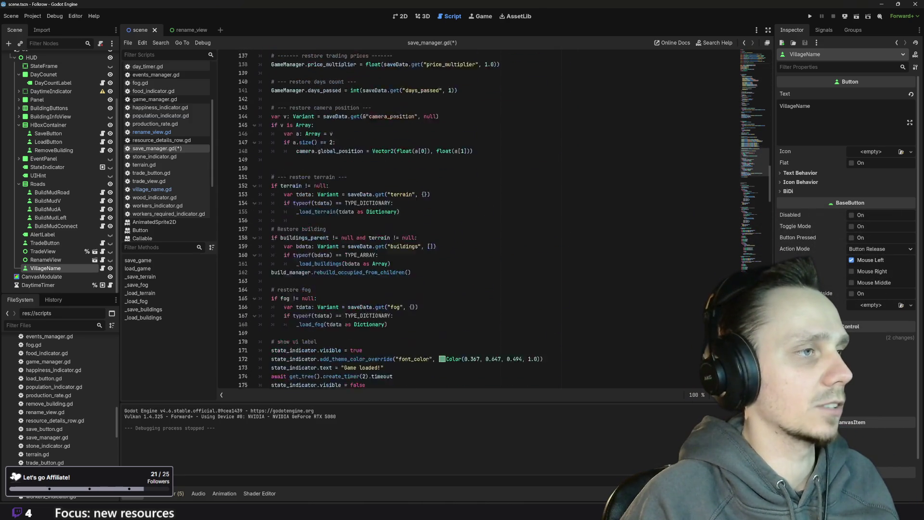
pyautogui.scroll(-15, 479, 217)
pyautogui.scroll(15, 479, 217)
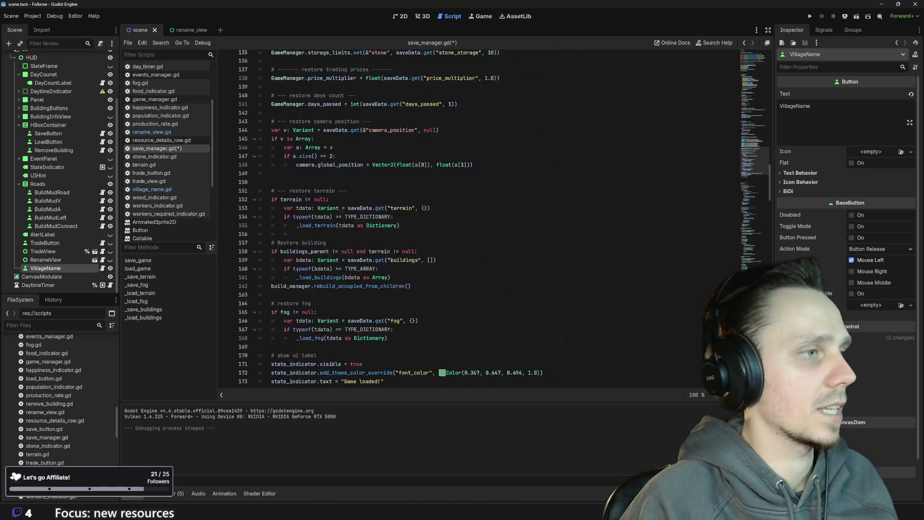
pyautogui.scroll(10, 478, 217)
pyautogui.scroll(6, 479, 216)
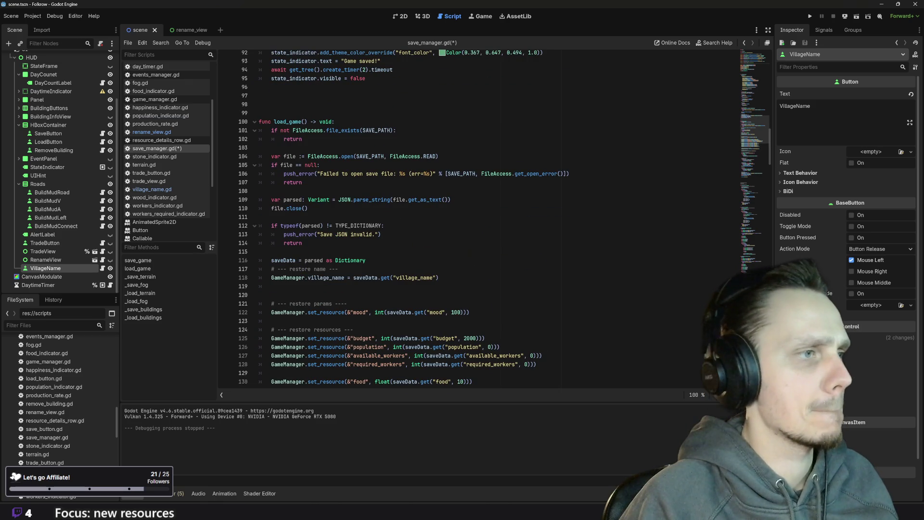
pyautogui.click(271, 286)
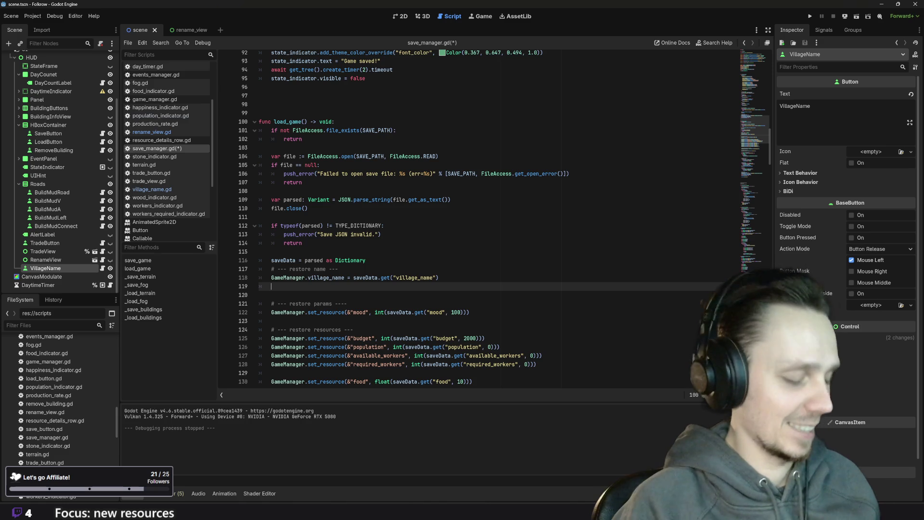
# Write village_name.text = GameManager.village_name on line 119 of load_game
pyautogui.write('vil')
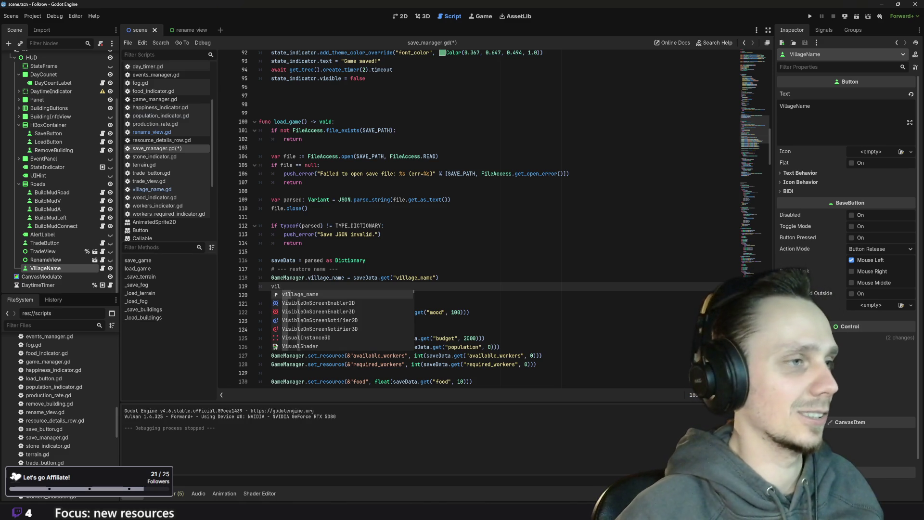
pyautogui.press('Return')
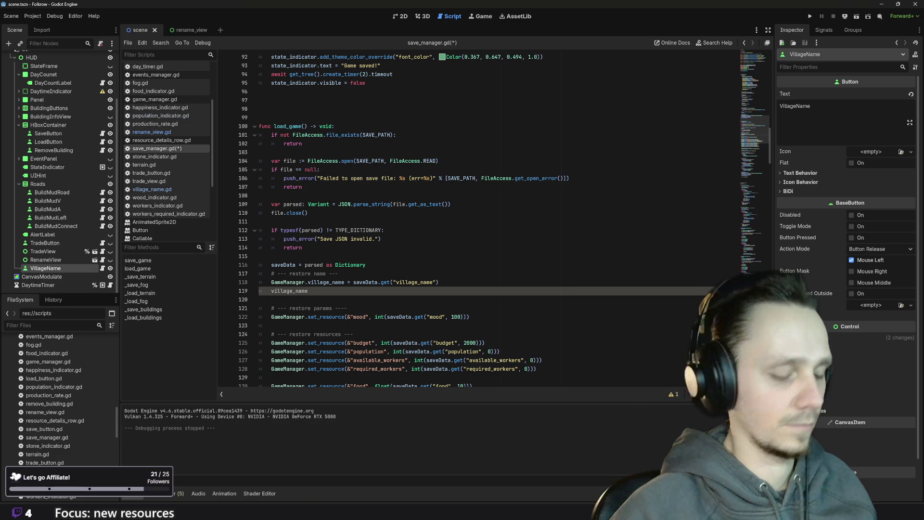
pyautogui.write('.te')
pyautogui.press('Return')
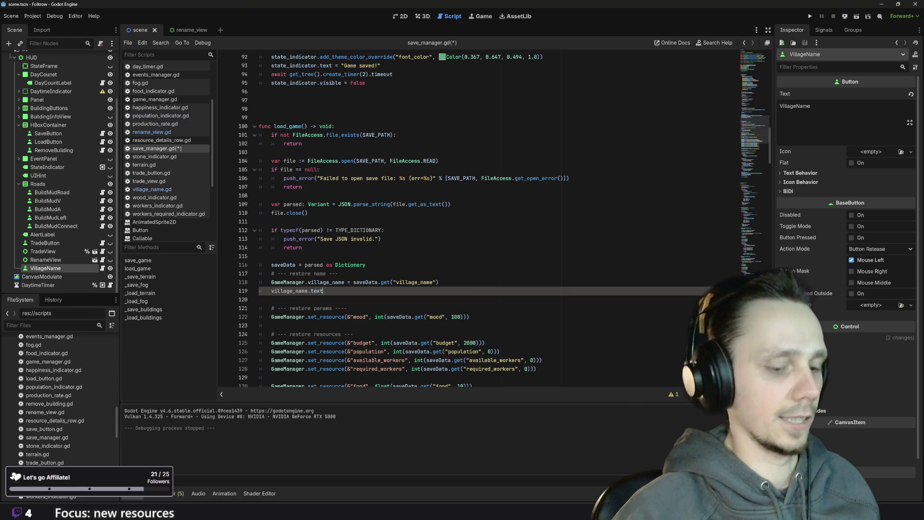
pyautogui.write('=')
pyautogui.moveTo(354, 282); pyautogui.dragTo(438, 282)
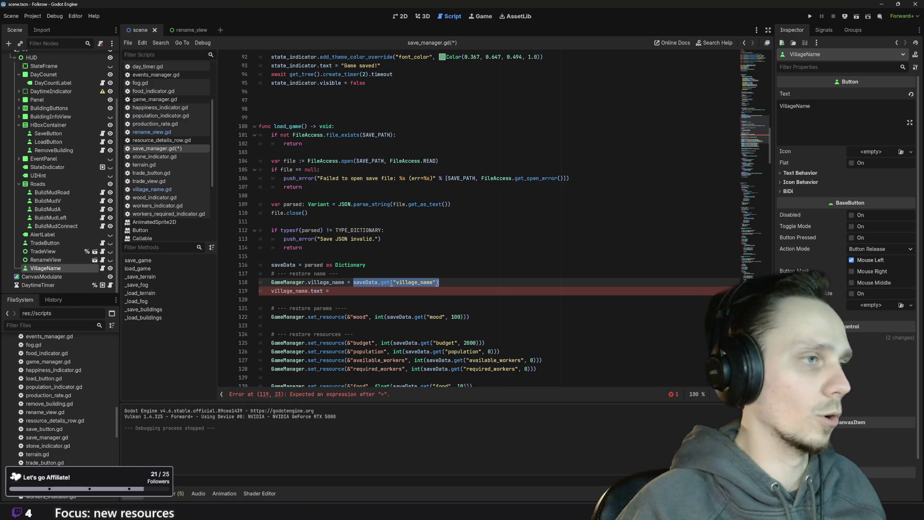
pyautogui.moveTo(271, 282); pyautogui.dragTo(345, 283)
pyautogui.hotkey('ctrl', 'c')
pyautogui.click(346, 291)
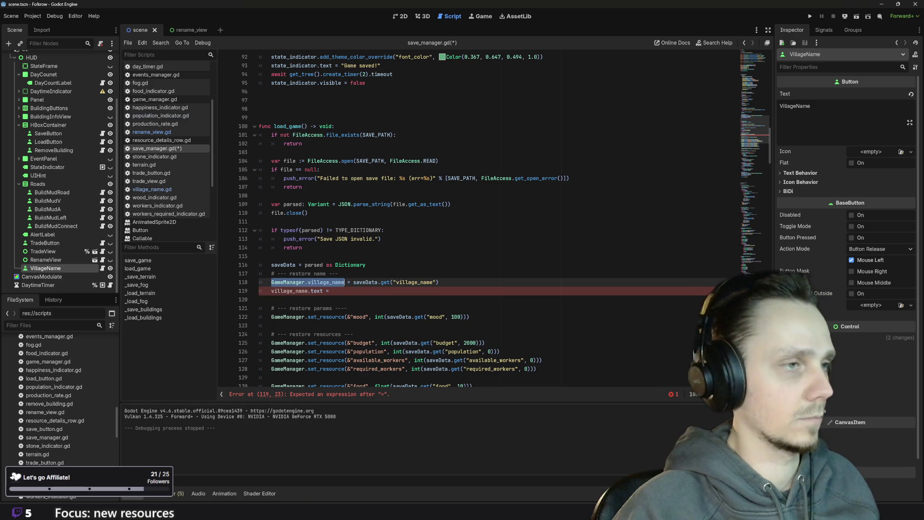
pyautogui.hotkey('ctrl', 'v')
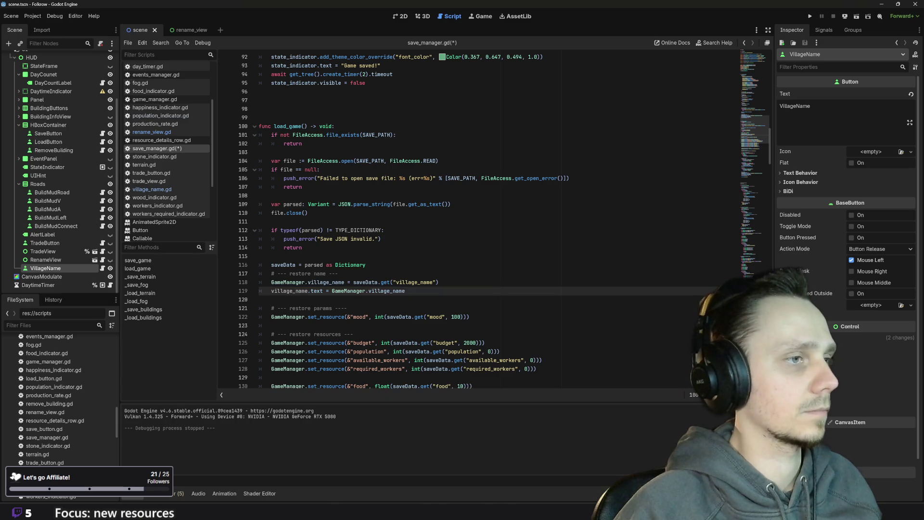
# Save and run the game, which hits a null-instance error on line 119, then view the scene in 2D
pyautogui.hotkey('ctrl', 's')
pyautogui.click(810, 16)
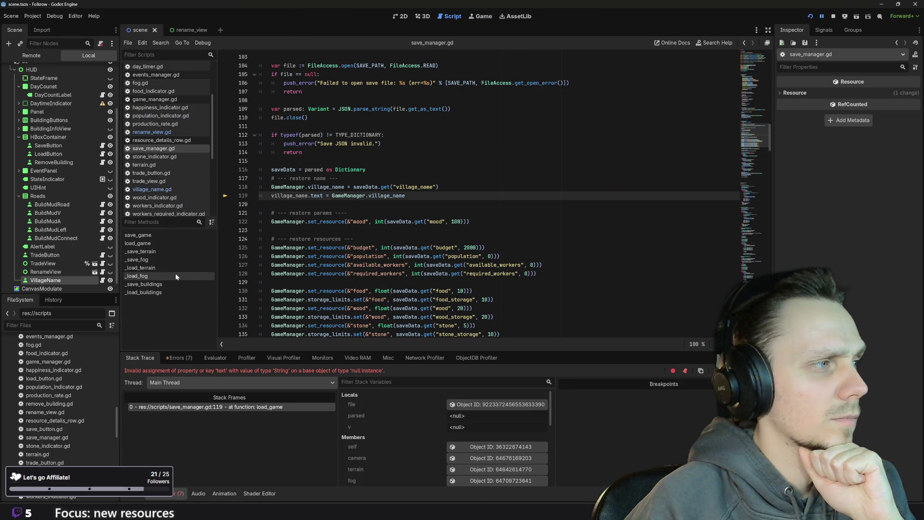
pyautogui.scroll(-1, 75, 240)
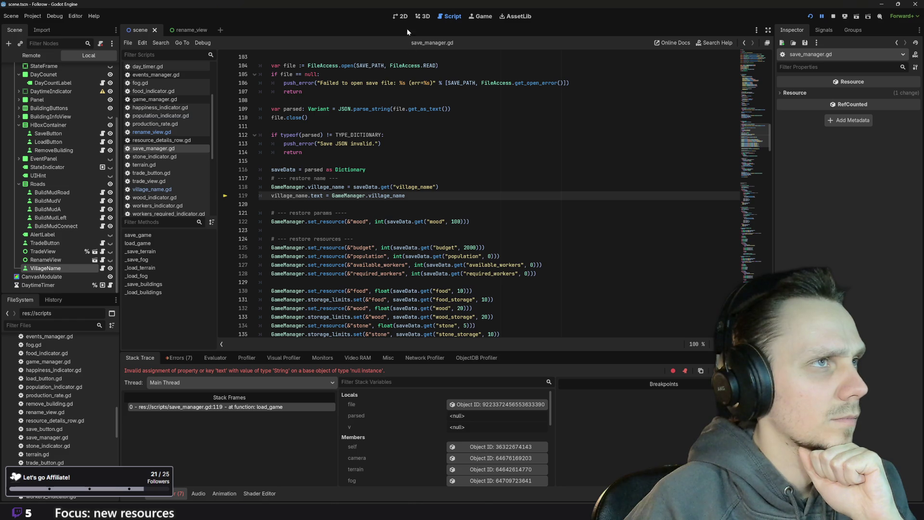
pyautogui.click(403, 17)
pyautogui.scroll(2, 232, 202)
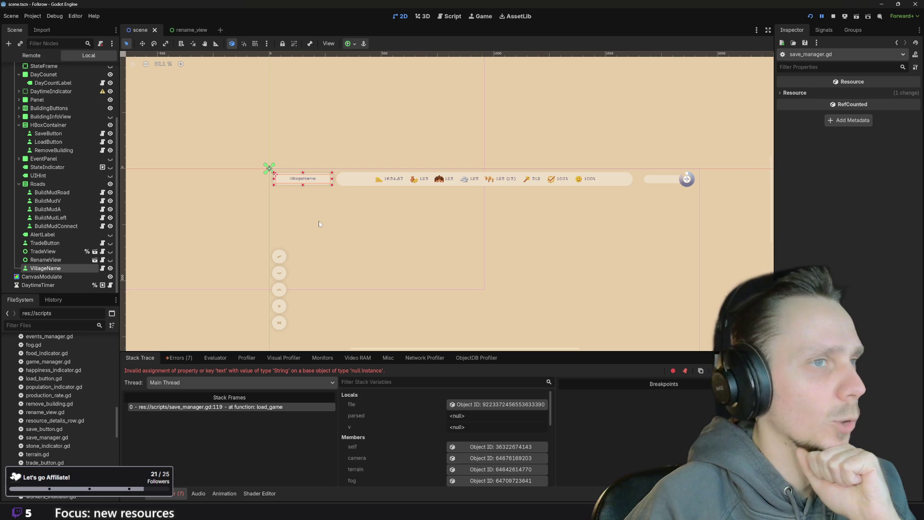
# Add the VillageName node to a new scene group named name_indicator, then return to save_manager.gd
pyautogui.click(62, 269)
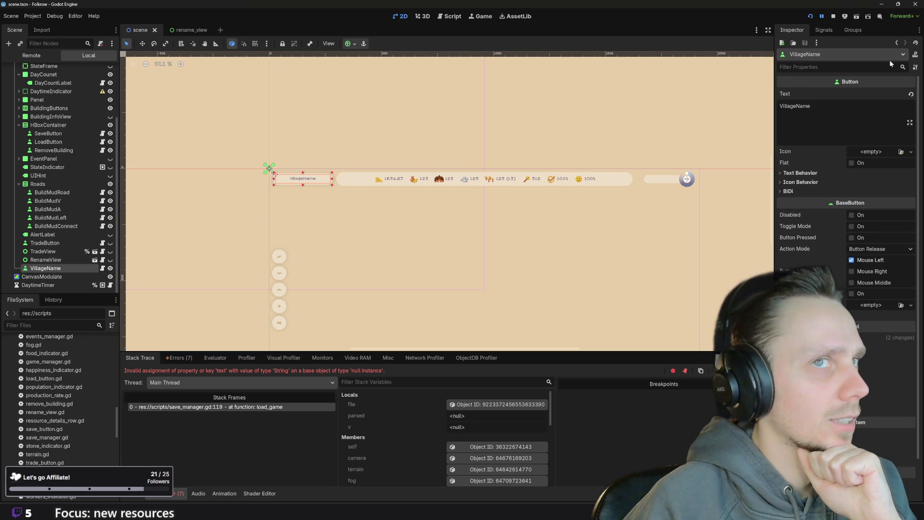
pyautogui.click(846, 30)
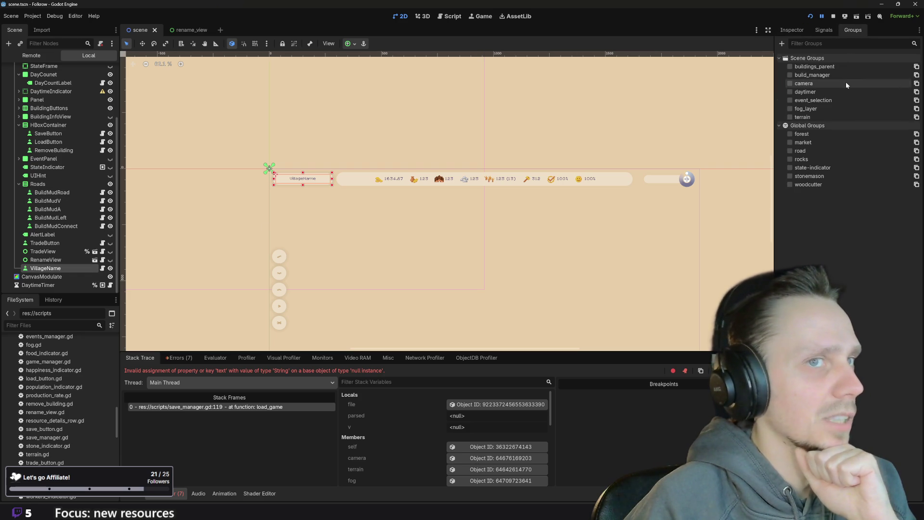
pyautogui.click(782, 43)
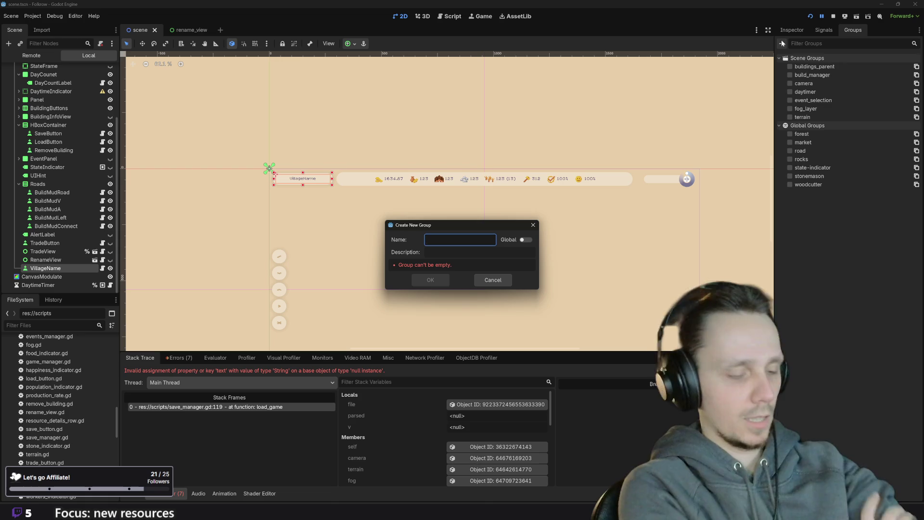
pyautogui.write('name_')
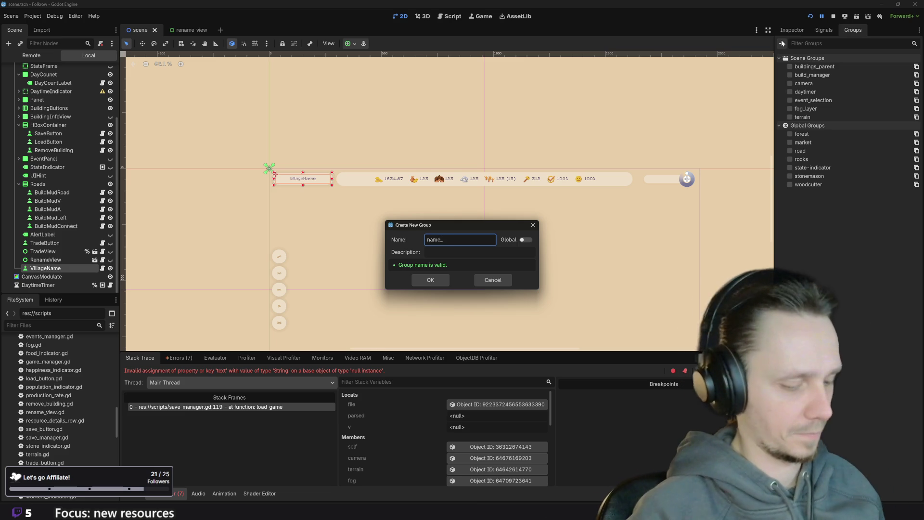
pyautogui.write('indicator')
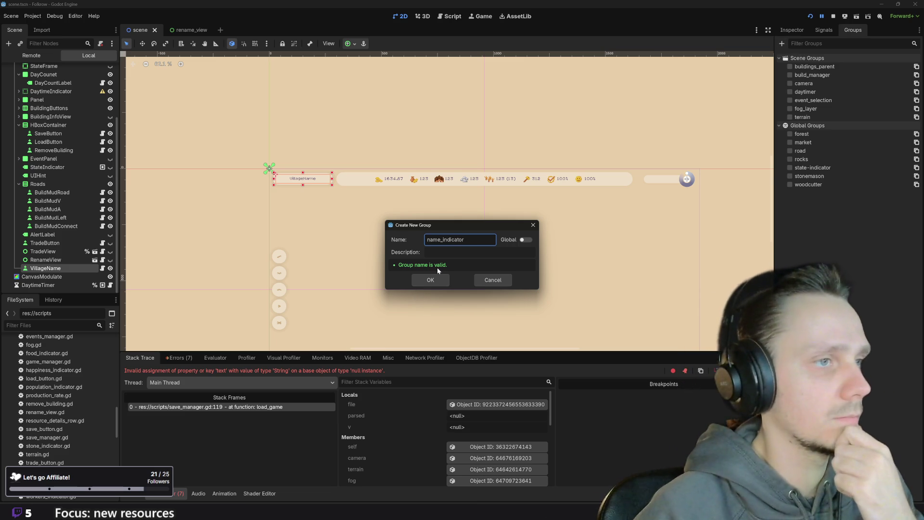
pyautogui.hotkey('ctrl', 'a')
pyautogui.click(434, 280)
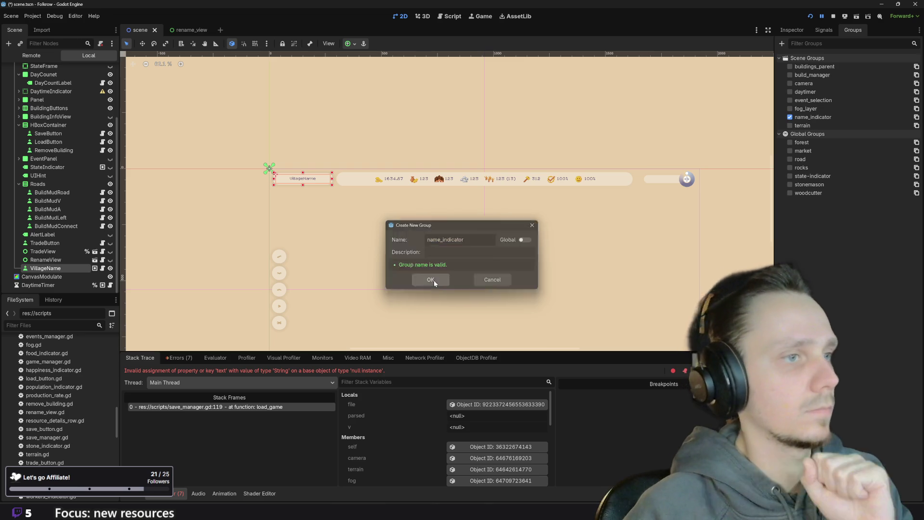
pyautogui.click(451, 16)
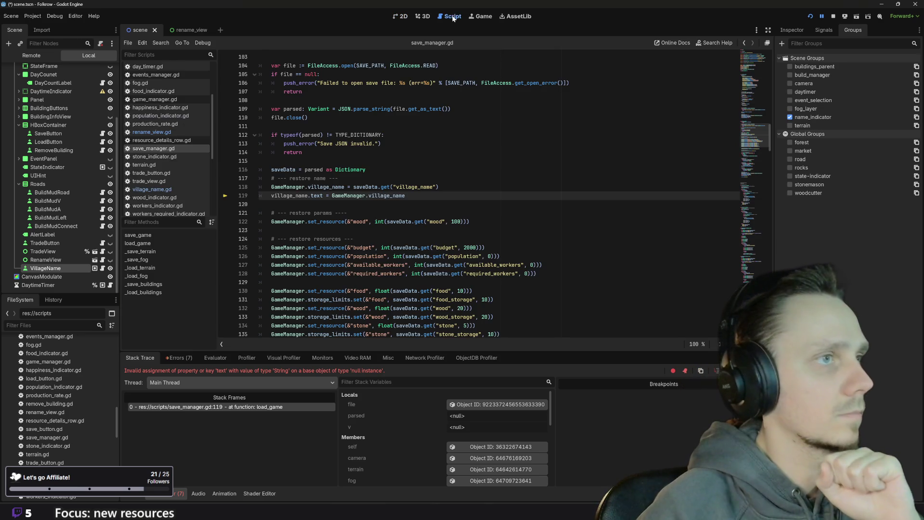
# Replace the old type and node path on line 19 with name_indicator
pyautogui.scroll(20, 478, 193)
pyautogui.scroll(3, 479, 192)
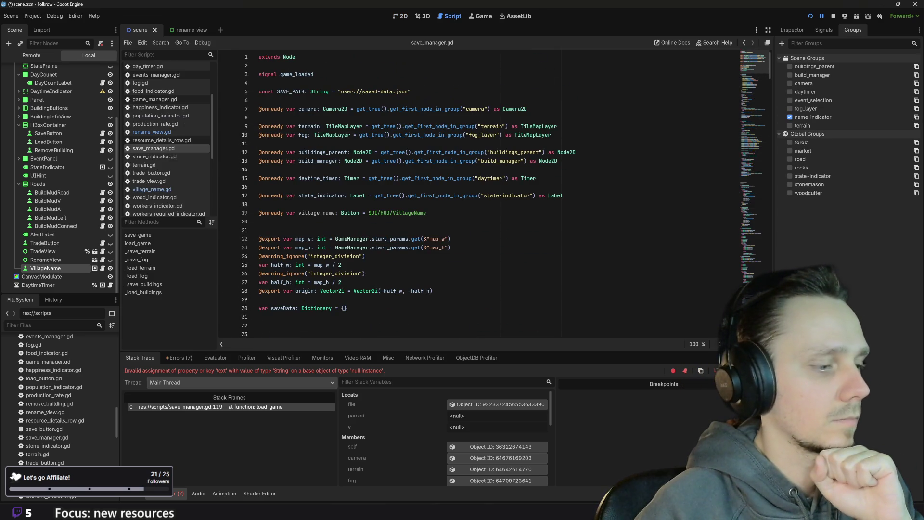
pyautogui.moveTo(340, 213); pyautogui.dragTo(427, 213)
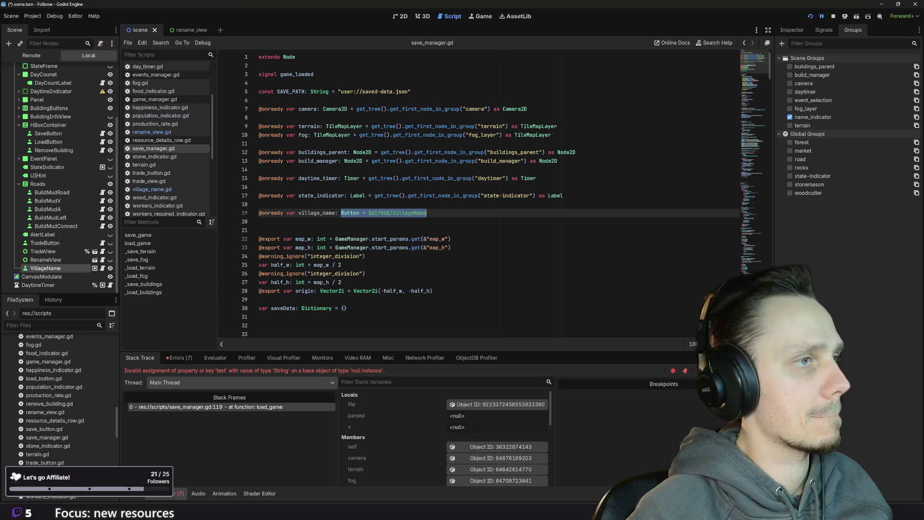
pyautogui.press('BackSpace')
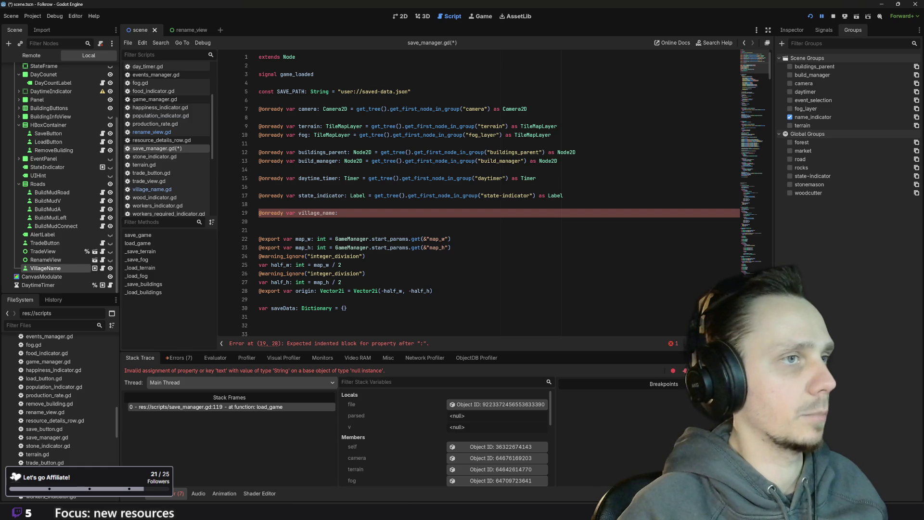
pyautogui.write('name_indicator')
# Rewrite line 19 to fetch village_name via the group lookup using "name_indicator", and save
pyautogui.moveTo(563, 195); pyautogui.dragTo(371, 195)
pyautogui.hotkey('ctrl', 'c')
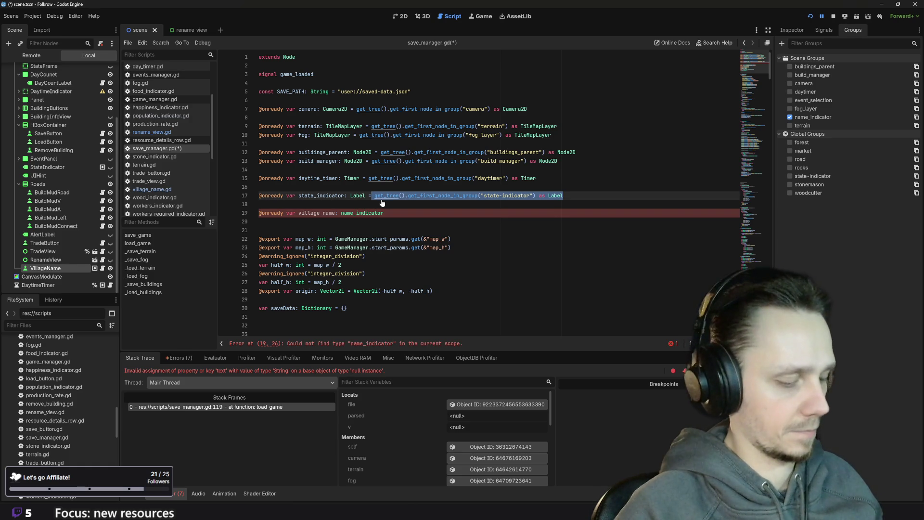
pyautogui.click(383, 212)
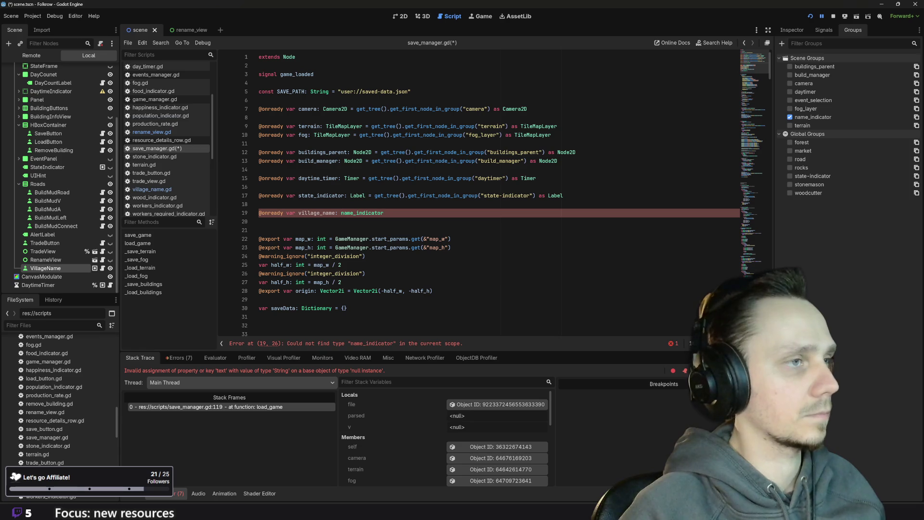
pyautogui.write('Label =')
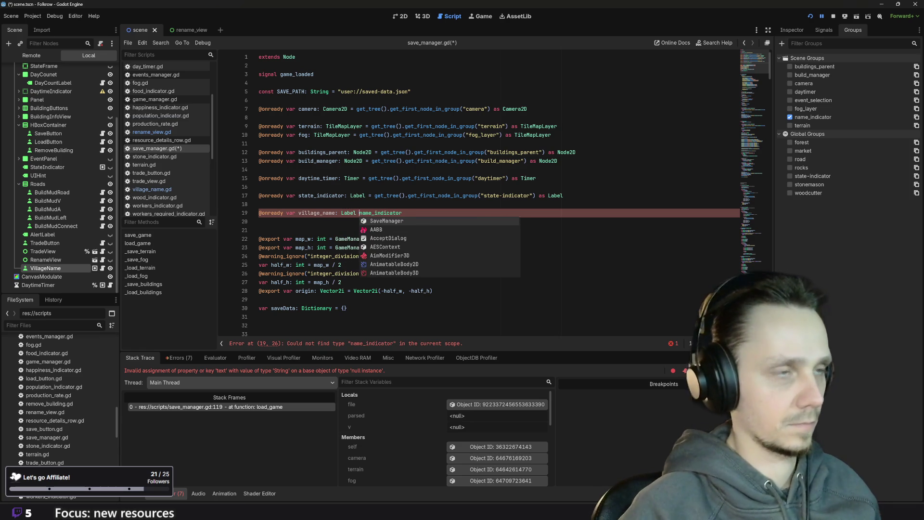
pyautogui.hotkey('ctrl', 'v')
pyautogui.hotkey('shift', 'Right')
pyautogui.hotkey('shift', 'Right')
pyautogui.hotkey('shift', 'Right')
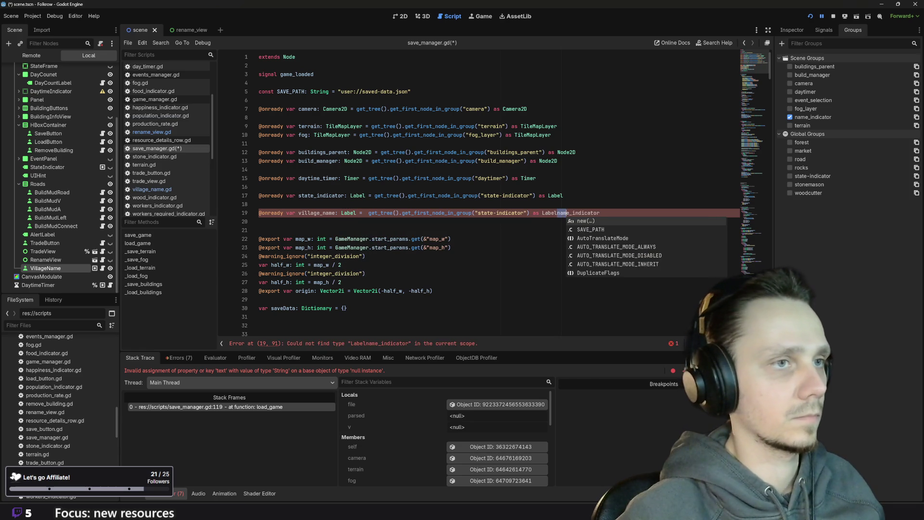
pyautogui.hotkey('shift', 'Right')
pyautogui.hotkey('shift', 'Right')
pyautogui.hotkey('shift', 'Right')
pyautogui.hotkey('ctrl', 'c')
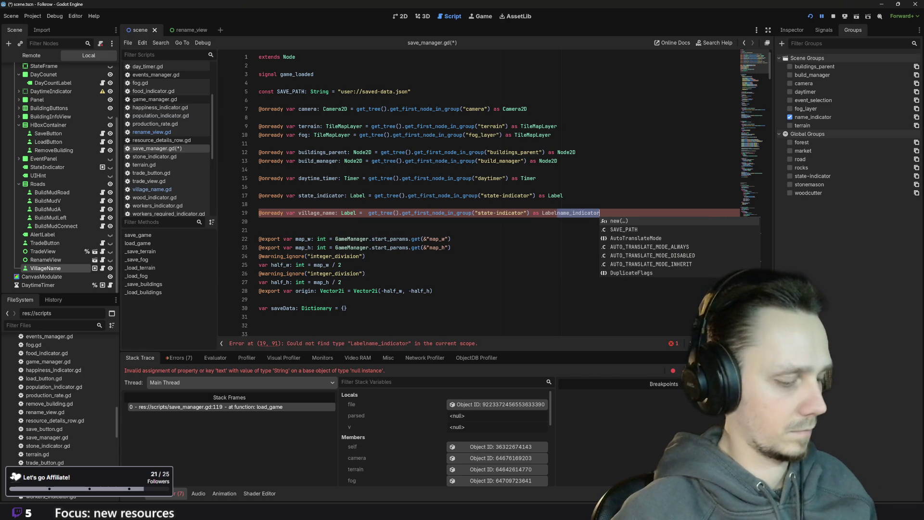
pyautogui.press('BackSpace')
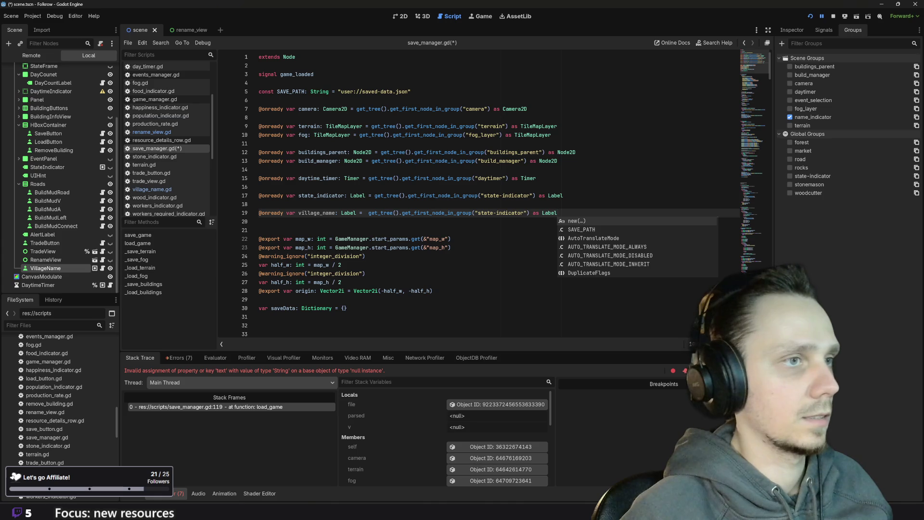
pyautogui.moveTo(478, 213); pyautogui.dragTo(524, 213)
pyautogui.hotkey('ctrl', 'v')
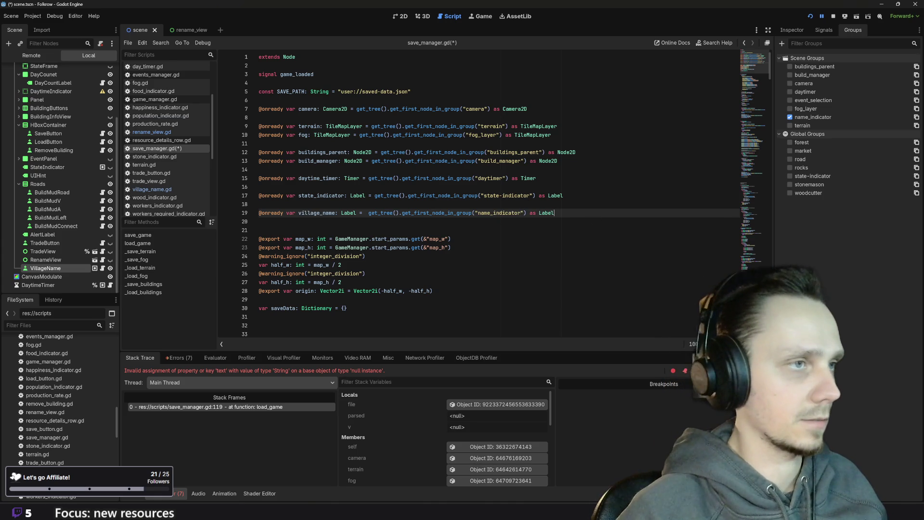
pyautogui.hotkey('ctrl', 's')
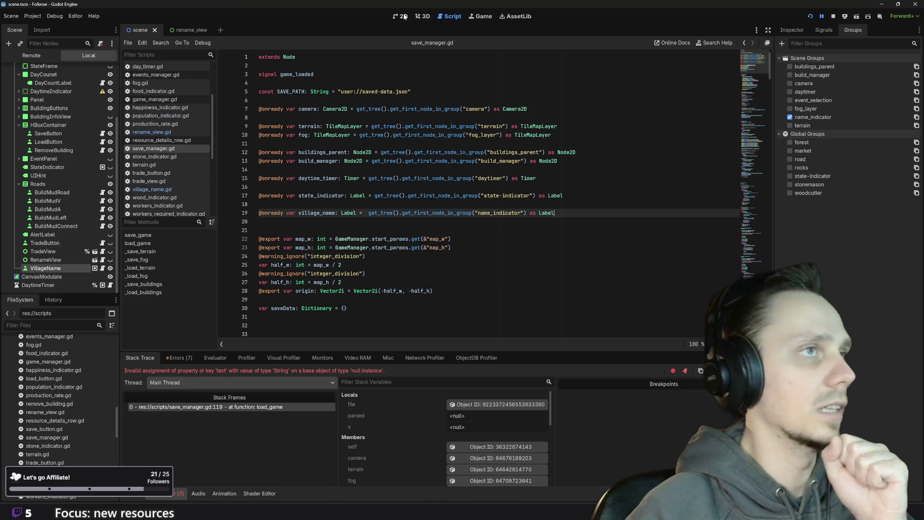
# Change both Label types on line 19 to Button and save the script
pyautogui.click(402, 16)
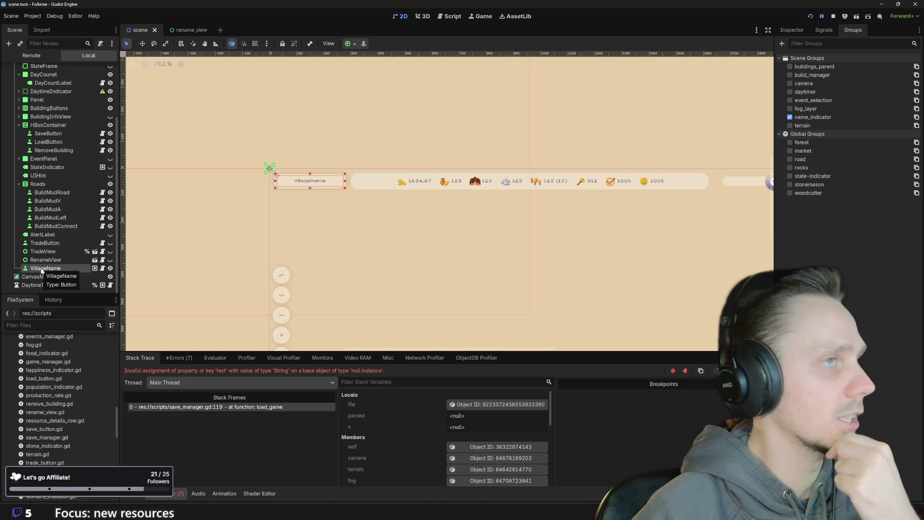
pyautogui.click(455, 17)
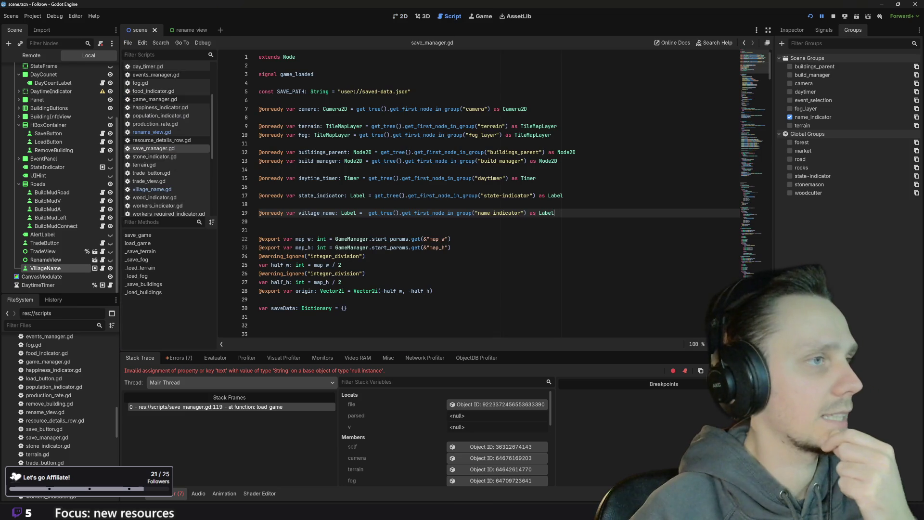
pyautogui.doubleClick(350, 214)
pyautogui.write('But')
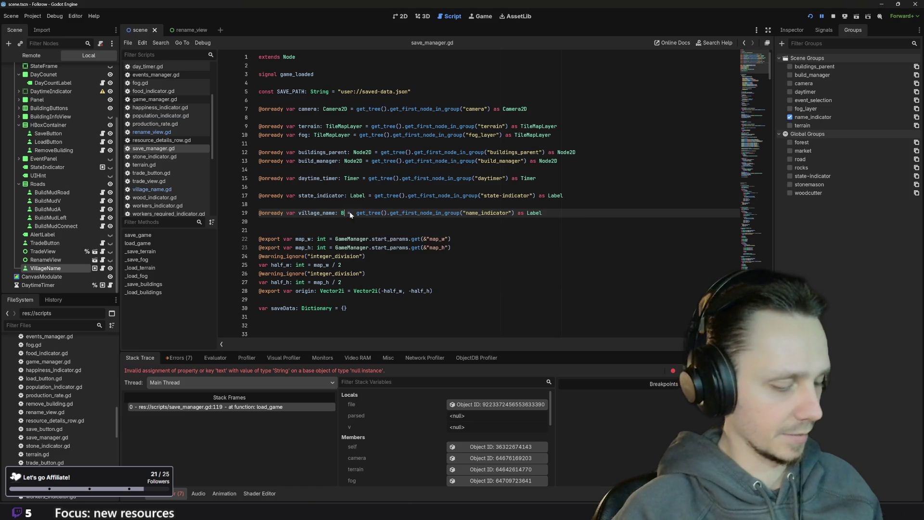
pyautogui.write('ton')
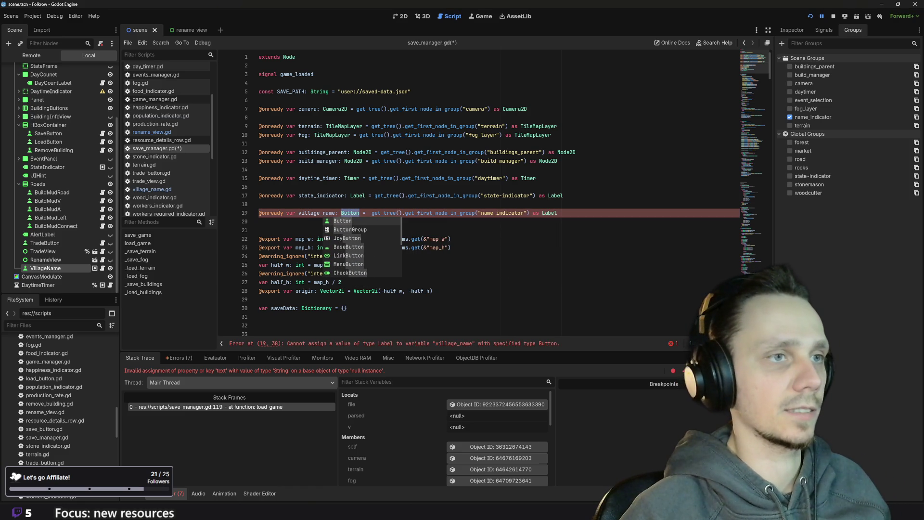
pyautogui.doubleClick(549, 213)
pyautogui.write('Button')
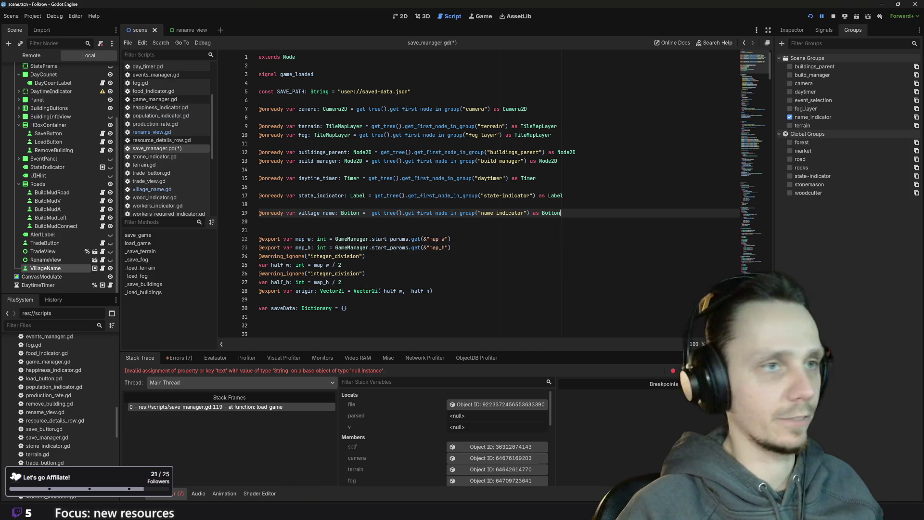
pyautogui.hotkey('ctrl', 's')
pyautogui.scroll(-7, 479, 193)
# Stop the failed debug session and relaunch the project inside the editor
pyautogui.scroll(-20, 479, 192)
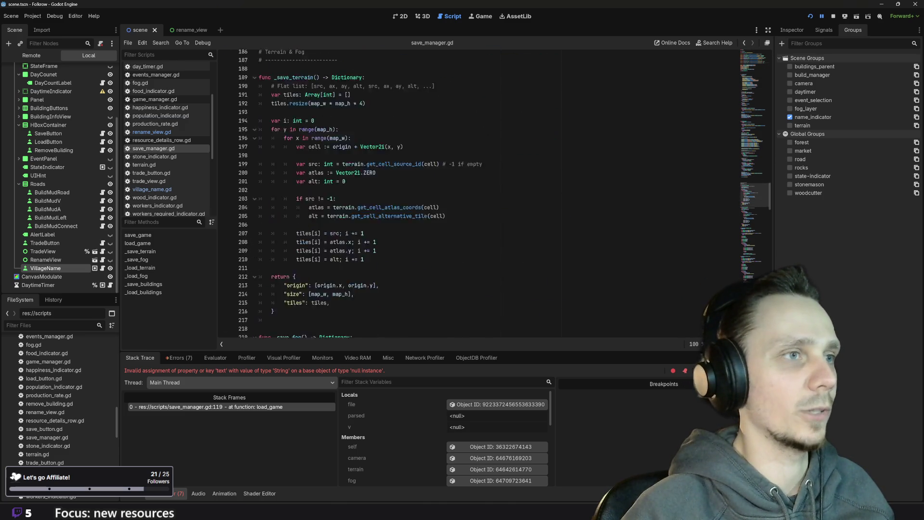
pyautogui.scroll(-20, 479, 193)
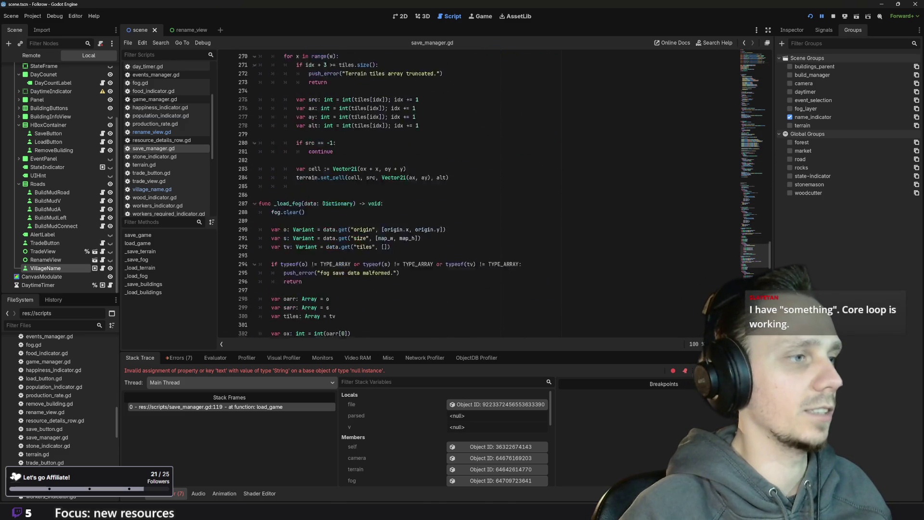
pyautogui.scroll(-9, 479, 193)
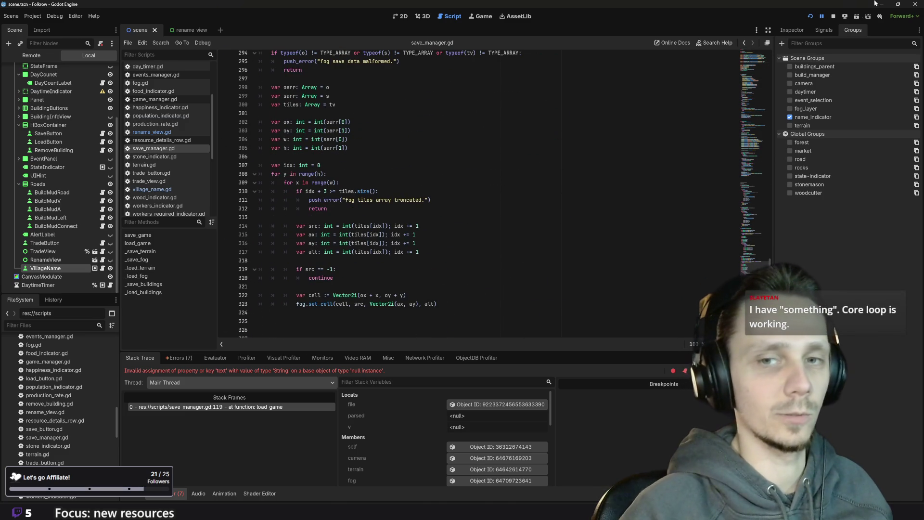
pyautogui.click(833, 18)
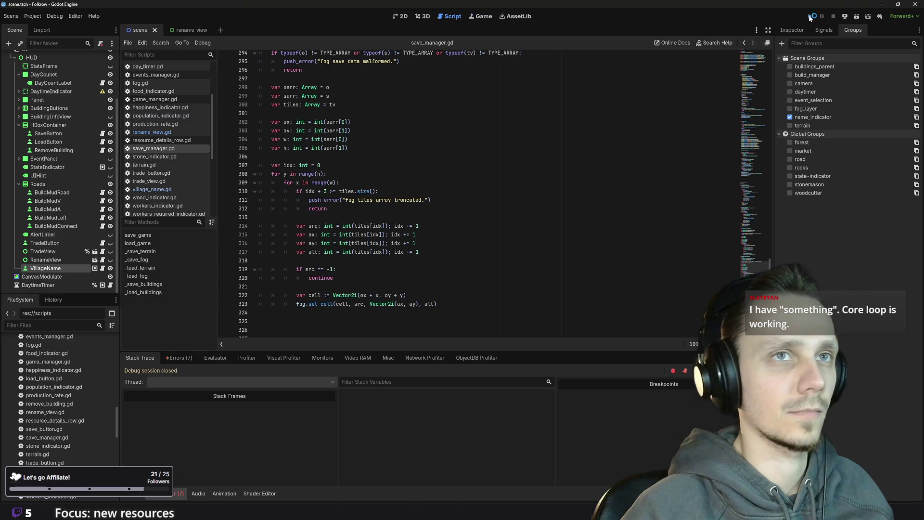
pyautogui.click(809, 17)
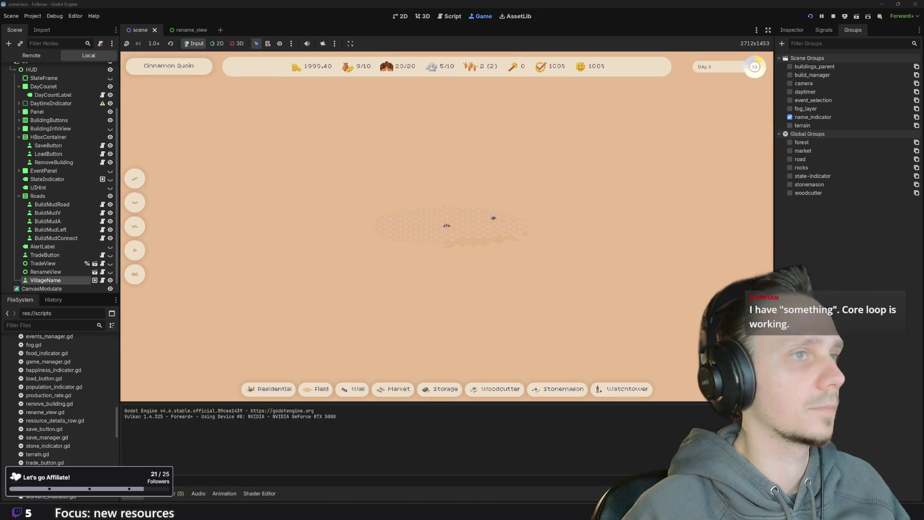
# Load the save with F9 and pan around the village Terijaki's forests and fields
pyautogui.press('F9')
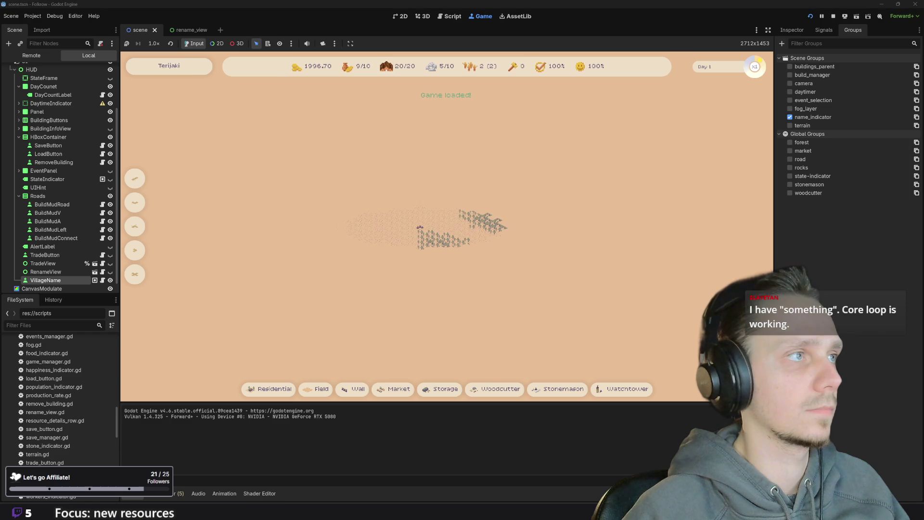
pyautogui.scroll(5, 423, 212)
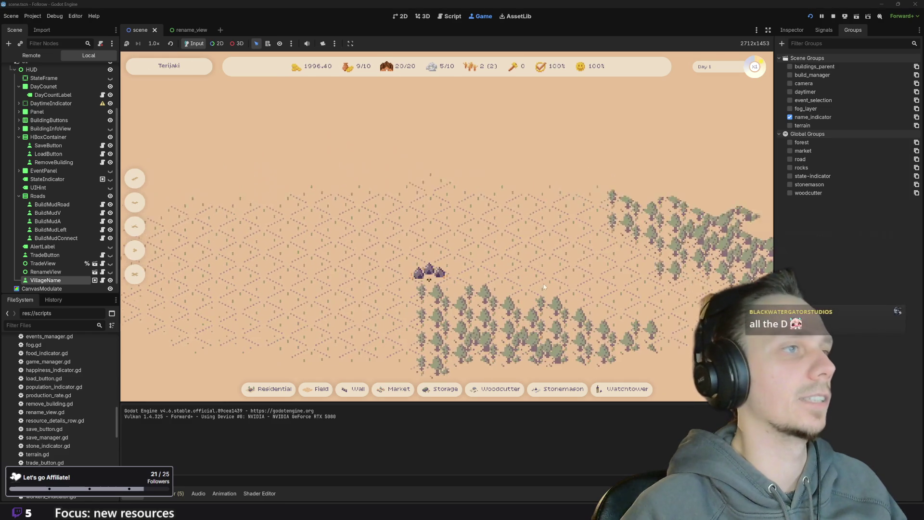
pyautogui.moveTo(520, 286); pyautogui.dragTo(498, 259)
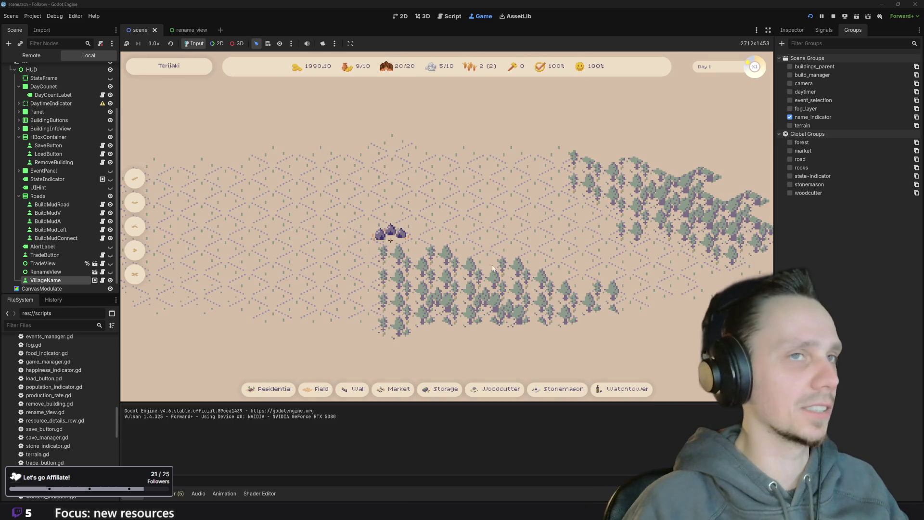
pyautogui.scroll(-4, 575, 265)
pyautogui.scroll(2, 387, 255)
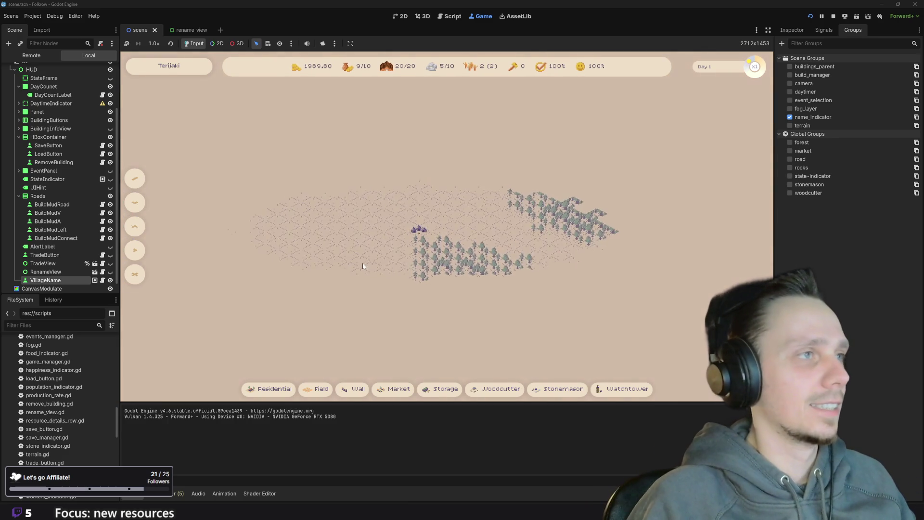
pyautogui.moveTo(376, 252); pyautogui.dragTo(399, 232)
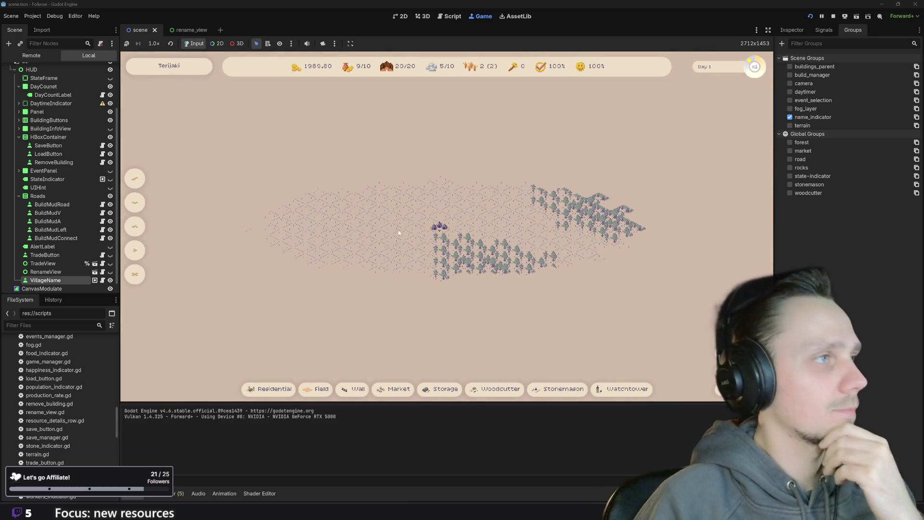
# Rename the village to 'Whatever' in the running game's Rename Village popup, then close the popup
pyautogui.click(169, 66)
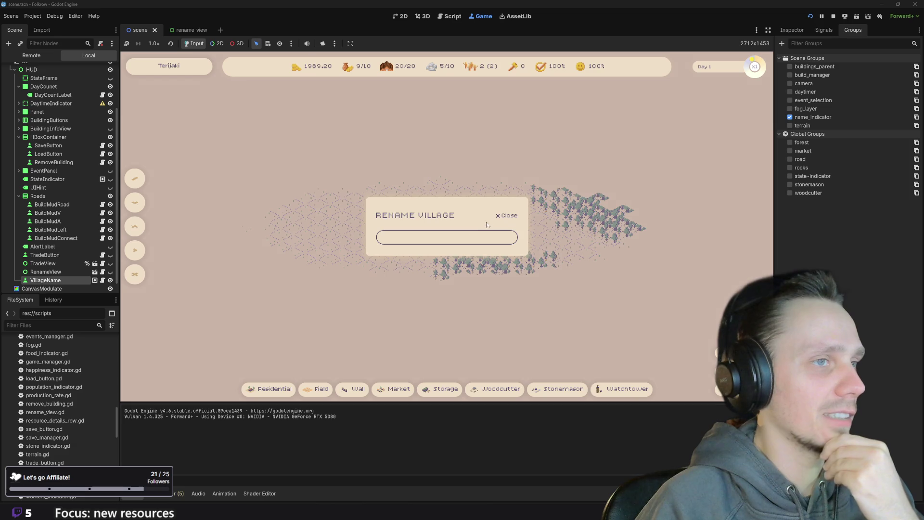
pyautogui.click(508, 216)
pyautogui.click(168, 66)
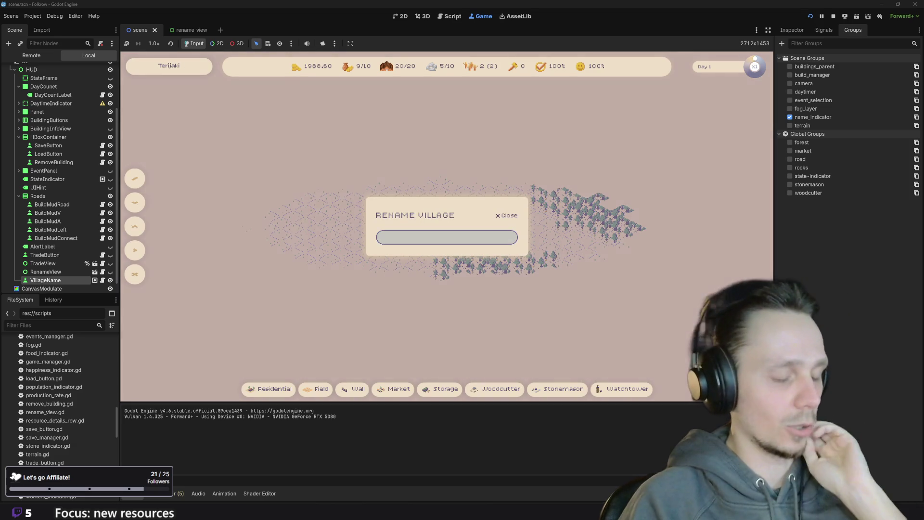
pyautogui.write('Whatever')
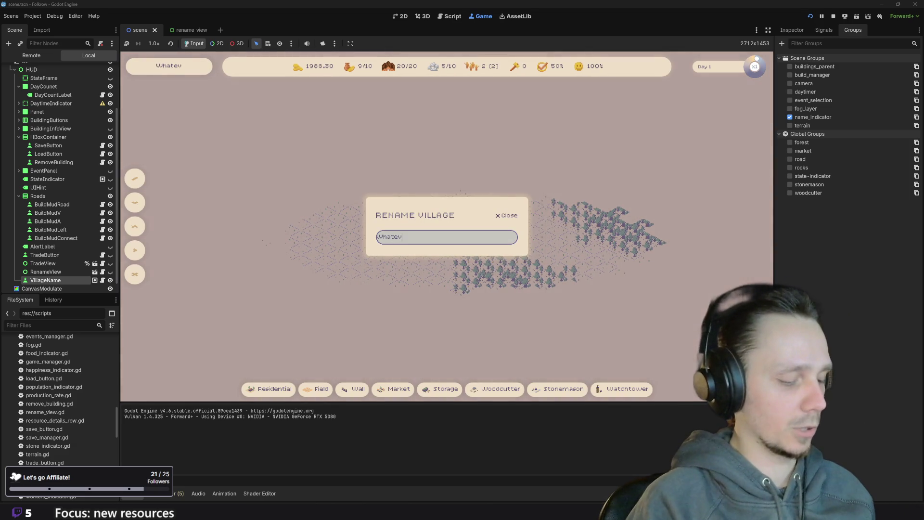
pyautogui.click(506, 215)
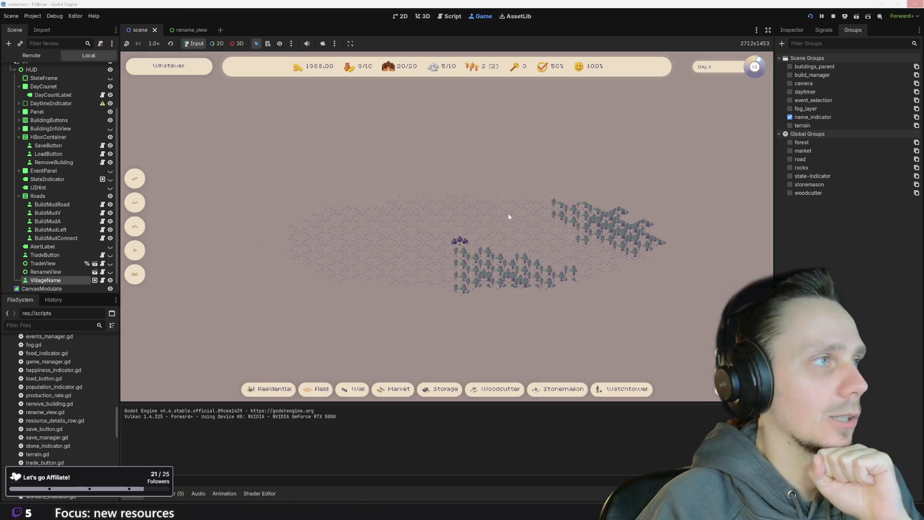
pyautogui.click(166, 67)
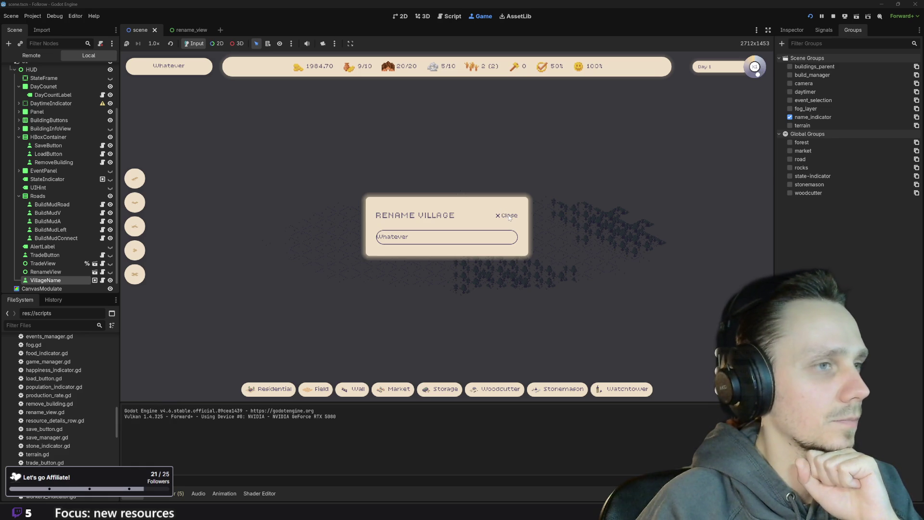
pyautogui.write('Whatever')
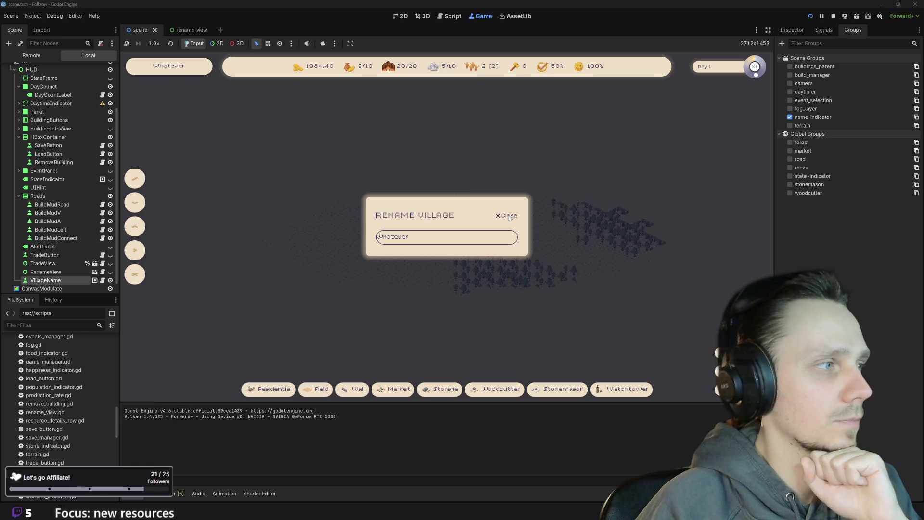
pyautogui.click(509, 215)
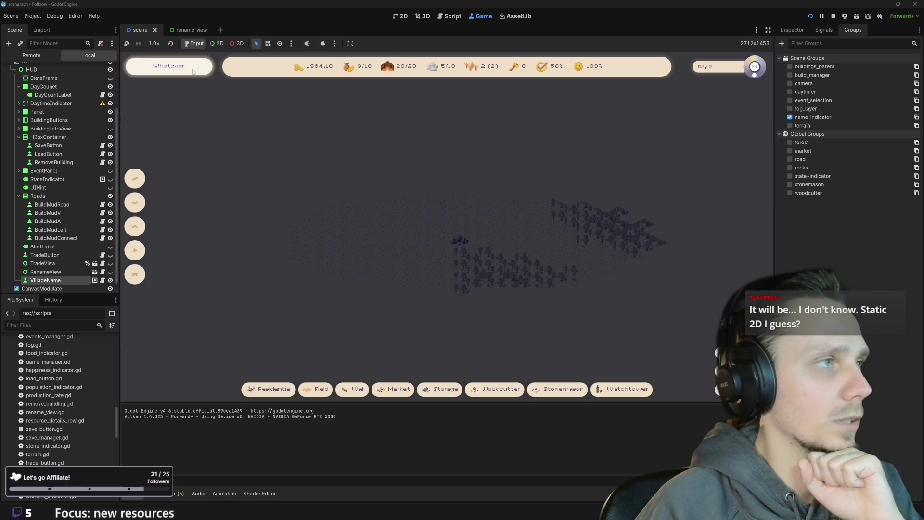
pyautogui.click(168, 66)
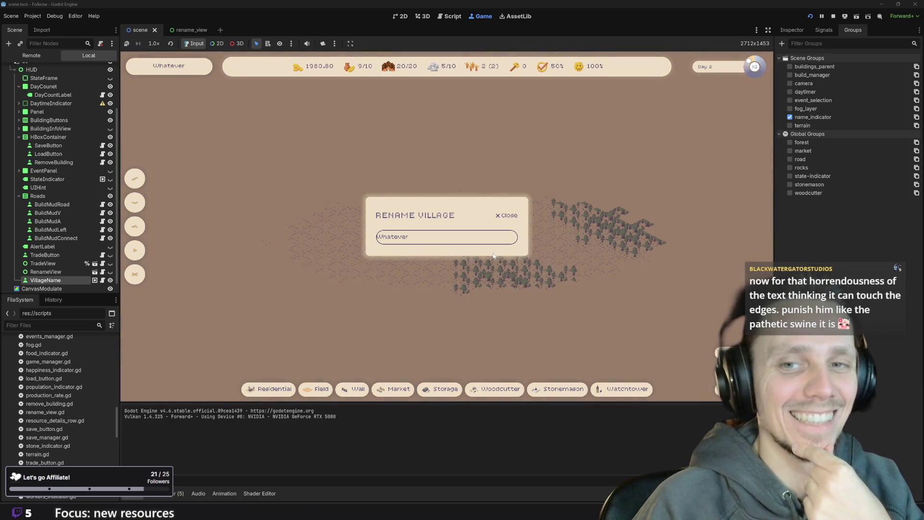
pyautogui.click(409, 236)
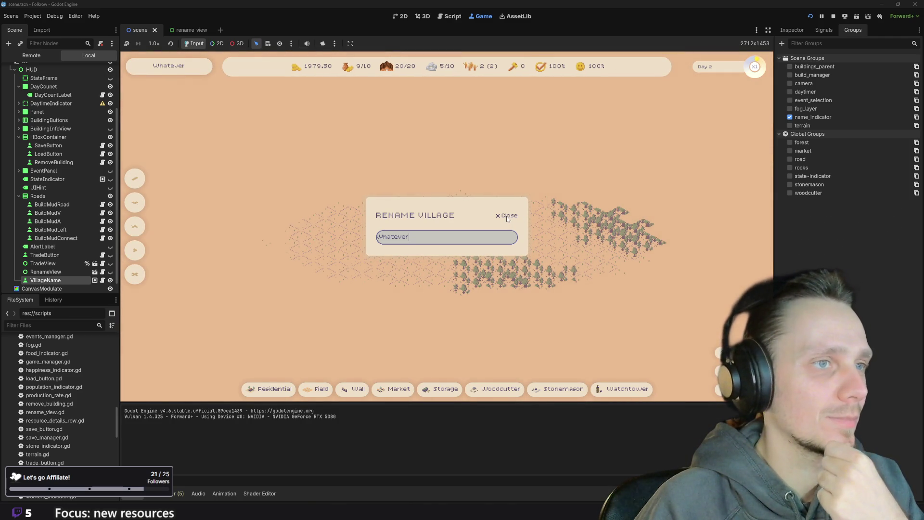
pyautogui.click(507, 216)
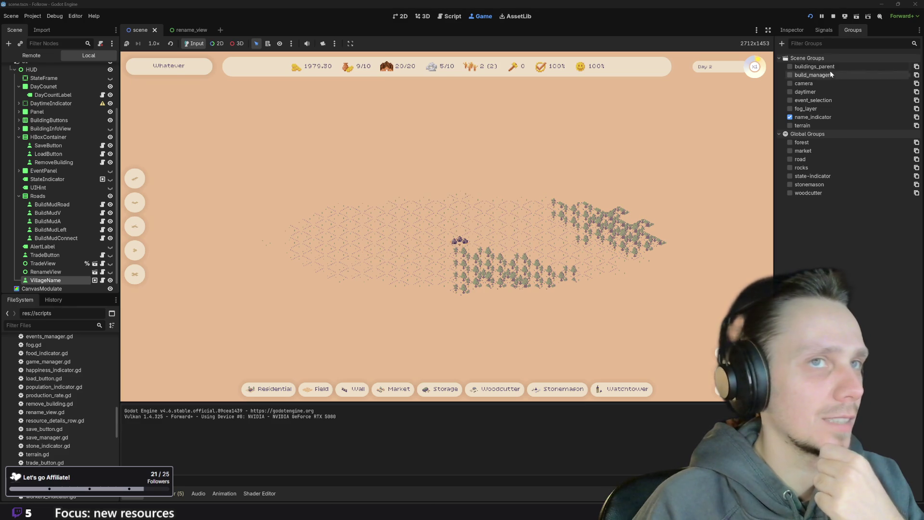
pyautogui.click(834, 17)
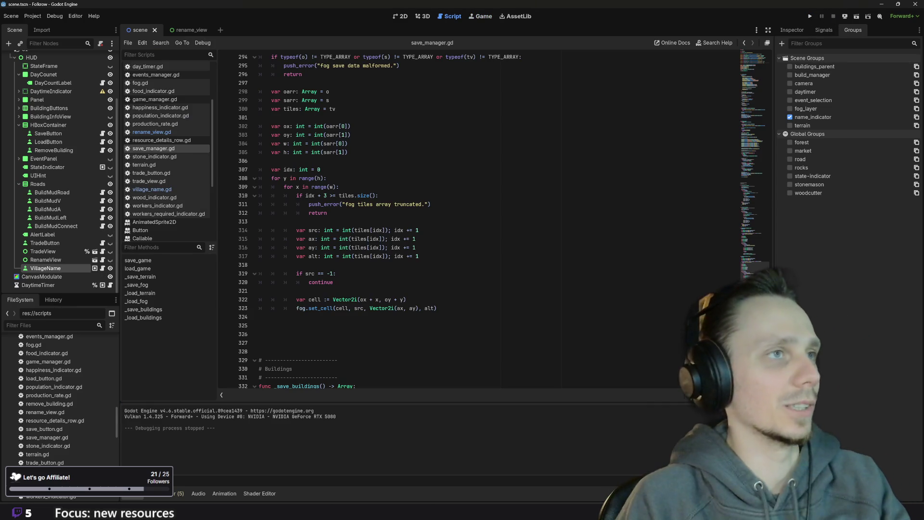
# Look over rename_view.gd, then open the village_name.gd script
pyautogui.scroll(3, 198, 175)
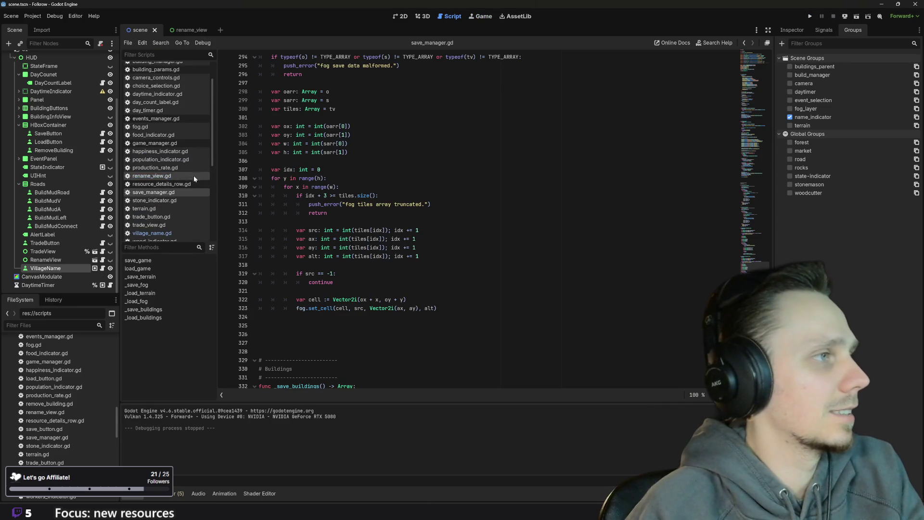
pyautogui.click(197, 175)
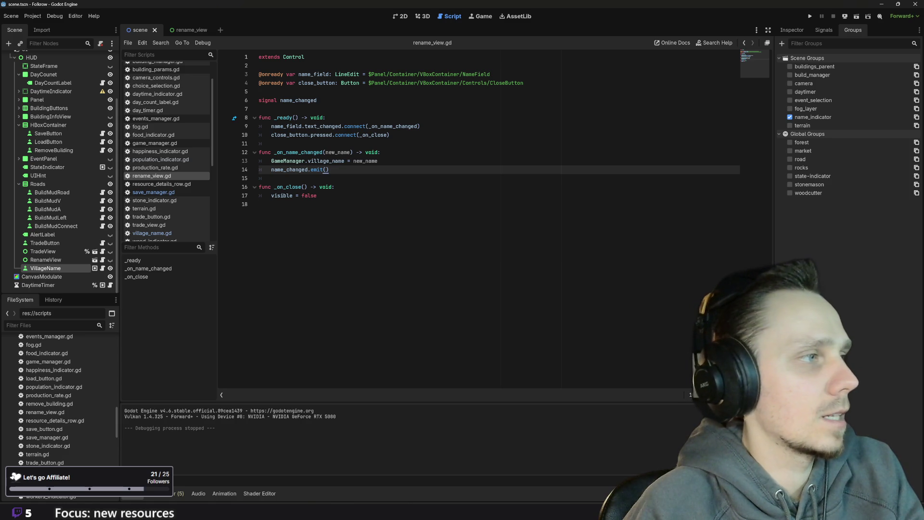
pyautogui.scroll(-3, 177, 221)
pyautogui.scroll(3, 178, 222)
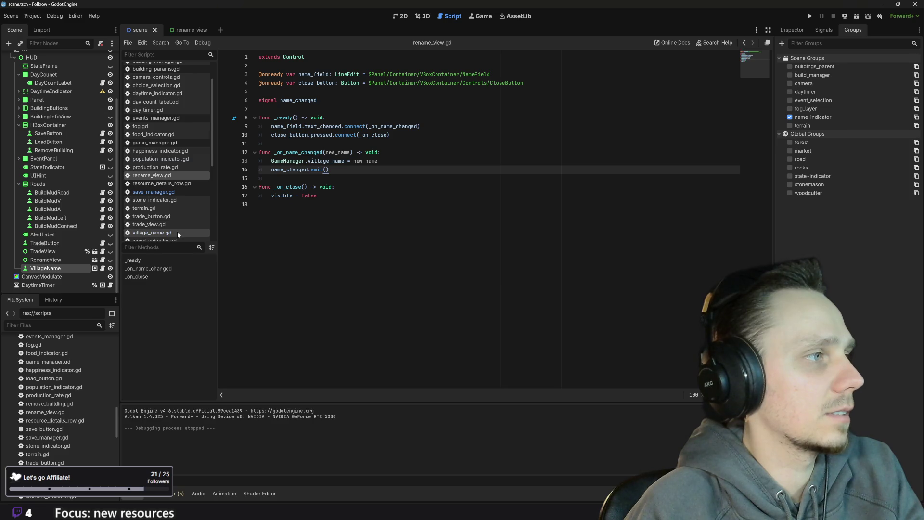
pyautogui.click(177, 232)
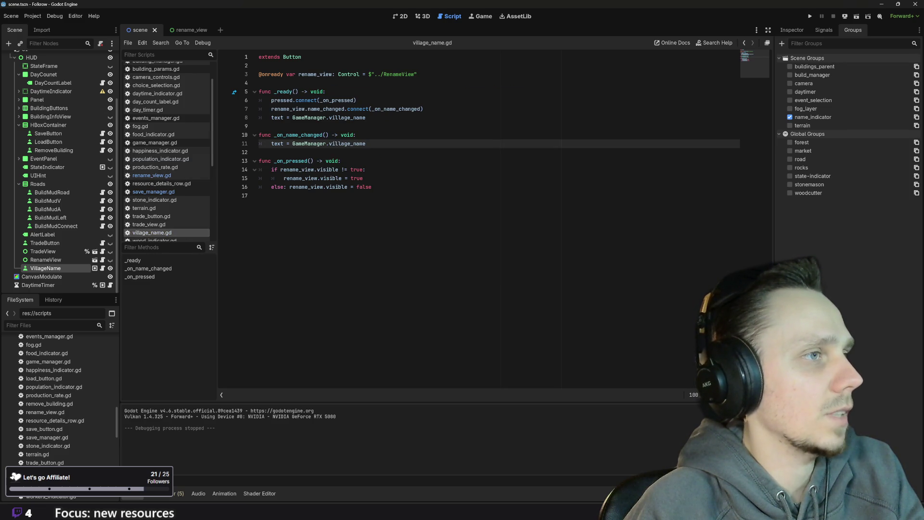
# Insert a blank line after the popup-showing line in _on_pressed, then switch to the rename_view scene
pyautogui.click(365, 169)
pyautogui.click(363, 178)
pyautogui.press('Return')
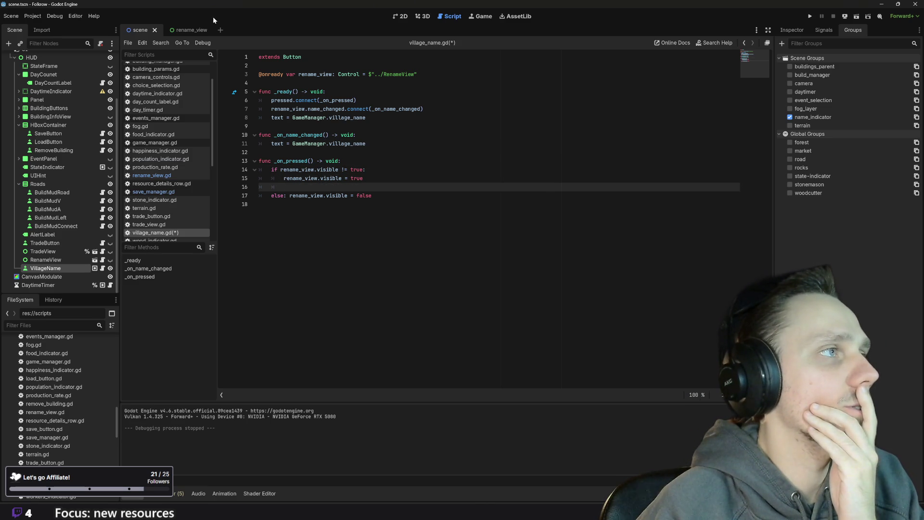
pyautogui.click(185, 30)
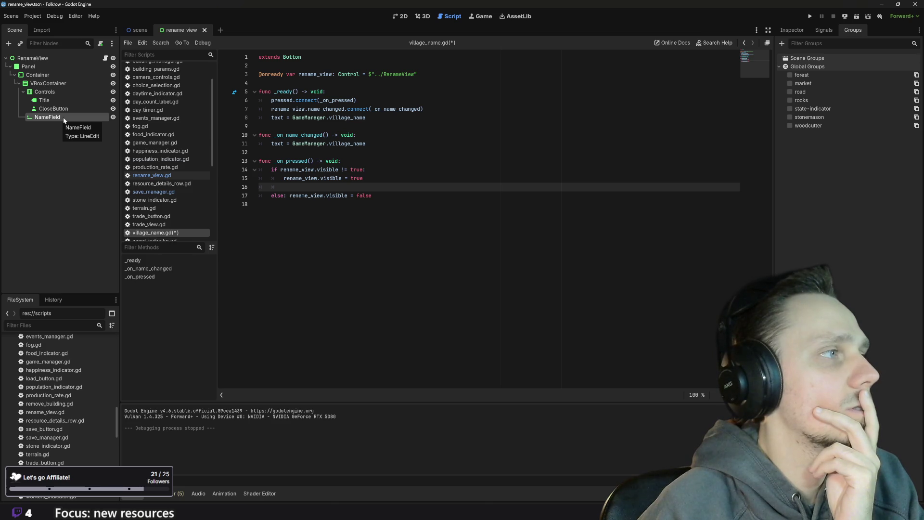
# Draft a 'func clear_name() =void:' header at the end of village_name.gd
pyautogui.rightClick(64, 120)
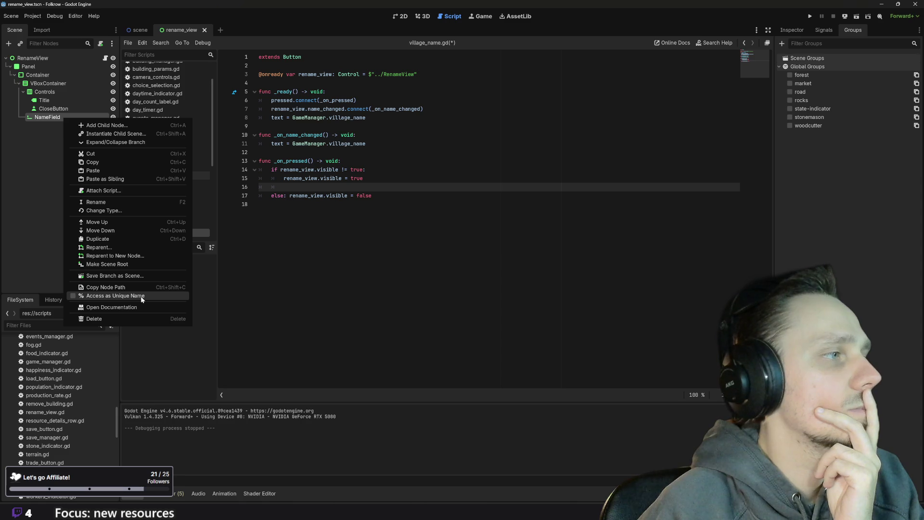
pyautogui.click(385, 276)
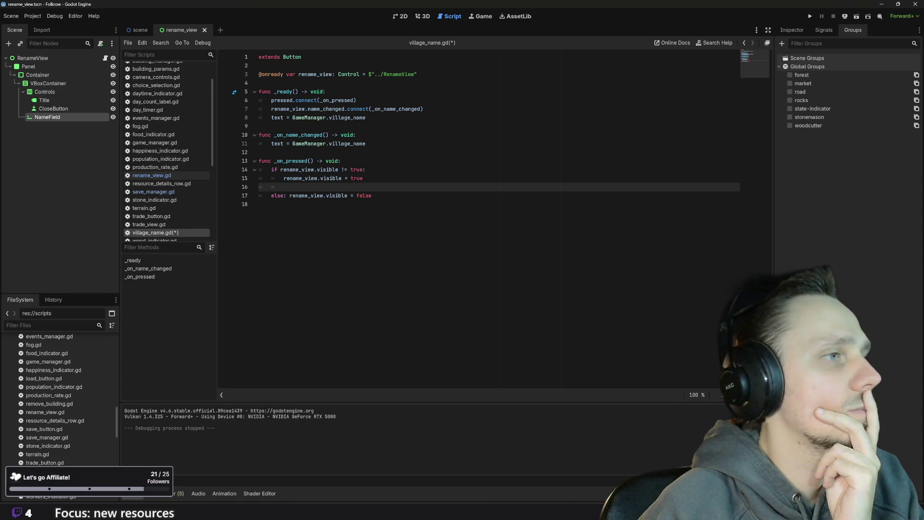
pyautogui.click(386, 276)
pyautogui.press('Return')
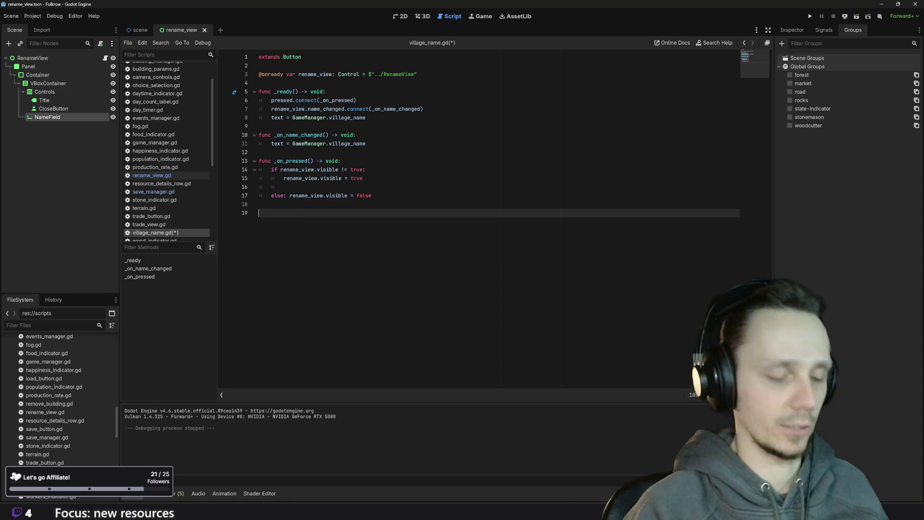
pyautogui.write('func ')
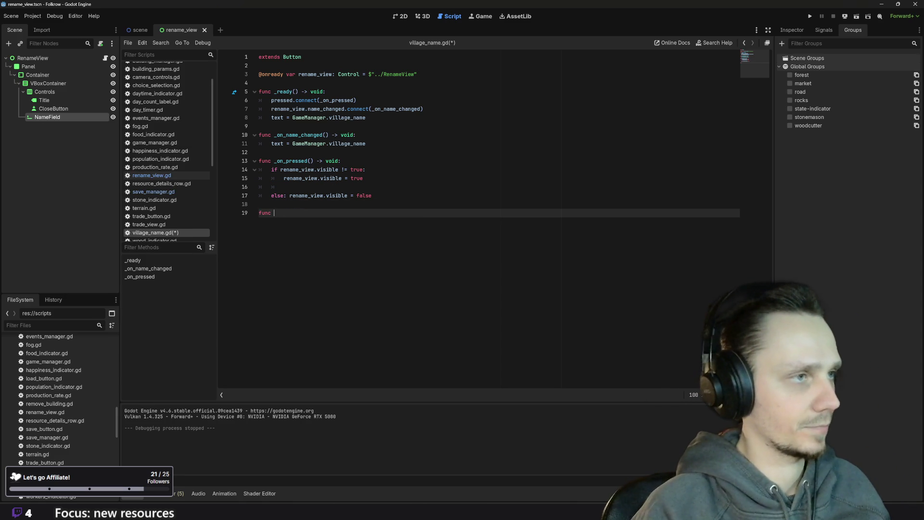
pyautogui.write('clear_')
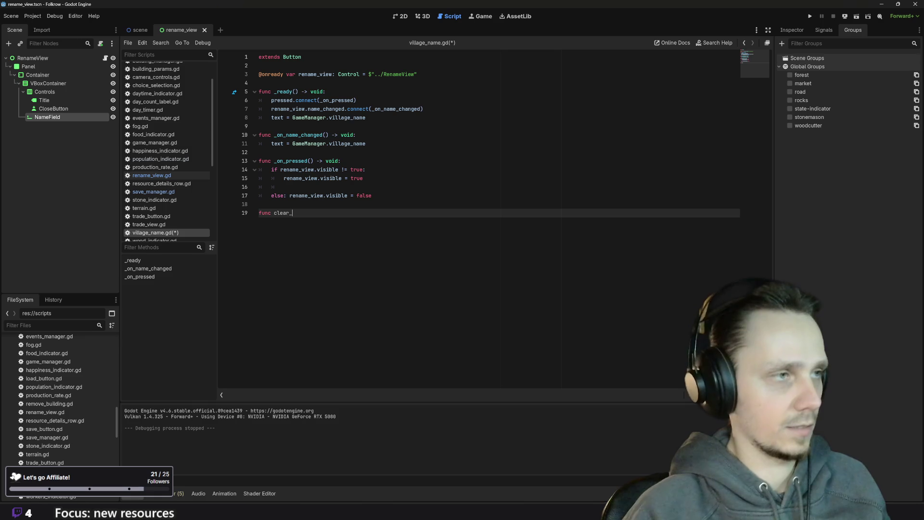
pyautogui.write('name')
pyautogui.write('()')
pyautogui.write(' =')
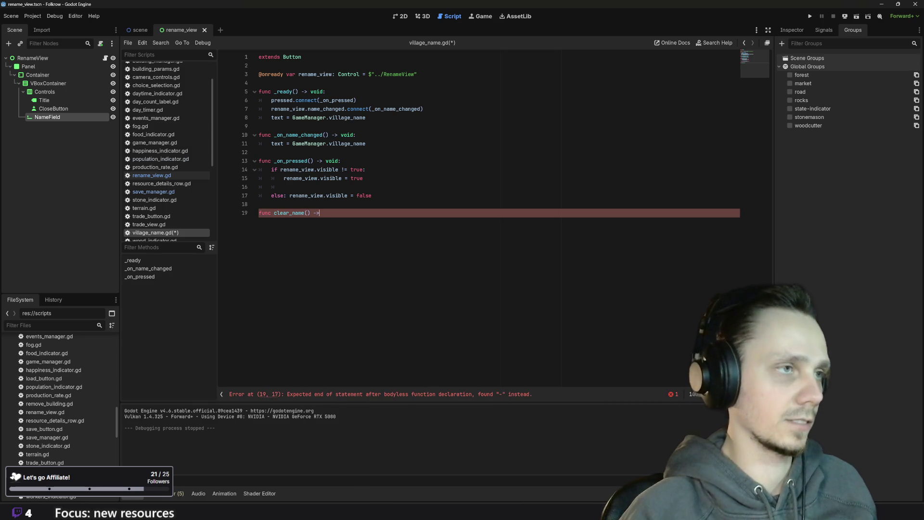
pyautogui.write('void:')
pyautogui.press('Return')
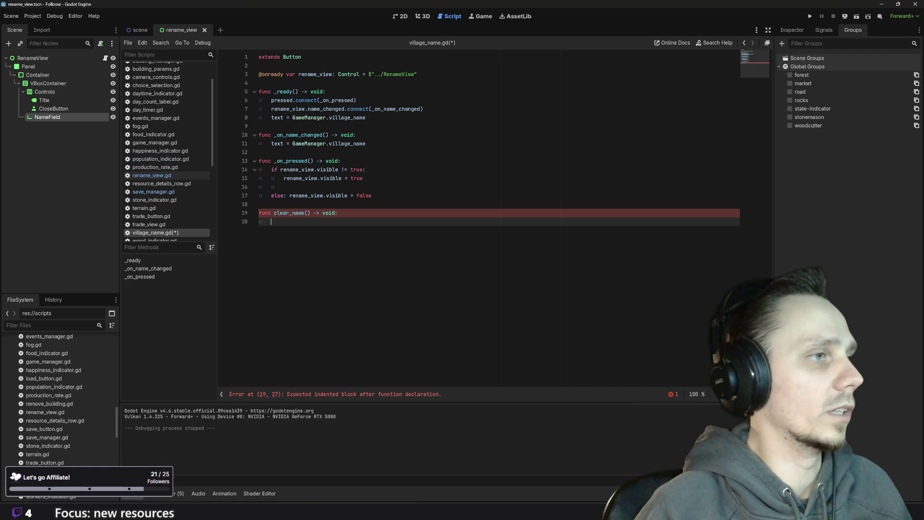
# Delete the draft clear_name function and save village_name.gd
pyautogui.moveTo(271, 222); pyautogui.dragTo(249, 213)
pyautogui.hotkey('ctrl', 'c')
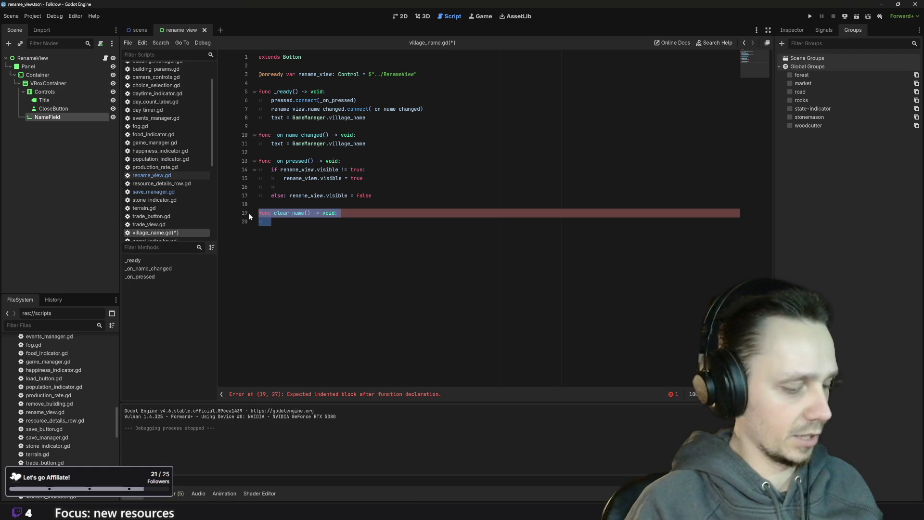
pyautogui.press('BackSpace')
pyautogui.press('BackSpace')
pyautogui.press('BackSpace')
pyautogui.hotkey('ctrl', 's')
# Paste a 'func clear_name() -> void:' header at the end of rename_view.gd
pyautogui.click(171, 176)
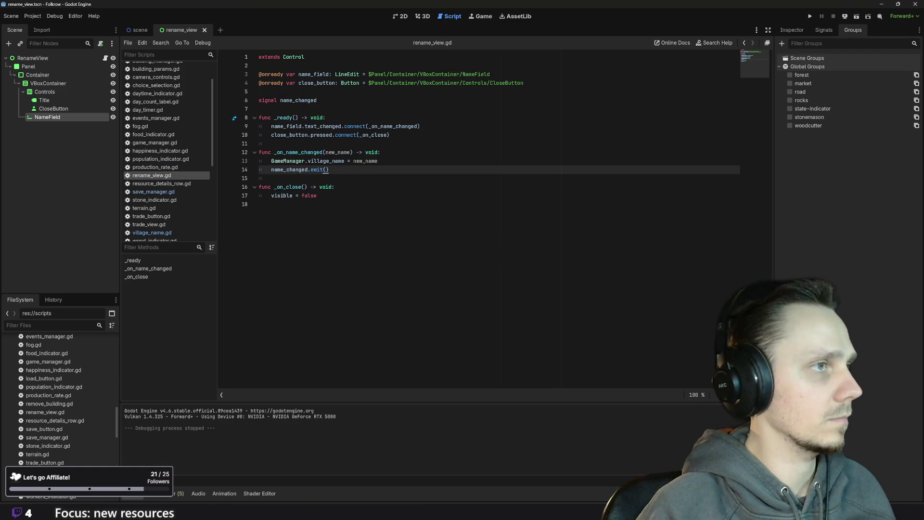
pyautogui.click(269, 204)
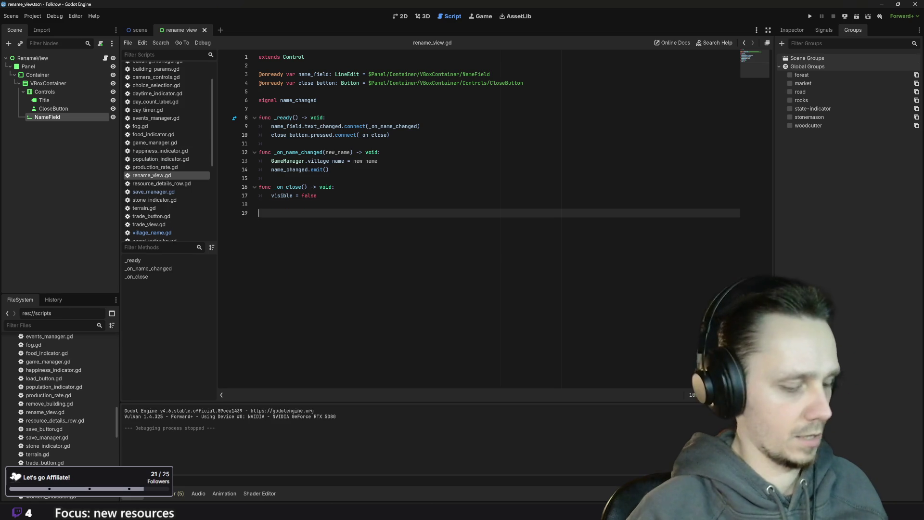
pyautogui.hotkey('ctrl', 'v')
pyautogui.press('Up')
pyautogui.press('Up')
pyautogui.press('BackSpace')
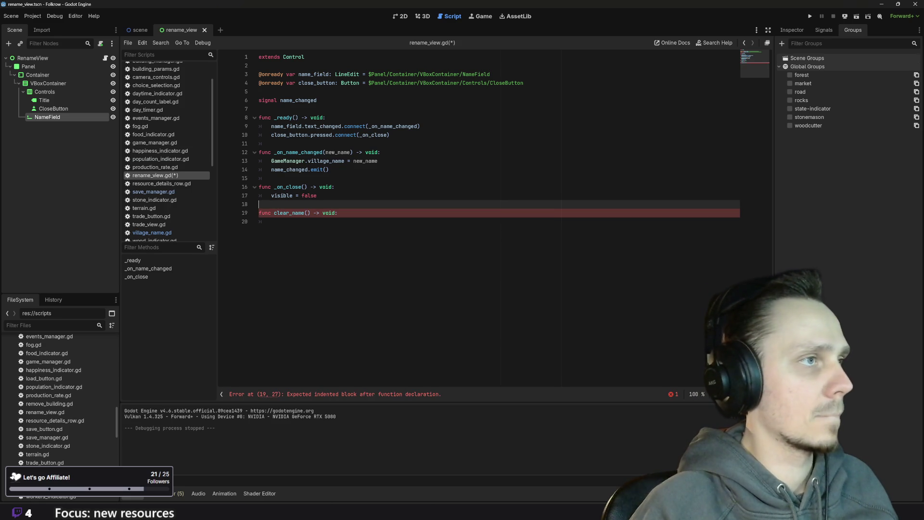
# Give clear_name the body 'name_field.text = ""' via autocomplete and save the script
pyautogui.click(271, 221)
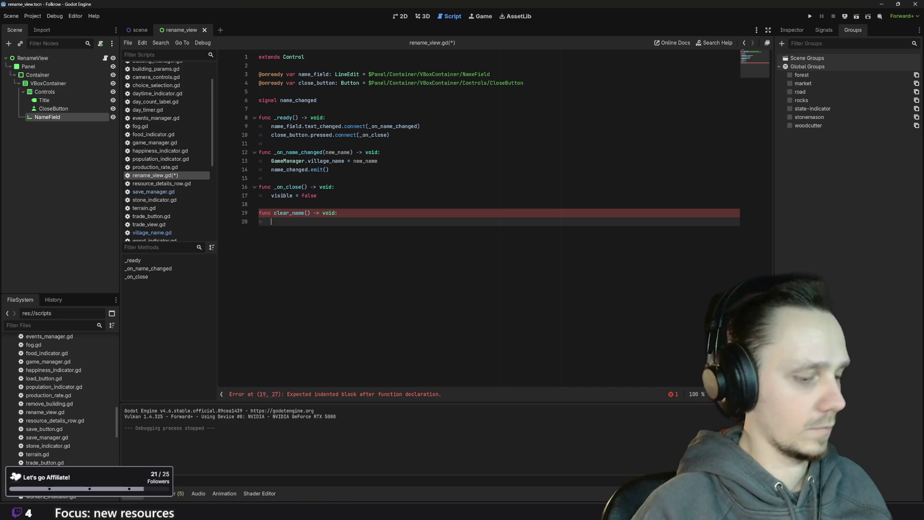
pyautogui.write('nam')
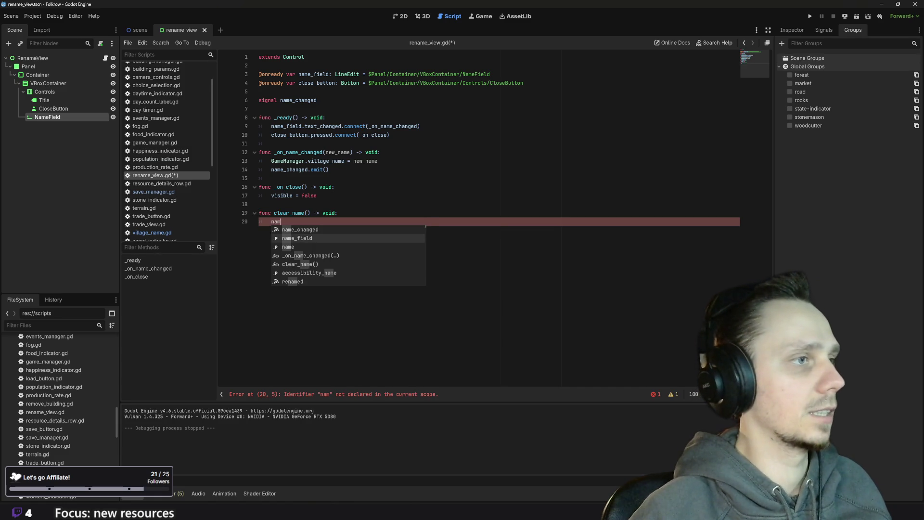
pyautogui.press('Return')
pyautogui.write('t')
pyautogui.press('Return')
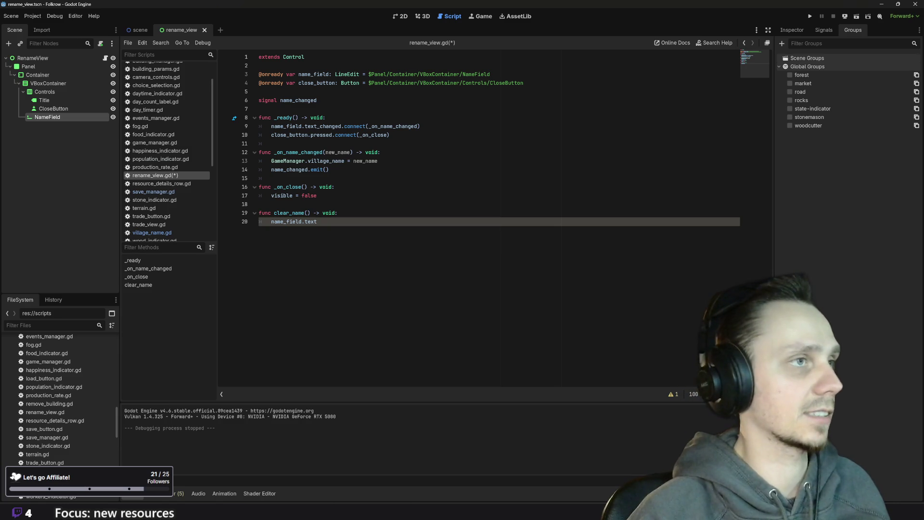
pyautogui.write(' = ')
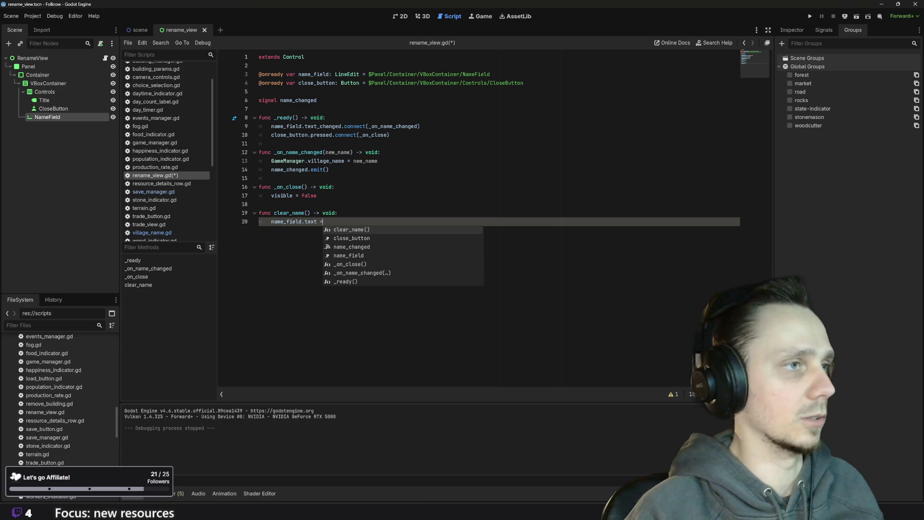
pyautogui.write('"')
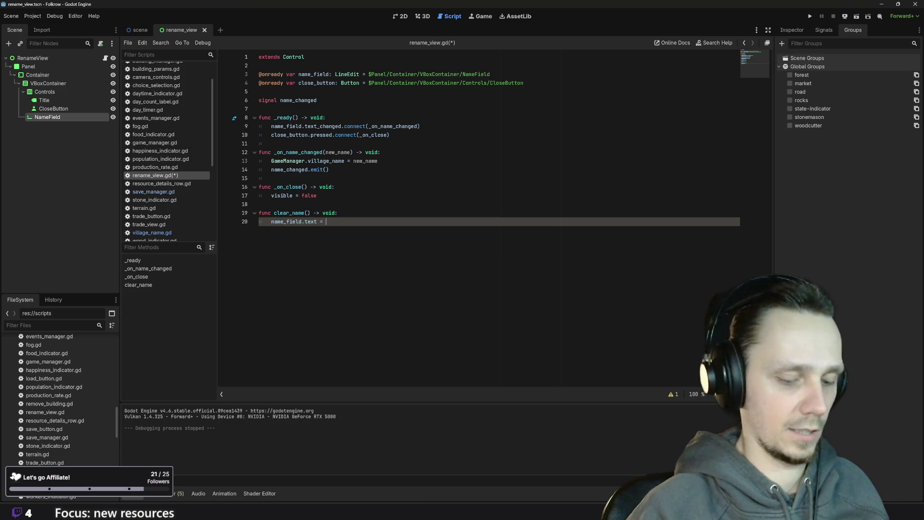
pyautogui.write('"')
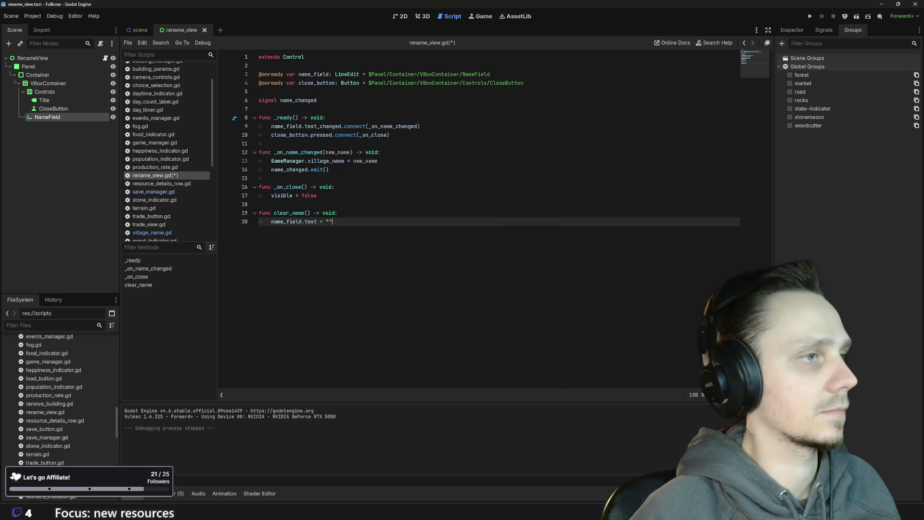
pyautogui.hotkey('ctrl', 's')
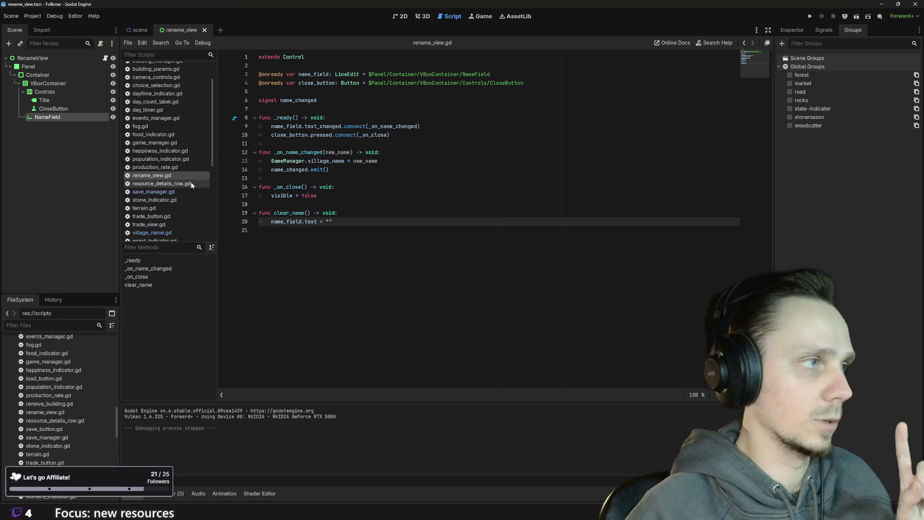
# Add 'rename_view.clear_name()' after 'rename_view.visible = true' in village_name.gd, save, and run the game
pyautogui.click(170, 232)
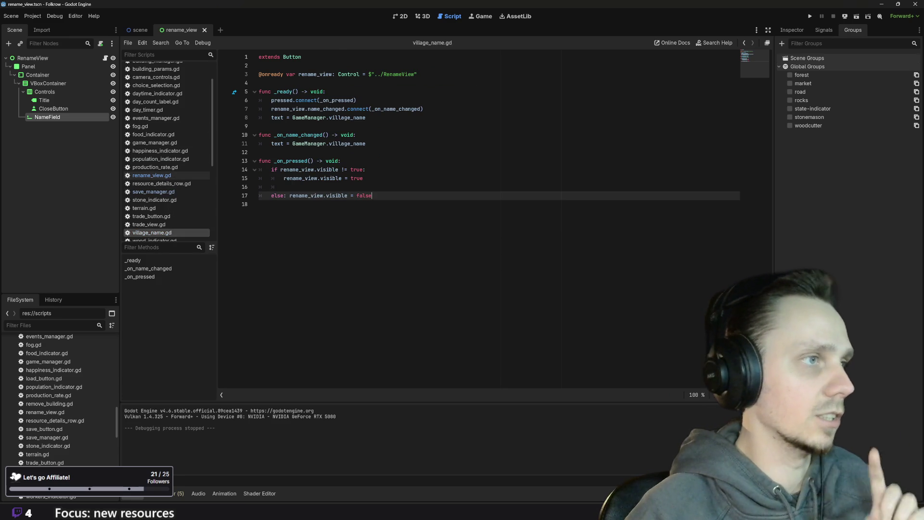
pyautogui.click(259, 204)
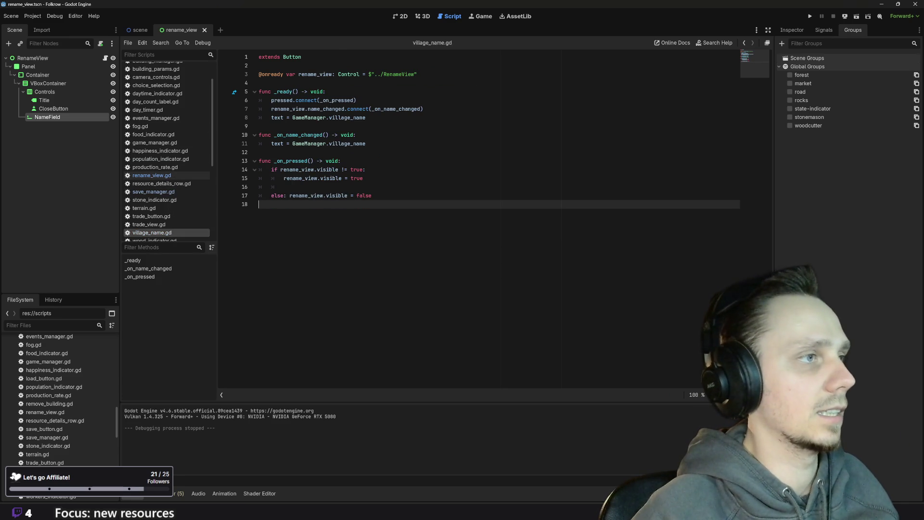
pyautogui.click(363, 178)
pyautogui.press('Return')
pyautogui.write('ren')
pyautogui.press('Return')
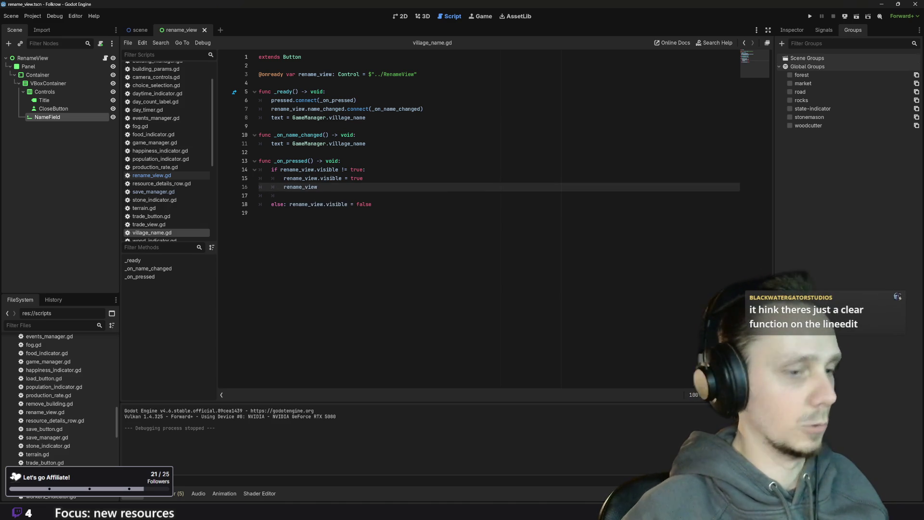
pyautogui.write('clea')
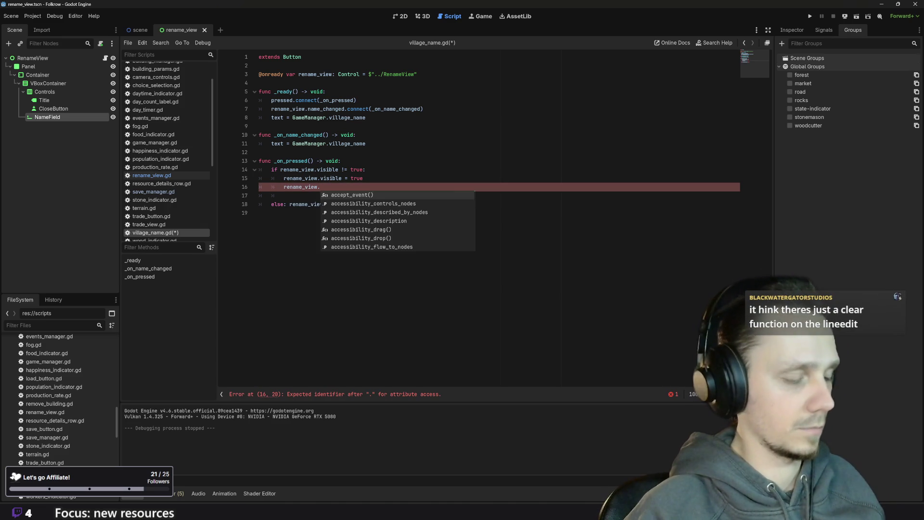
pyautogui.write('r')
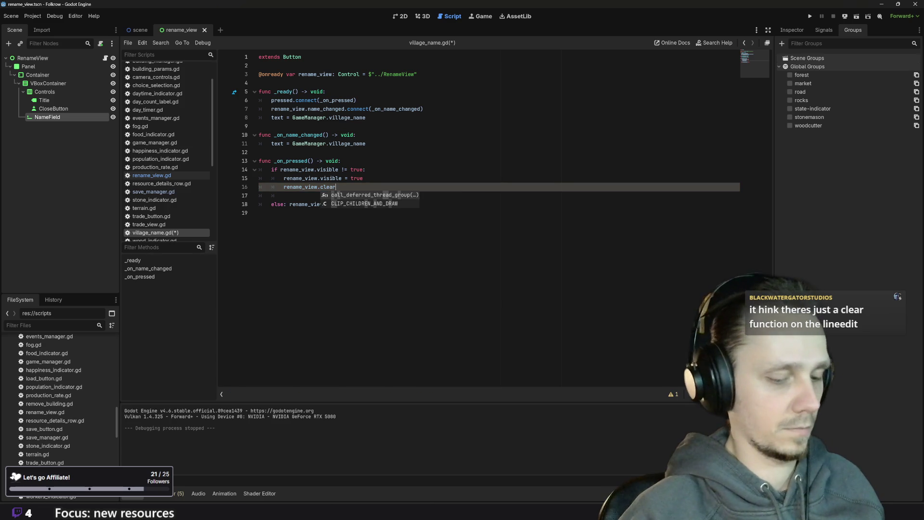
pyautogui.write('_name')
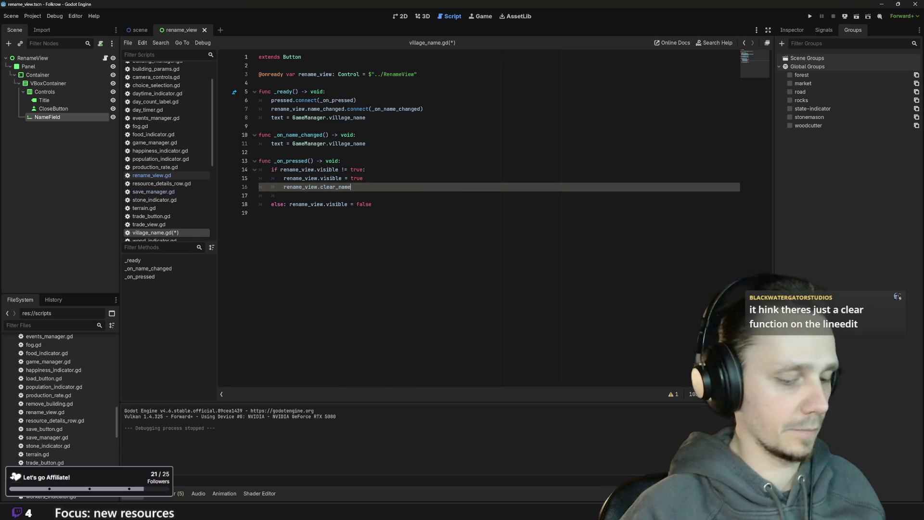
pyautogui.write('()')
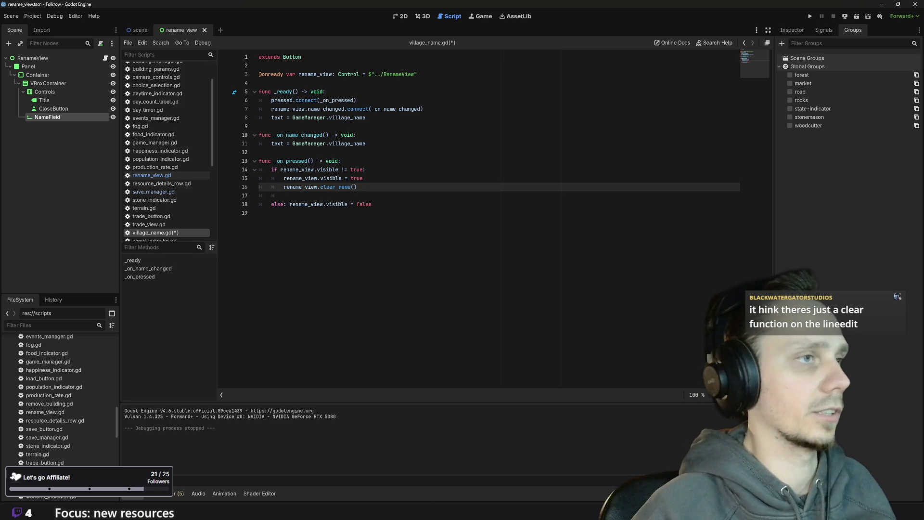
pyautogui.hotkey('ctrl', 's')
pyautogui.press('F5')
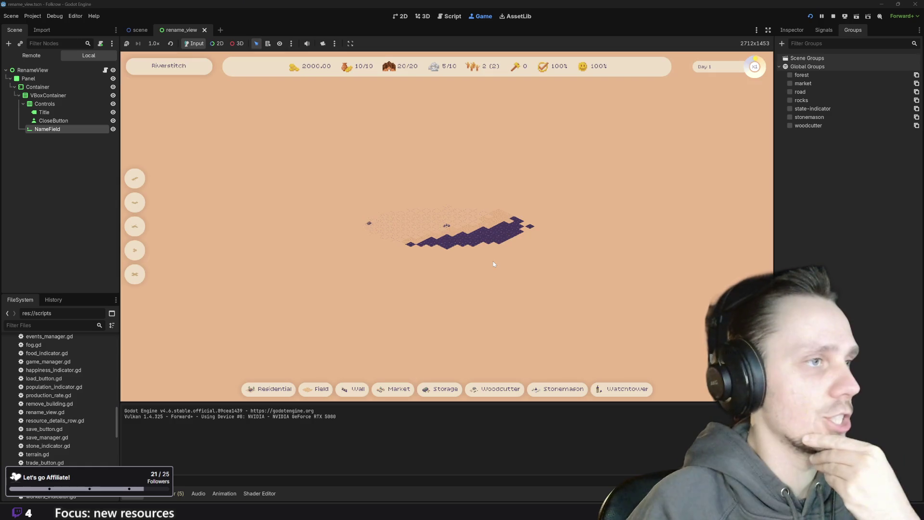
# Rename the village to 'dfsdfsdf' through the Rename Village popup in the running game
pyautogui.click(207, 67)
pyautogui.click(385, 237)
pyautogui.write('dfsdfsdf')
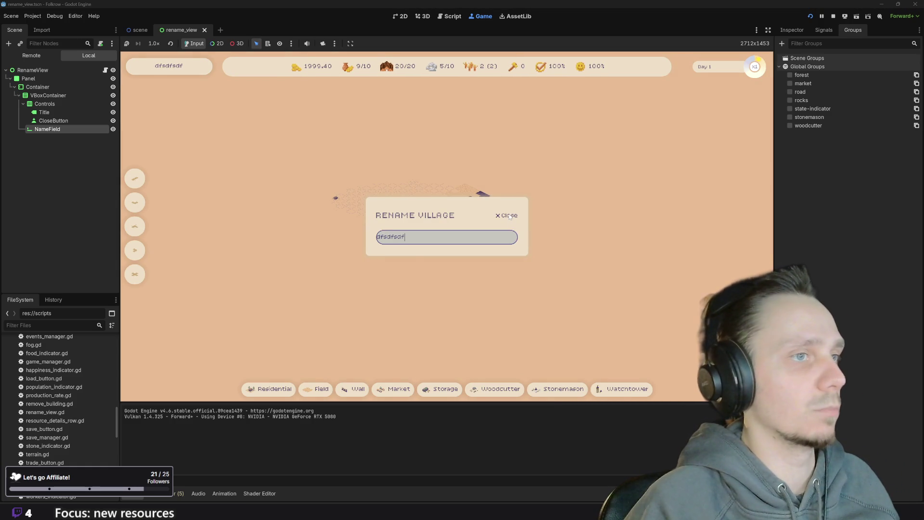
pyautogui.click(509, 216)
# Rename it again to 'sdfsdfsd', confirm the popup reopens with an empty field, and stop the game
pyautogui.click(168, 67)
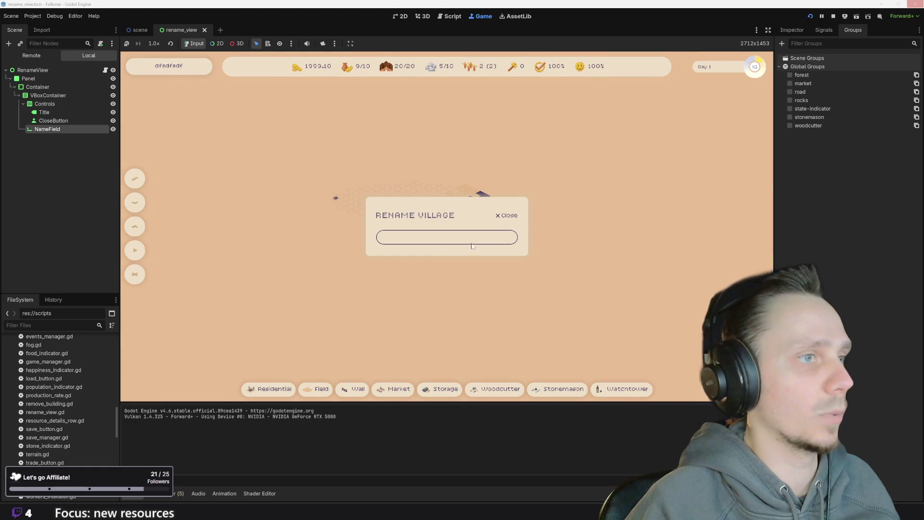
pyautogui.write('sdfsdfsd')
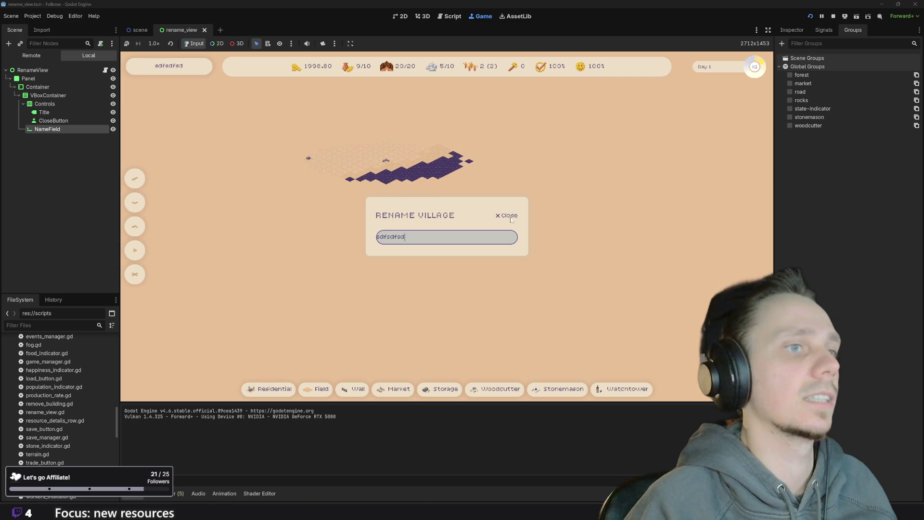
pyautogui.click(511, 216)
pyautogui.click(163, 71)
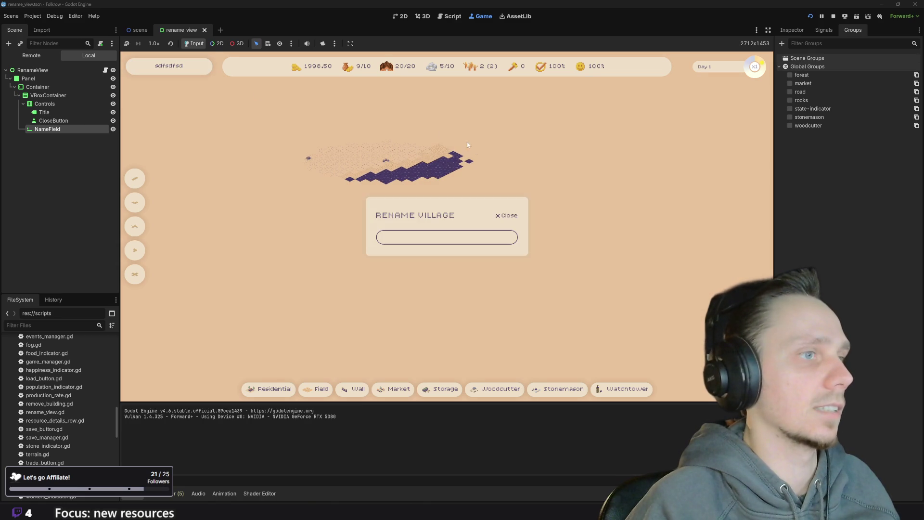
pyautogui.click(512, 215)
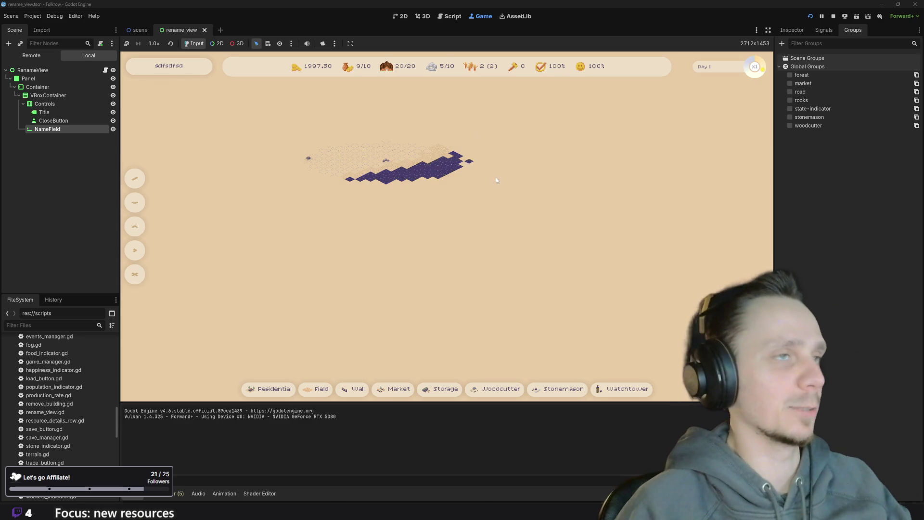
pyautogui.click(833, 17)
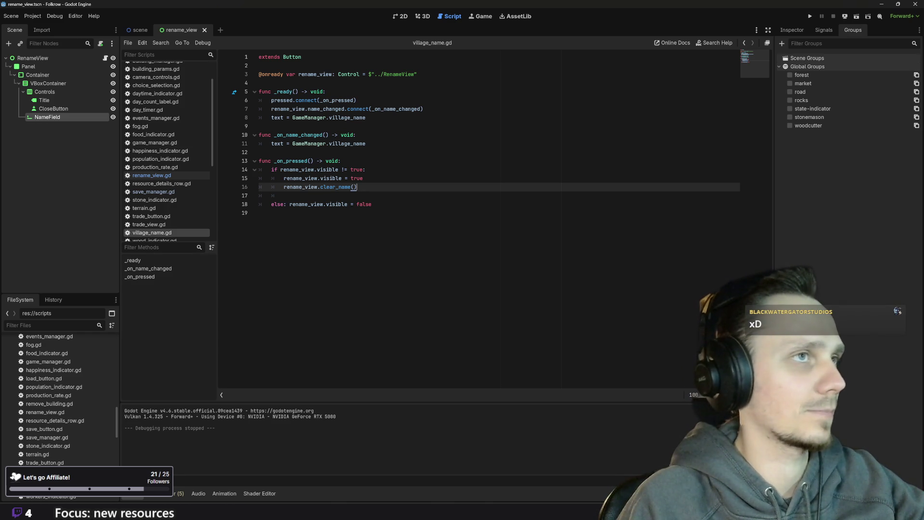
# In rename_view.gd, bring up name_field's member suggestions on line 20 and scroll through them
pyautogui.click(151, 177)
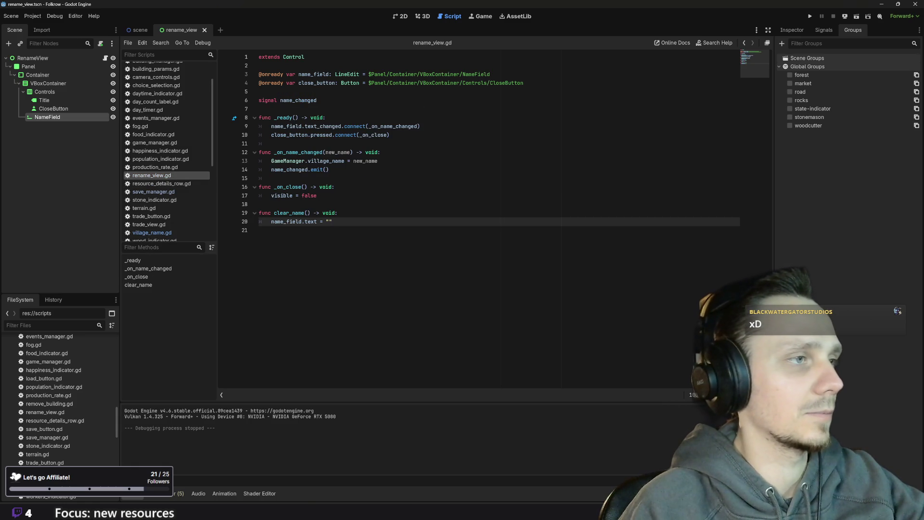
pyautogui.write('.')
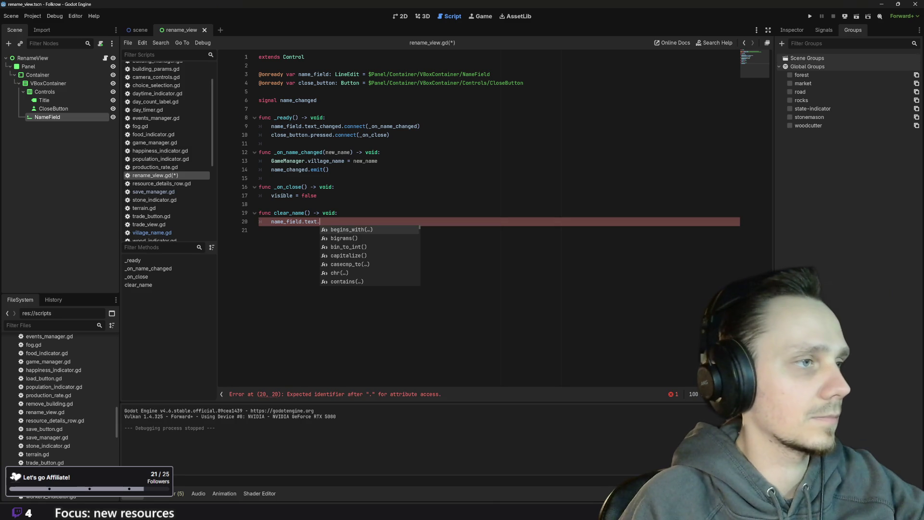
pyautogui.scroll(-3, 349, 265)
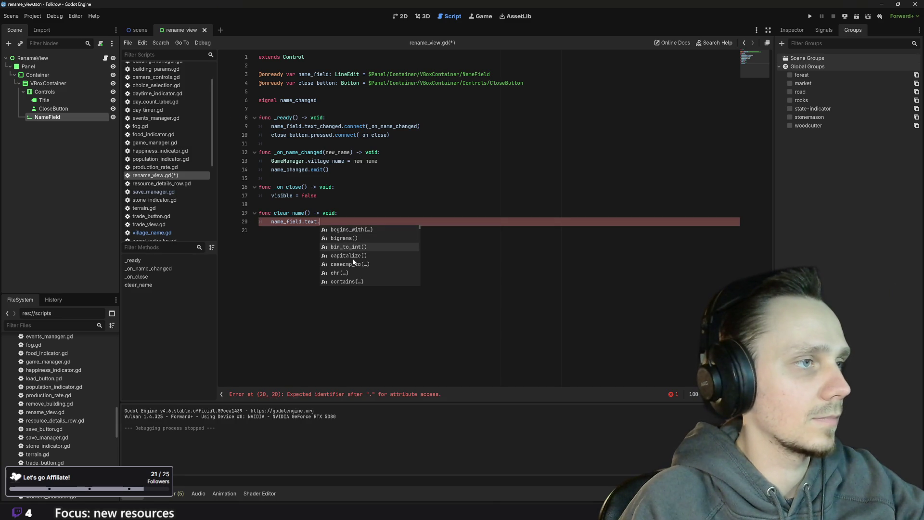
pyautogui.scroll(-3, 383, 260)
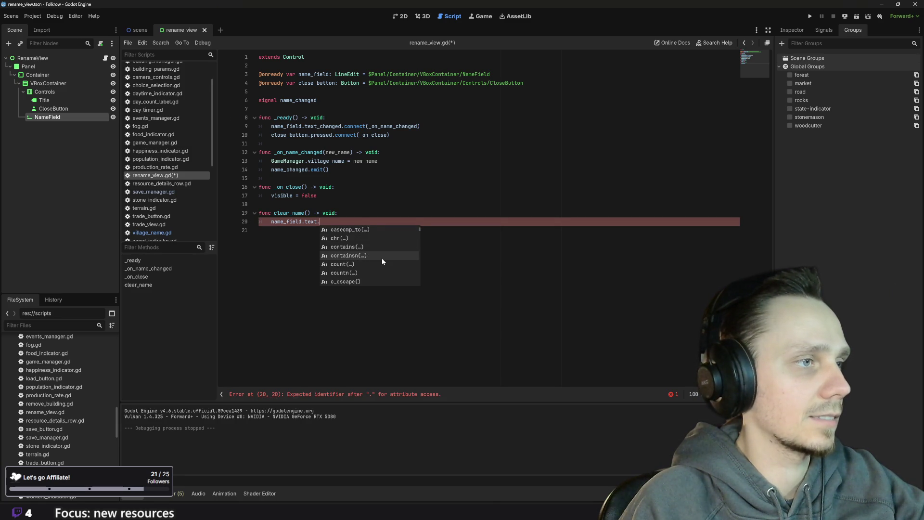
pyautogui.scroll(-4, 382, 259)
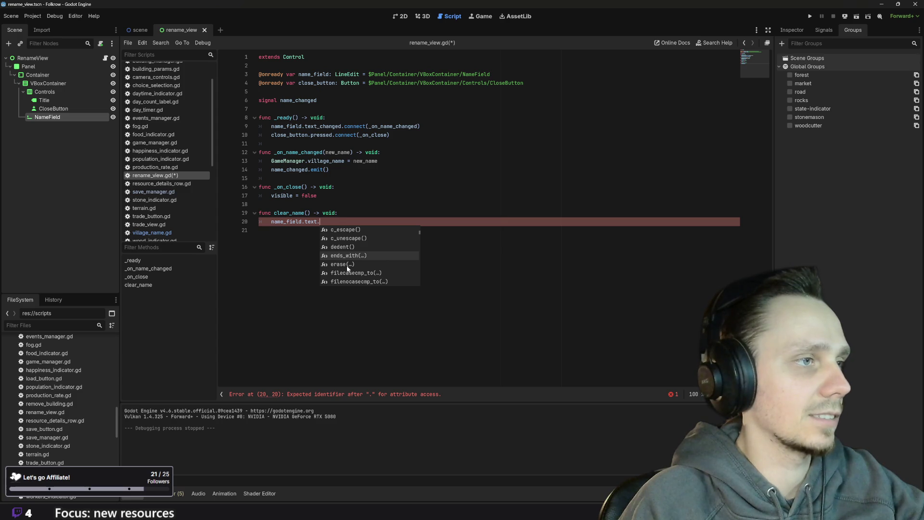
pyautogui.scroll(-2, 356, 268)
pyautogui.scroll(-10, 392, 266)
pyautogui.scroll(-5, 392, 268)
pyautogui.scroll(-2, 392, 266)
pyautogui.scroll(4, 392, 267)
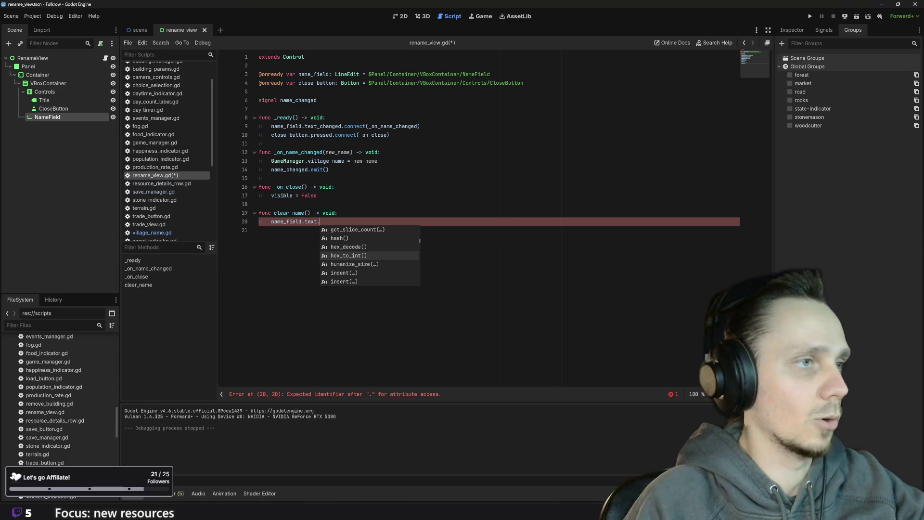
# Replace '.text' with an erase() call so clear_name reads name_field.erase()
pyautogui.press('BackSpace')
pyautogui.press('BackSpace')
pyautogui.press('BackSpace')
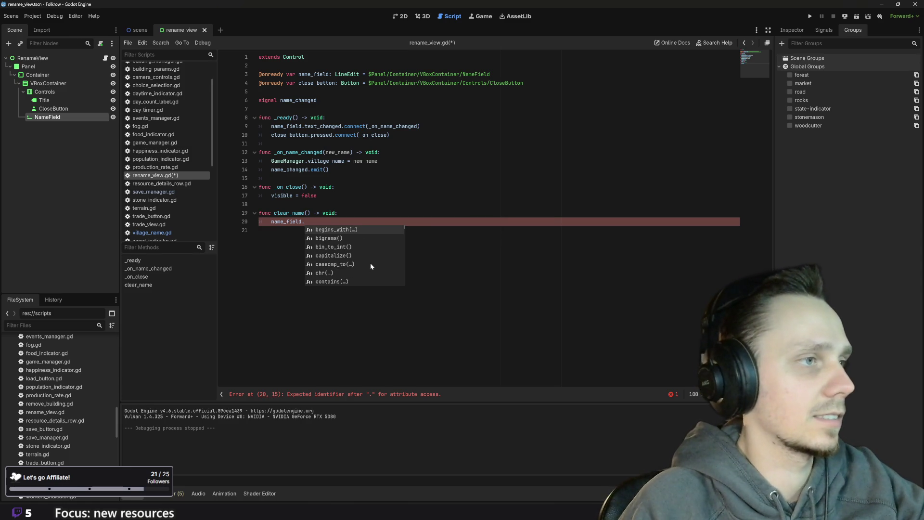
pyautogui.scroll(-4, 366, 244)
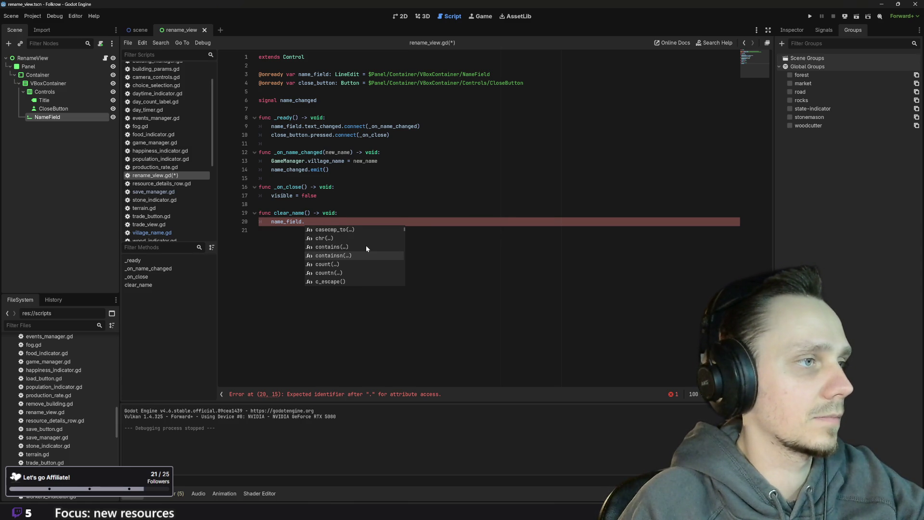
pyautogui.scroll(-4, 365, 245)
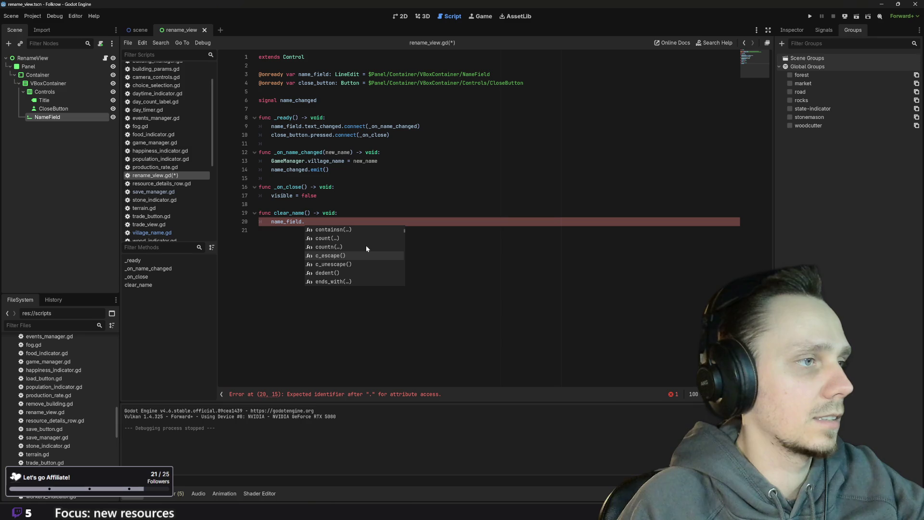
pyautogui.scroll(-1, 366, 248)
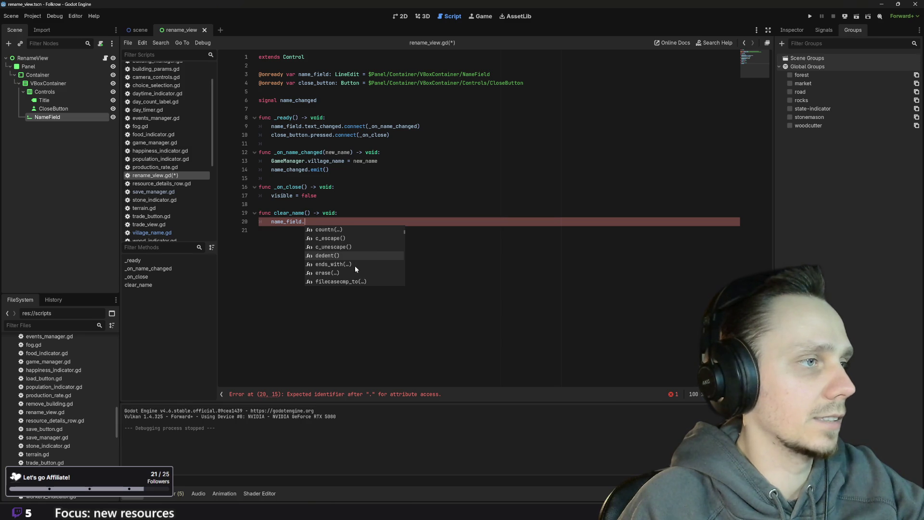
pyautogui.doubleClick(341, 272)
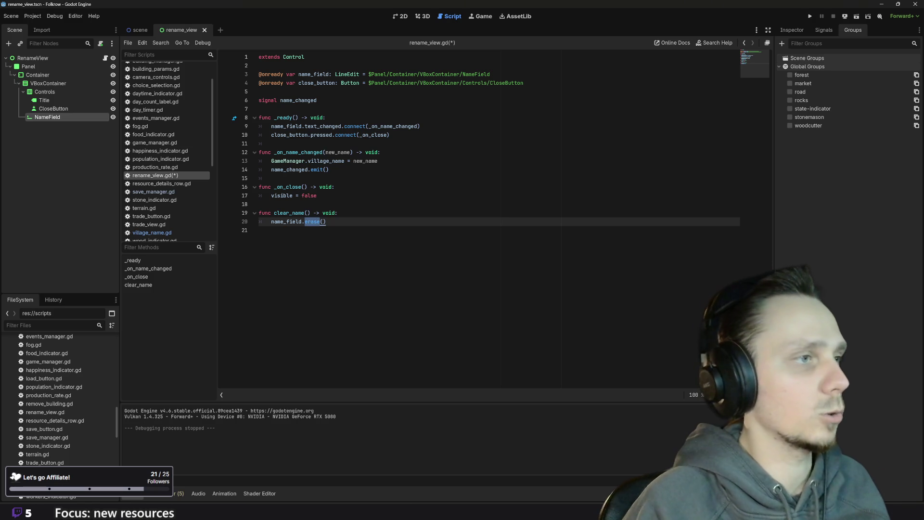
pyautogui.doubleClick(313, 222)
pyautogui.rightClick(313, 223)
pyautogui.press('Escape')
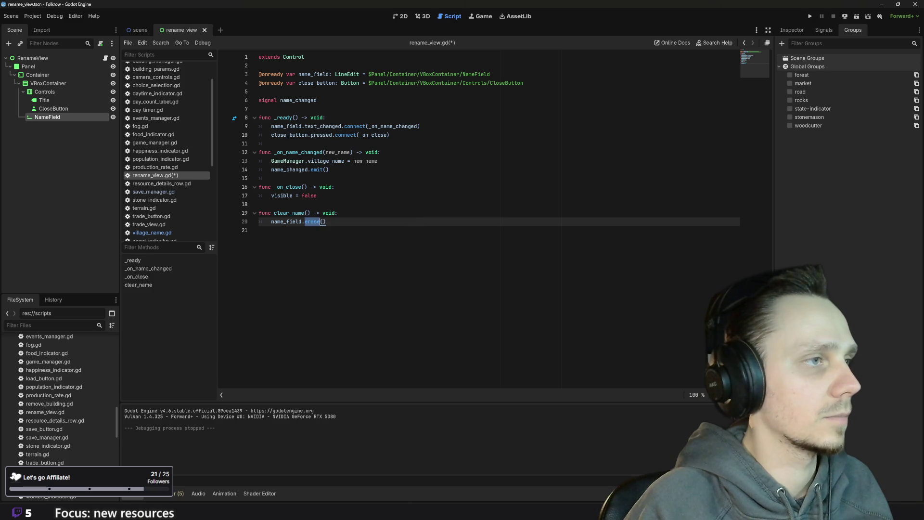
# Run the game to hit the LineEdit erase() error, view production_rate.gd line 27, then rerun
pyautogui.click(810, 15)
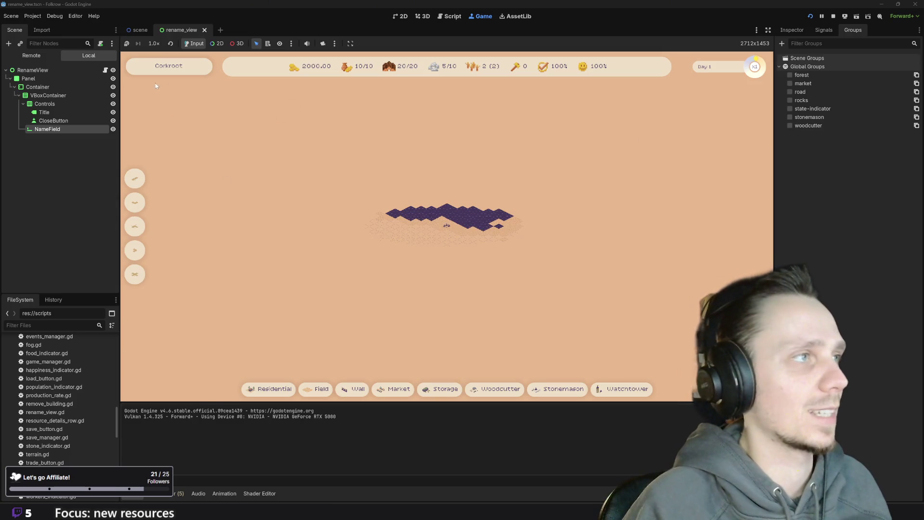
pyautogui.click(159, 67)
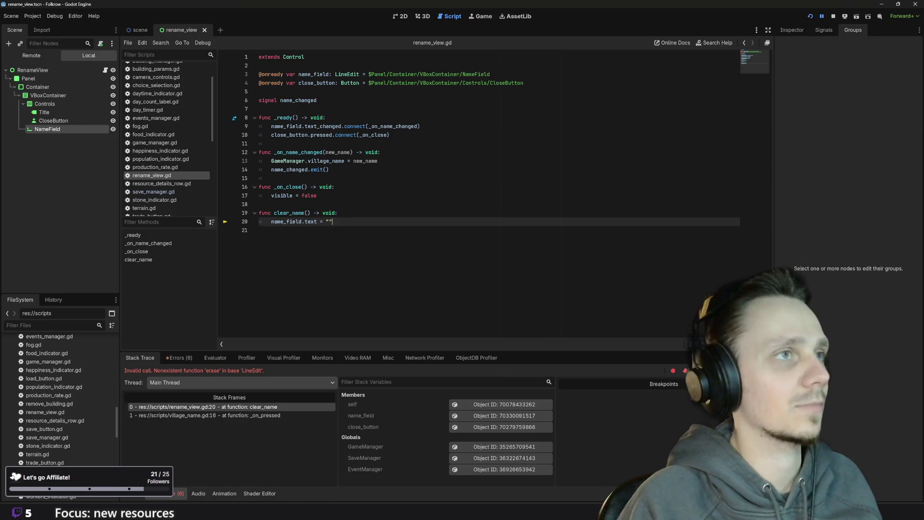
pyautogui.click(163, 199)
pyautogui.click(162, 168)
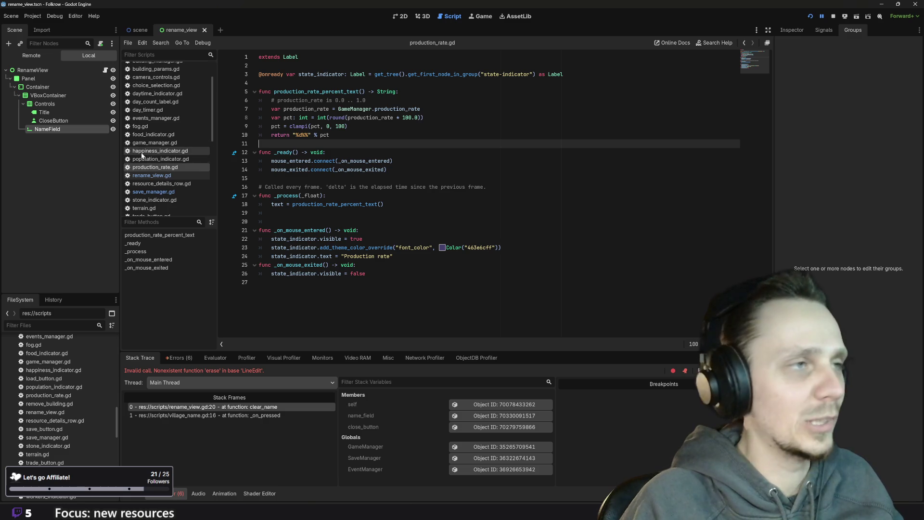
pyautogui.click(260, 282)
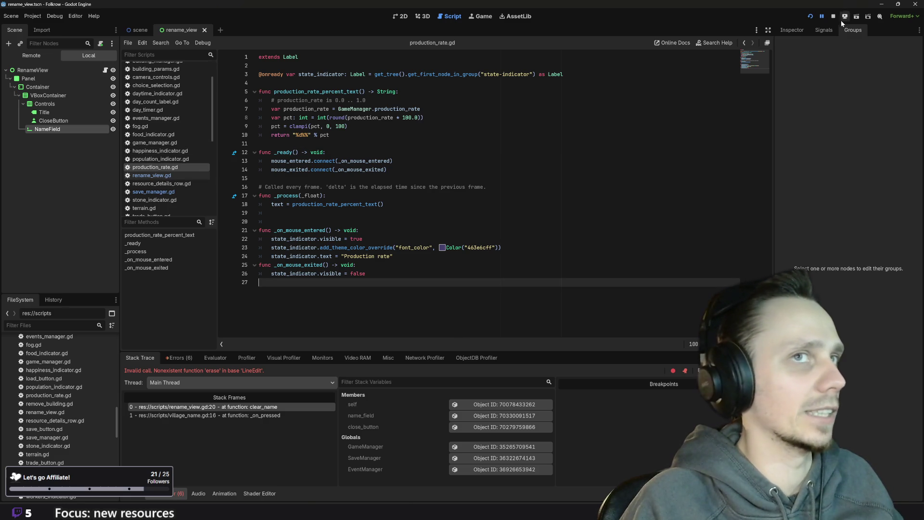
pyautogui.click(810, 16)
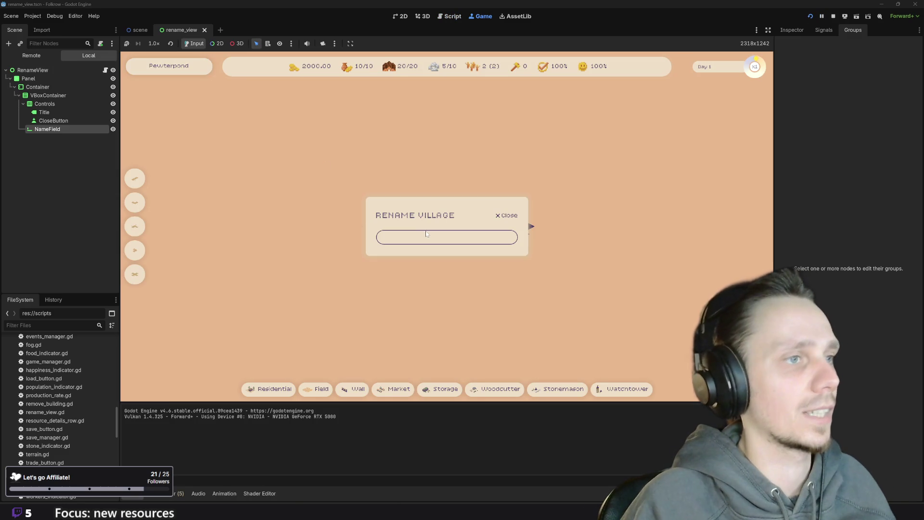
# Rename the village to 'sdfsdfsd', then reopen the popup and enter 'dfsdfdf'
pyautogui.write('sdfsdfsd')
pyautogui.press('Return')
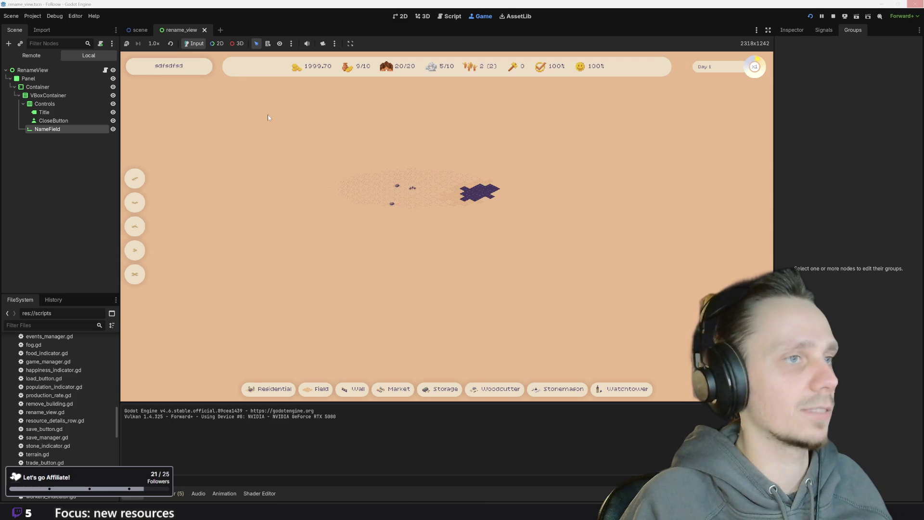
pyautogui.click(194, 72)
pyautogui.write('dfsdfdf')
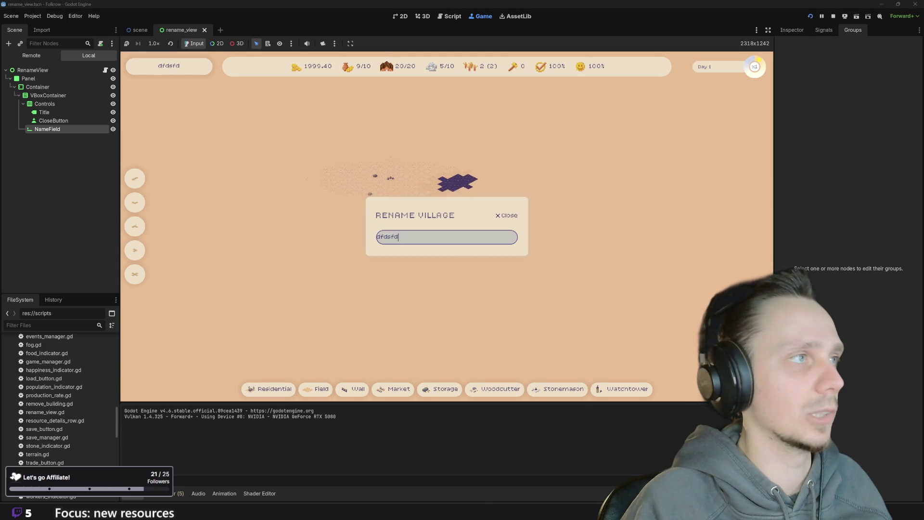
pyautogui.click(509, 216)
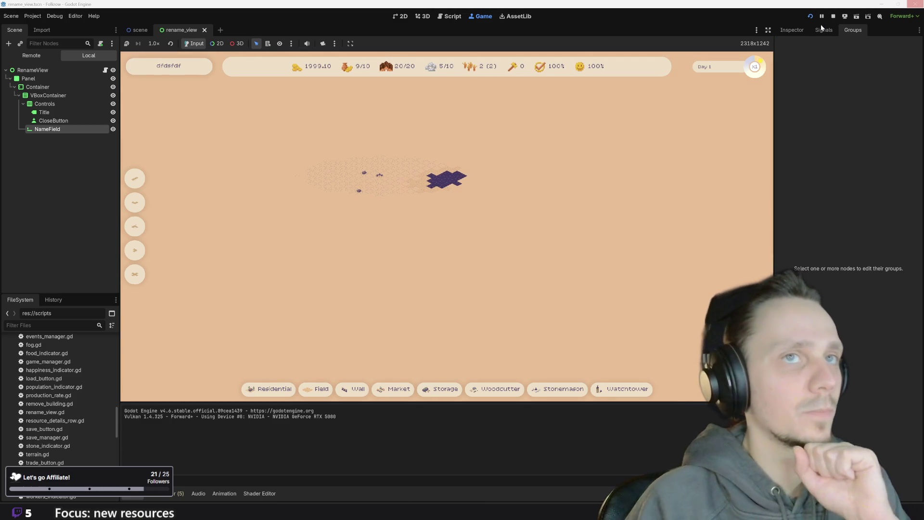
# Stop the game and view the rename_view dialog in the 2D workspace
pyautogui.click(833, 16)
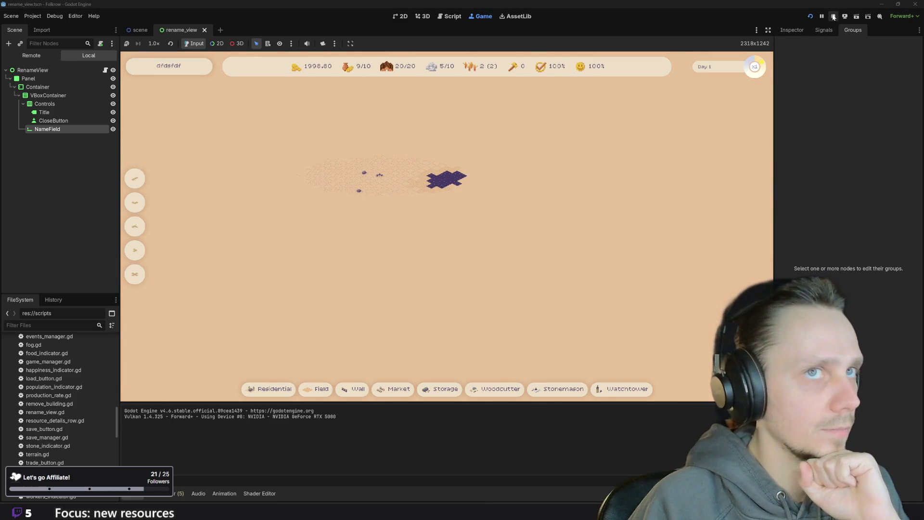
pyautogui.click(408, 17)
pyautogui.scroll(5, 366, 229)
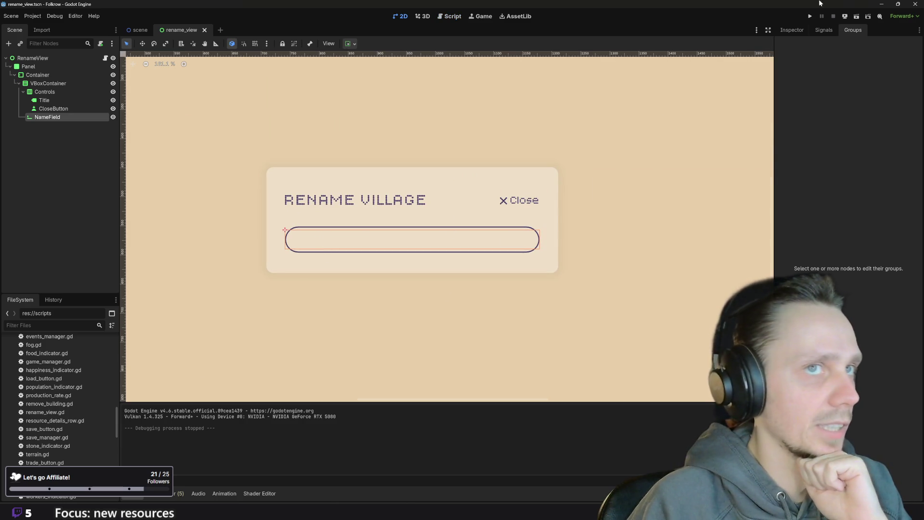
# Set the NameField's Text property to the sample text 'sdfsdfsdfsd'
pyautogui.click(786, 31)
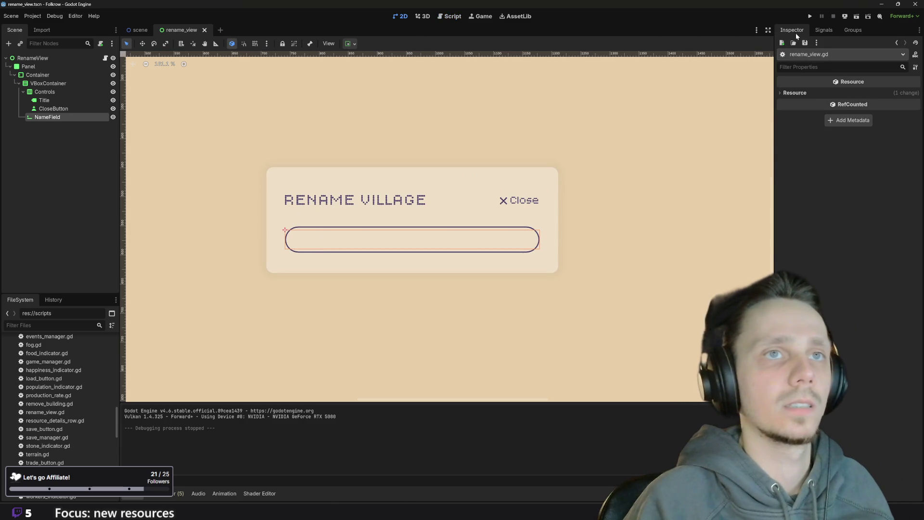
pyautogui.click(410, 239)
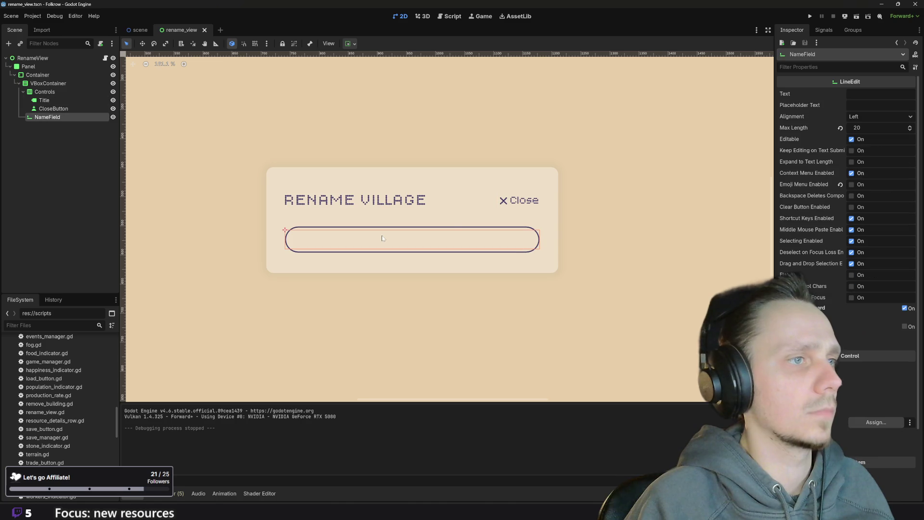
pyautogui.click(845, 94)
pyautogui.write('sdfsdfsdfsd')
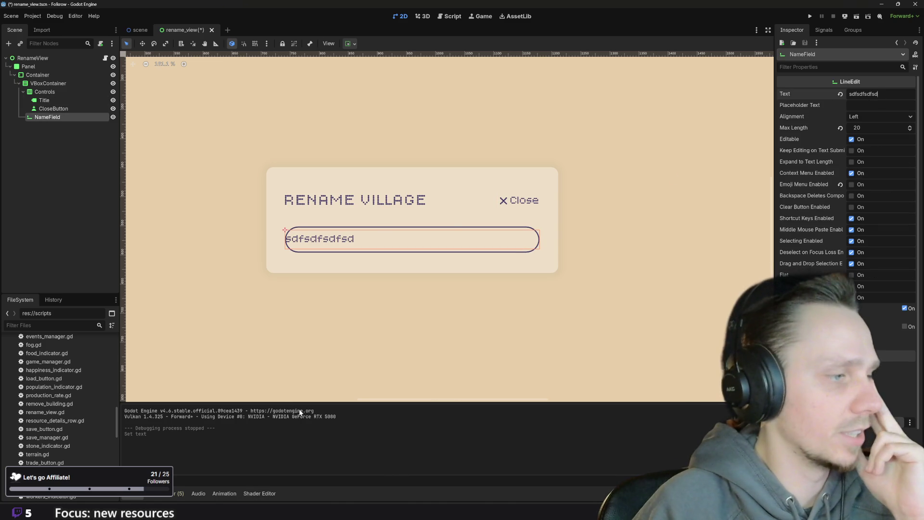
# Open theme.tres from the FileSystem dock in the theme editor
pyautogui.scroll(5, 55, 350)
pyautogui.scroll(8, 55, 351)
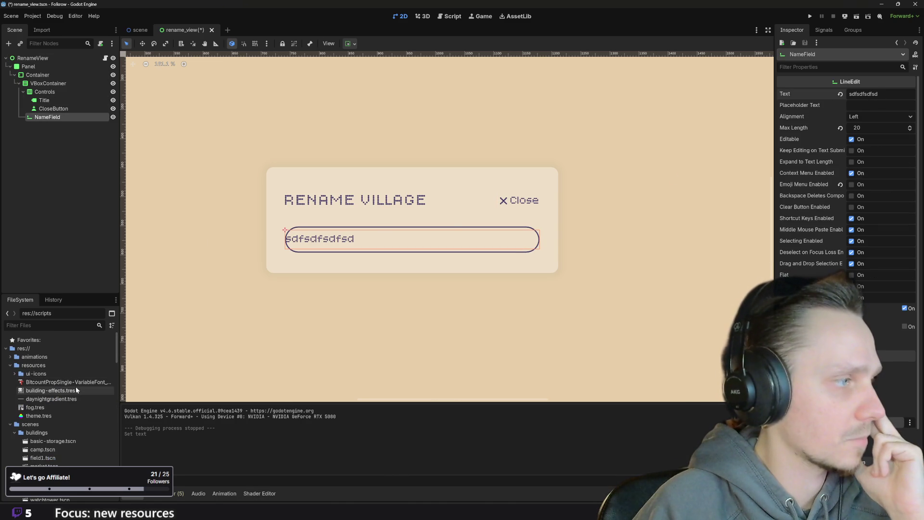
pyautogui.click(51, 415)
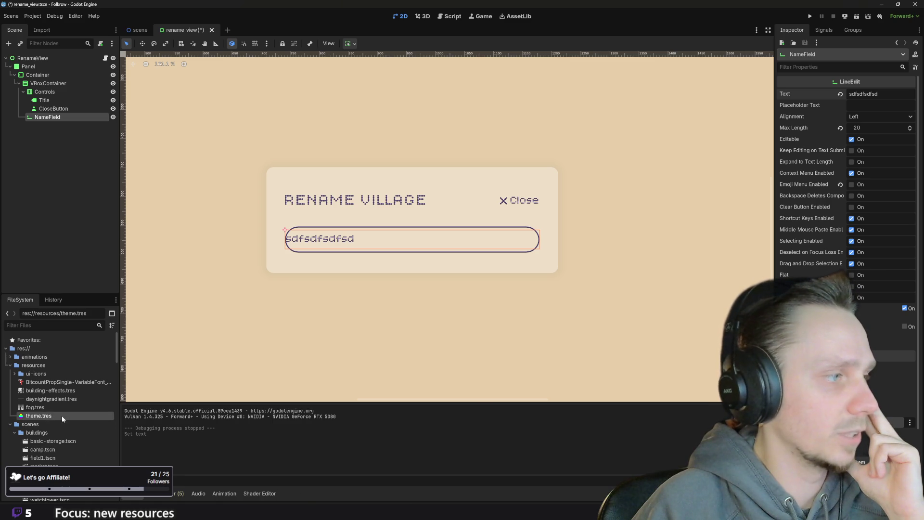
pyautogui.doubleClick(60, 414)
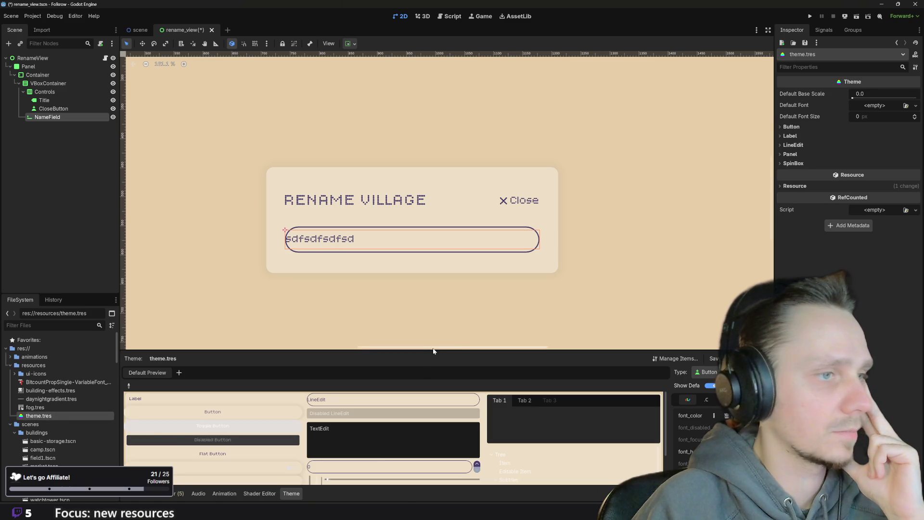
# In theme.tres, pick the LineEdit from the theme preview and open one of its StyleBox items for editing
pyautogui.moveTo(433, 350); pyautogui.dragTo(434, 301)
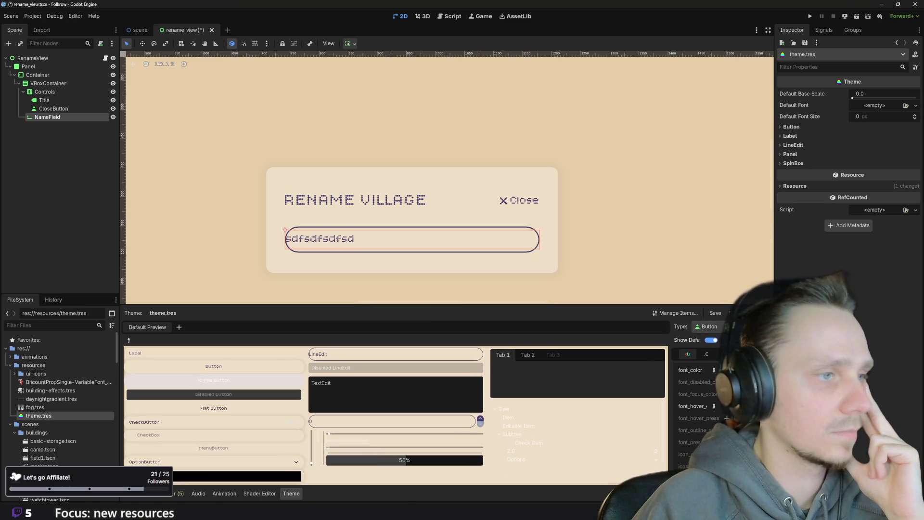
pyautogui.click(128, 340)
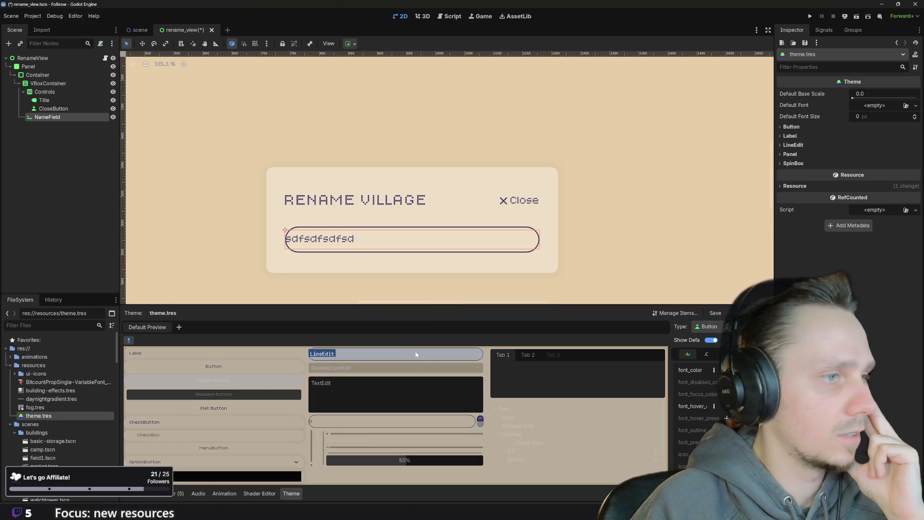
pyautogui.click(380, 358)
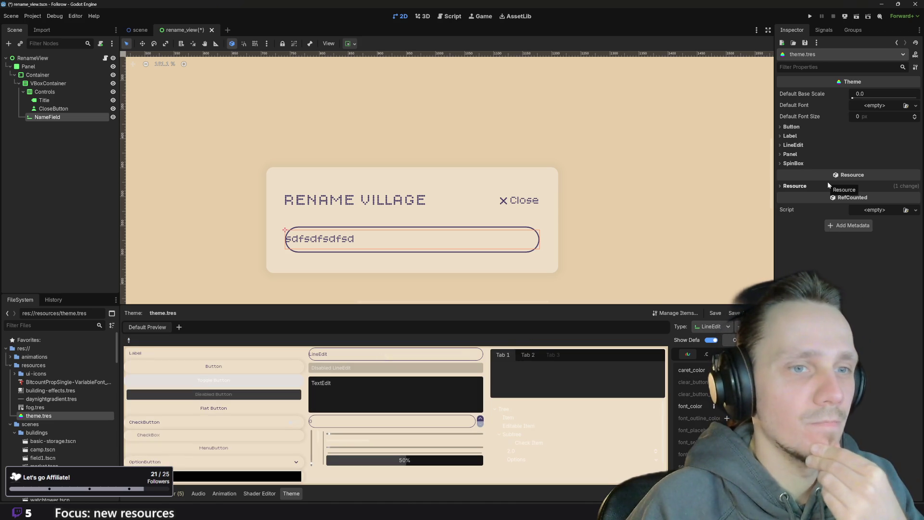
pyautogui.moveTo(671, 417); pyautogui.dragTo(553, 412)
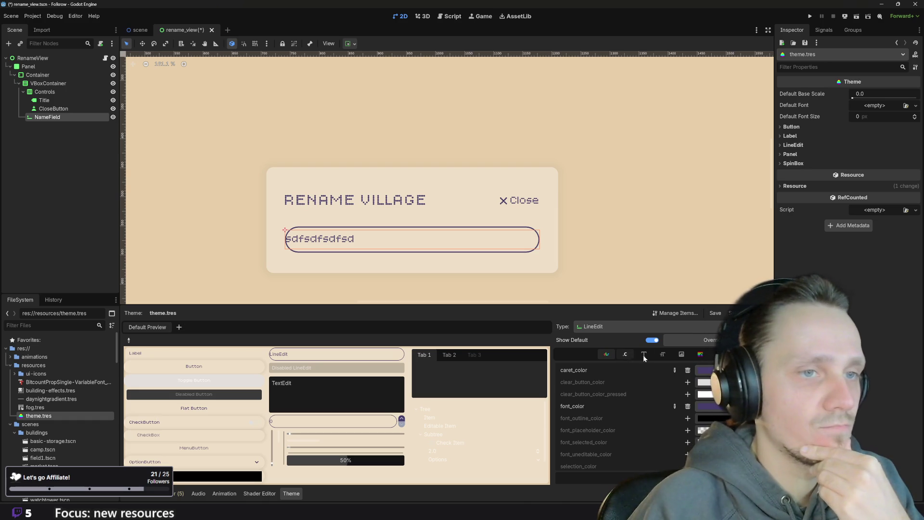
pyautogui.click(700, 355)
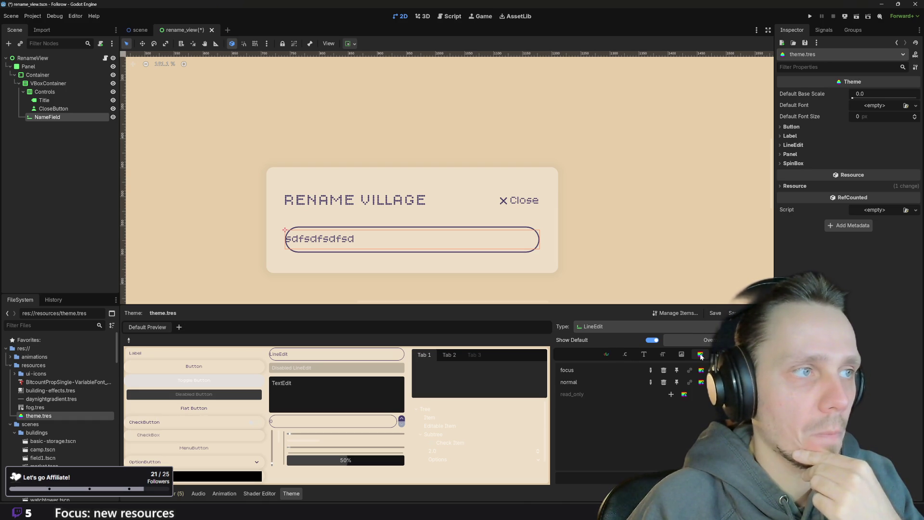
pyautogui.click(722, 382)
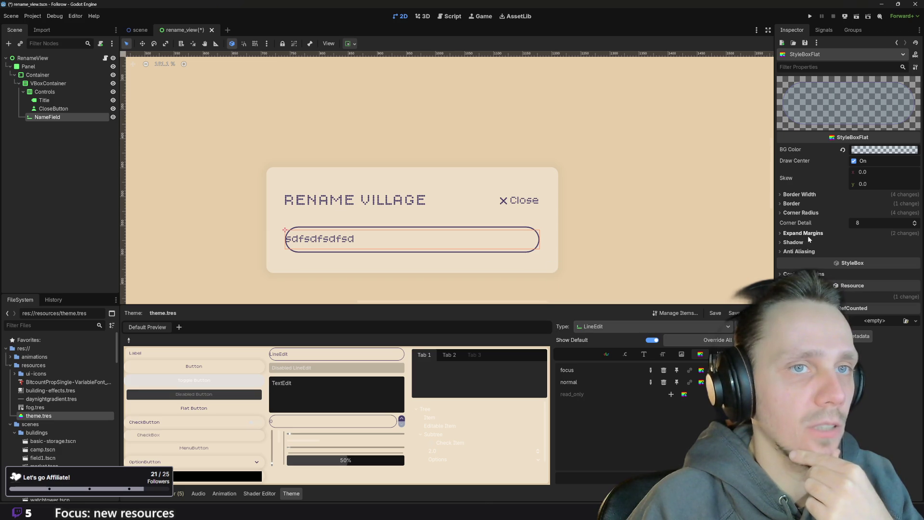
# Raise the LineEdit StyleBoxFlat's left expand margin to about 24 px and save the scene
pyautogui.click(780, 233)
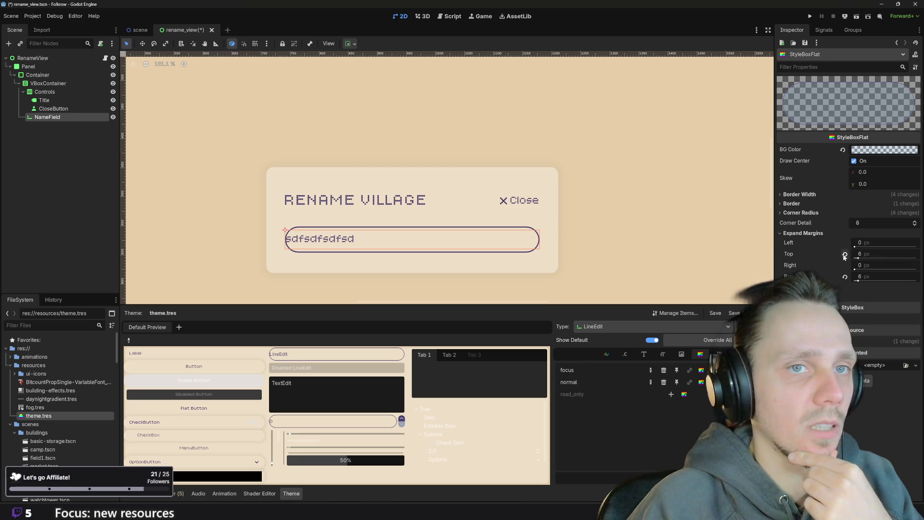
pyautogui.moveTo(863, 246); pyautogui.dragTo(869, 247)
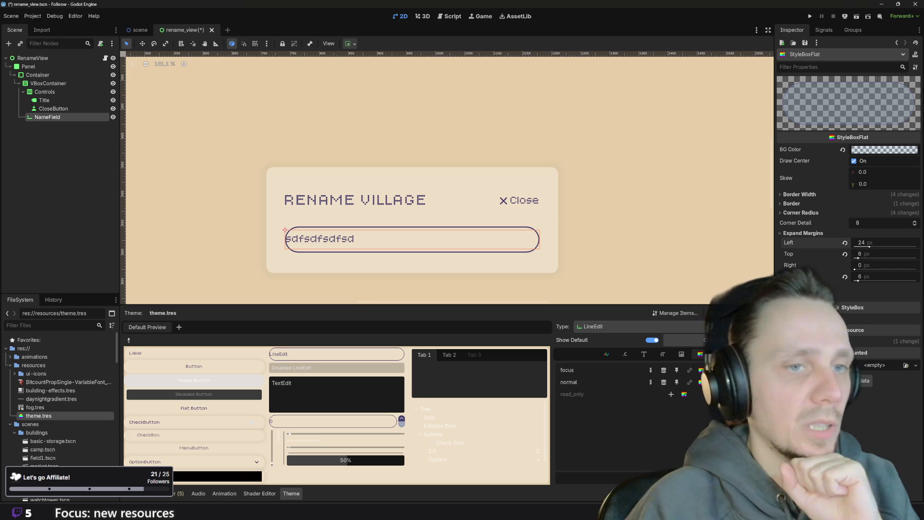
pyautogui.click(803, 233)
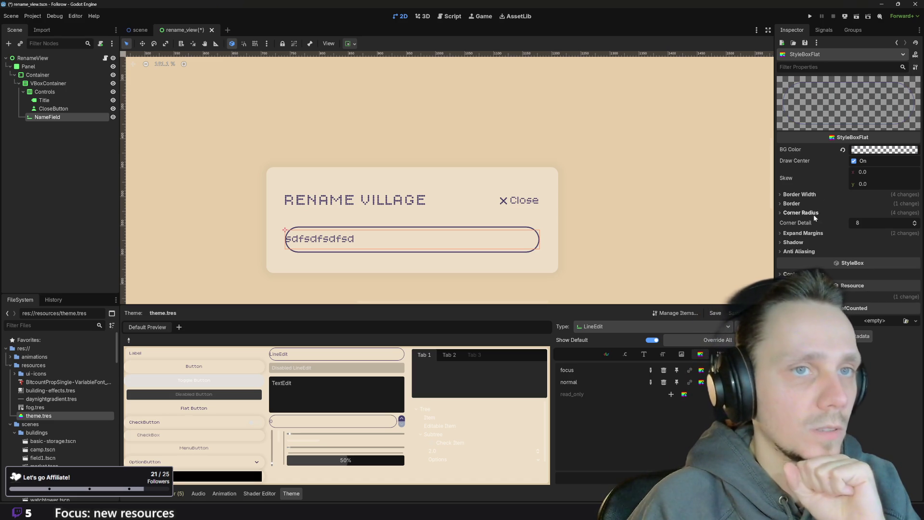
pyautogui.hotkey('alt', 'Tab')
pyautogui.hotkey('alt', 'Tab')
pyautogui.click(807, 234)
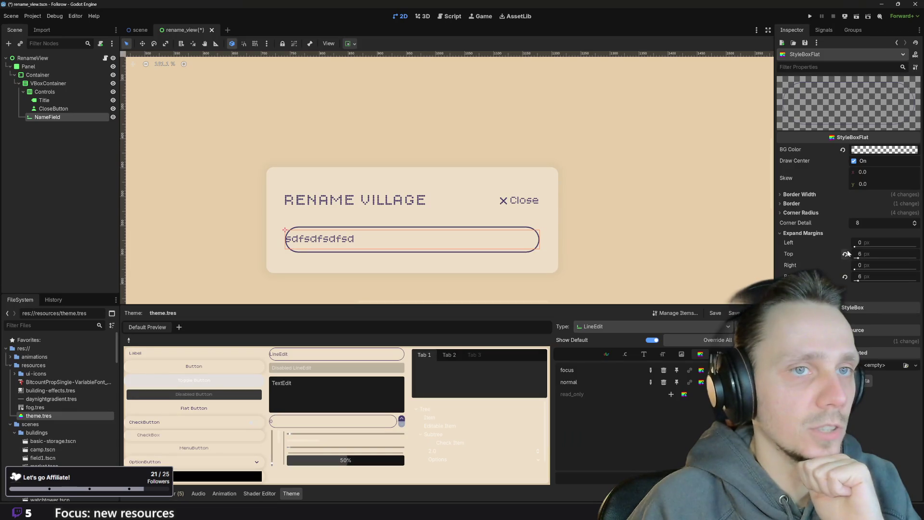
pyautogui.moveTo(859, 247); pyautogui.dragTo(869, 247)
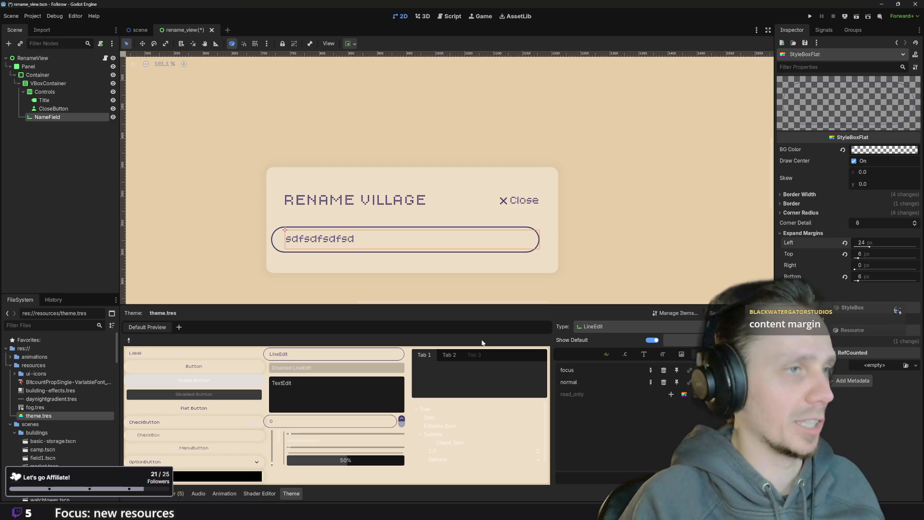
pyautogui.hotkey('ctrl', 's')
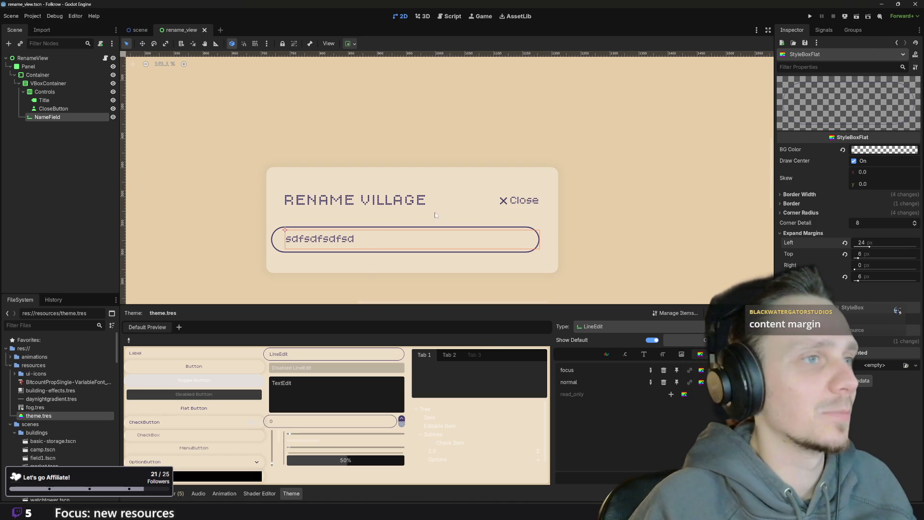
# Reselect the NameField node and bring up its container sizing options
pyautogui.click(432, 217)
pyautogui.click(391, 238)
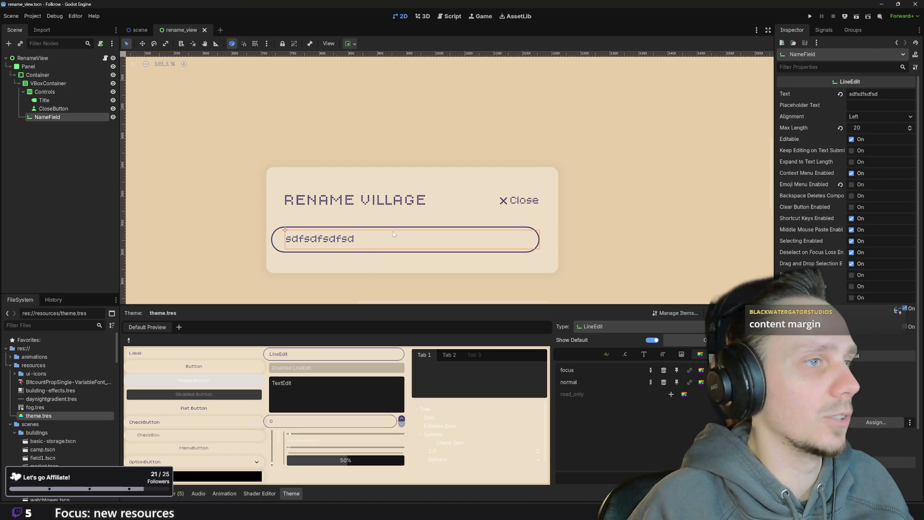
pyautogui.click(350, 44)
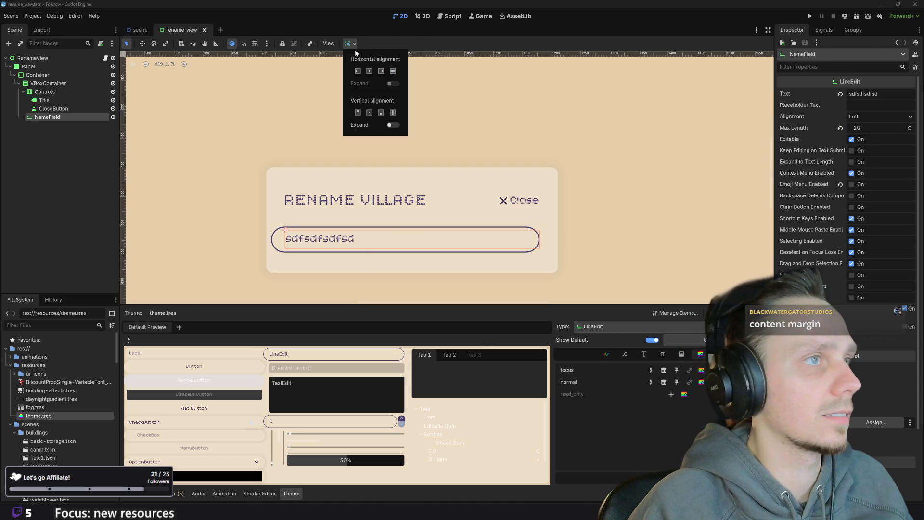
# Set NameField to Horizontal Fill and reopen the LineEdit StyleBoxFlat in the Inspector
pyautogui.click(391, 72)
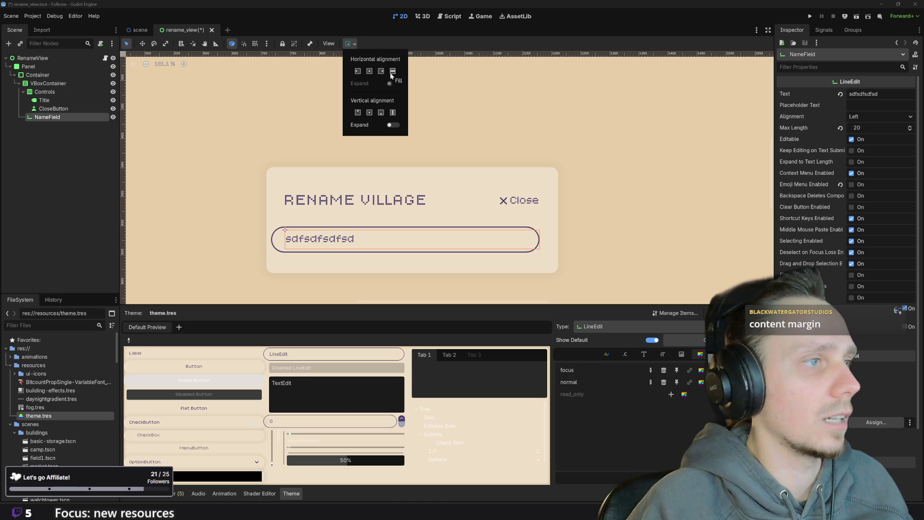
pyautogui.scroll(-3, 391, 220)
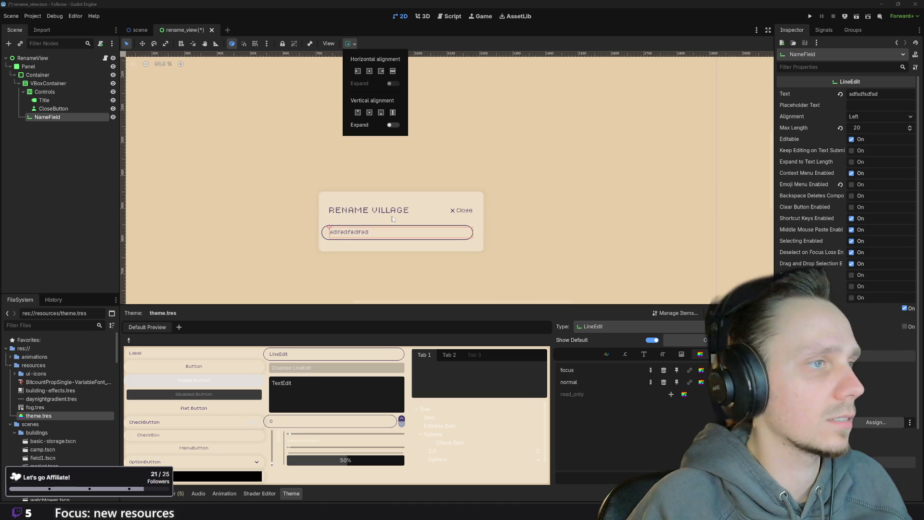
pyautogui.scroll(8, 319, 221)
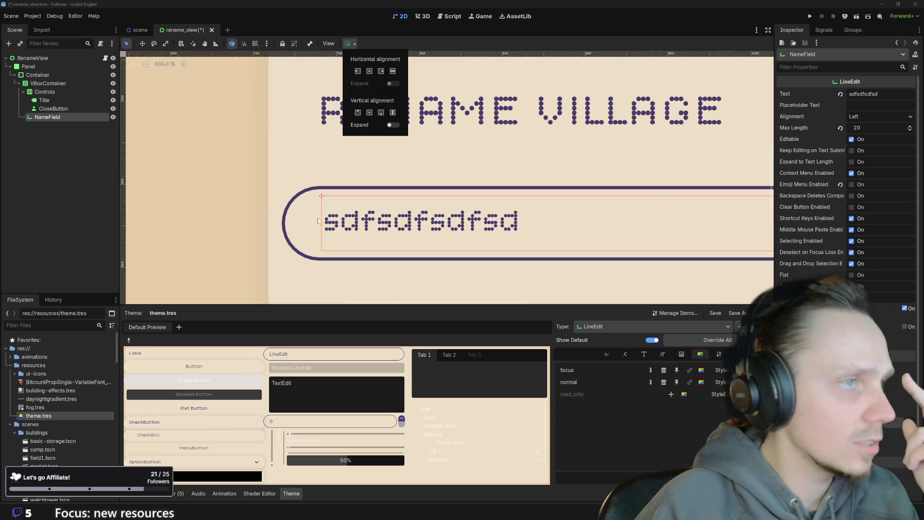
pyautogui.scroll(-3, 371, 219)
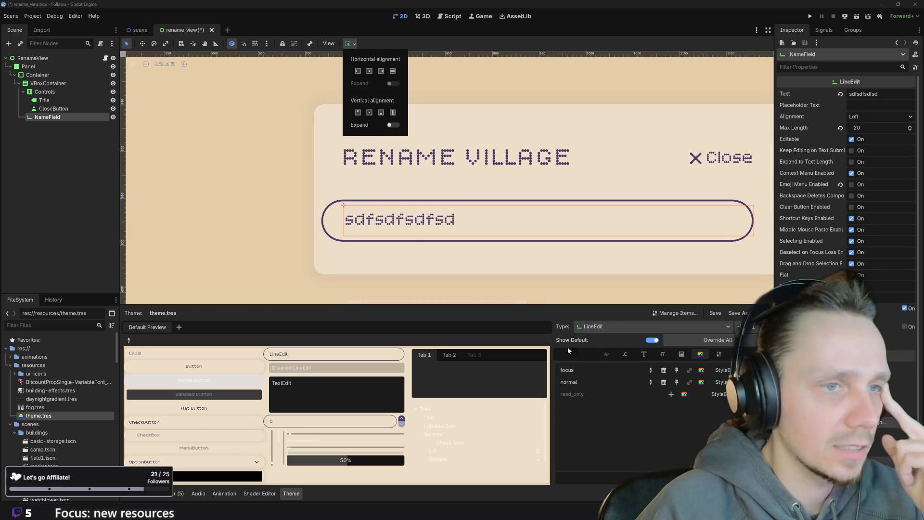
pyautogui.press('Escape')
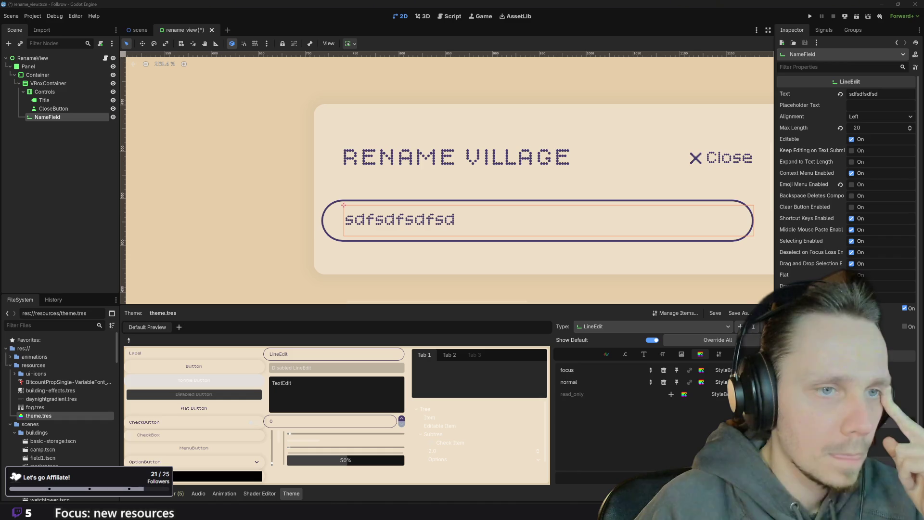
pyautogui.click(721, 382)
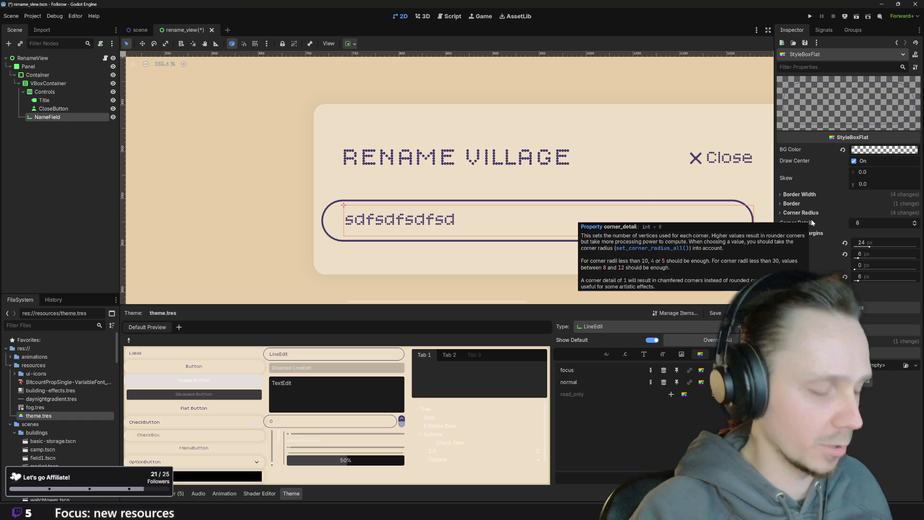
# Reset the LineEdit stylebox's left expand margin to 0
pyautogui.hotkey('ctrl', 'z')
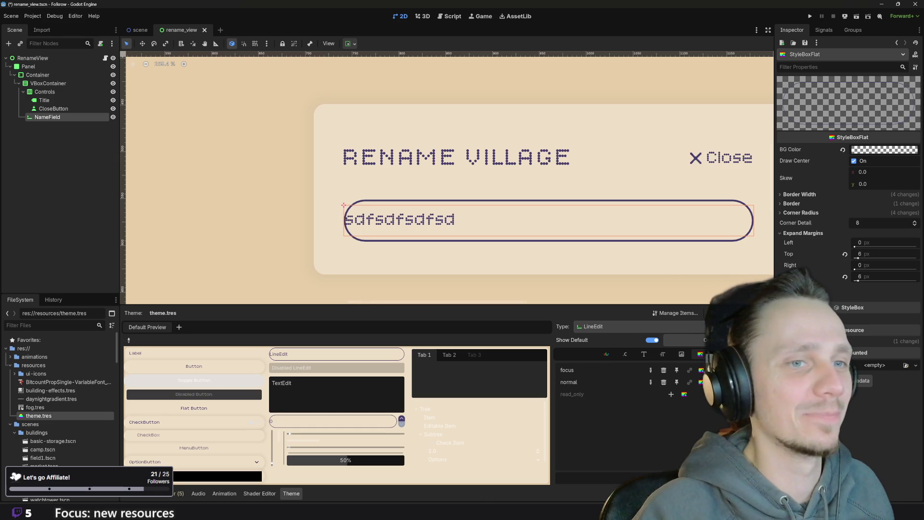
pyautogui.moveTo(861, 243); pyautogui.dragTo(881, 242)
pyautogui.click(861, 242)
pyautogui.write('0')
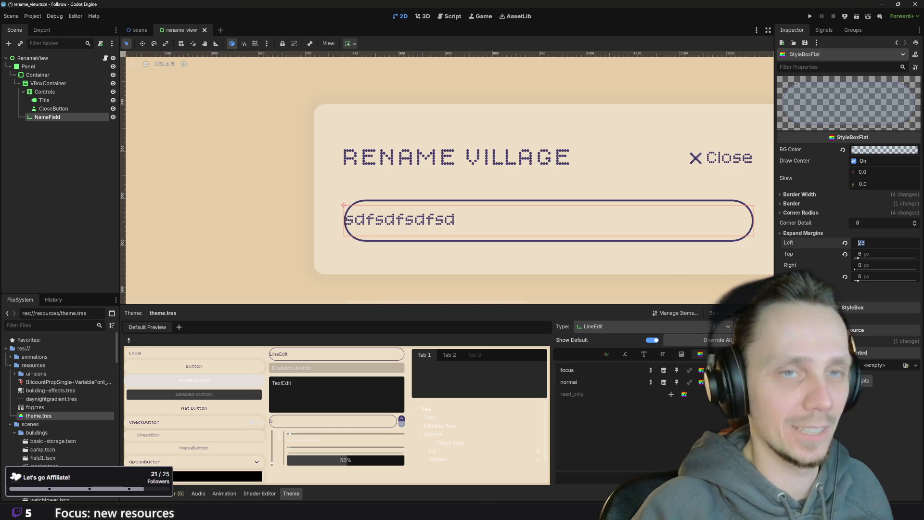
pyautogui.press('Return')
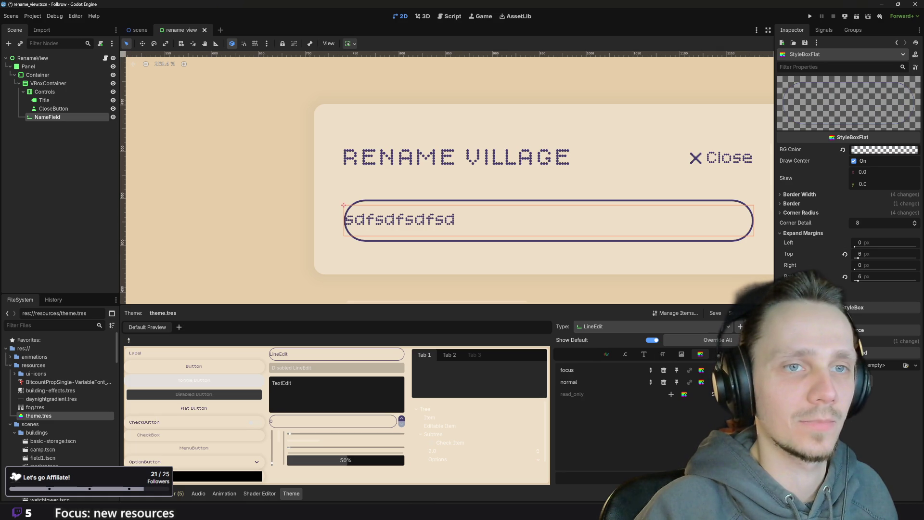
# Set the stylebox's left content margin to 24 px
pyautogui.click(799, 318)
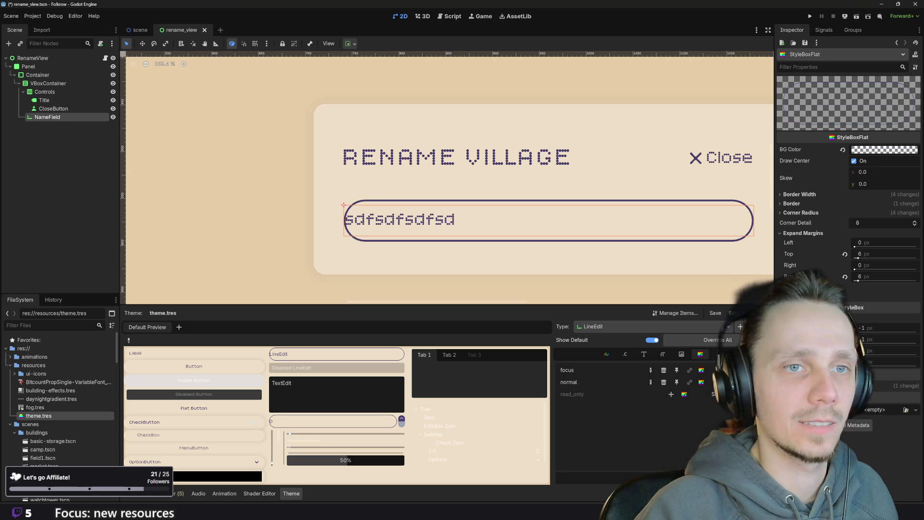
pyautogui.click(860, 329)
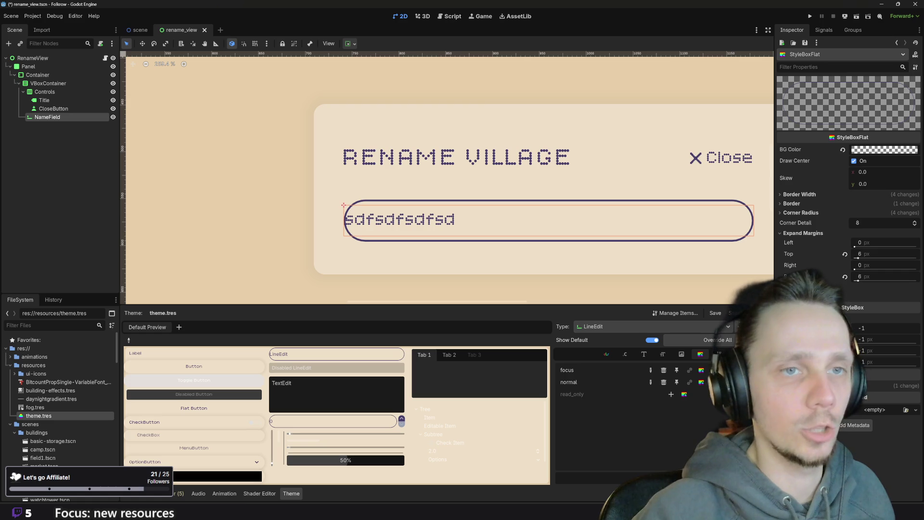
pyautogui.write('514')
pyautogui.press('BackSpace')
pyautogui.press('BackSpace')
pyautogui.write('24')
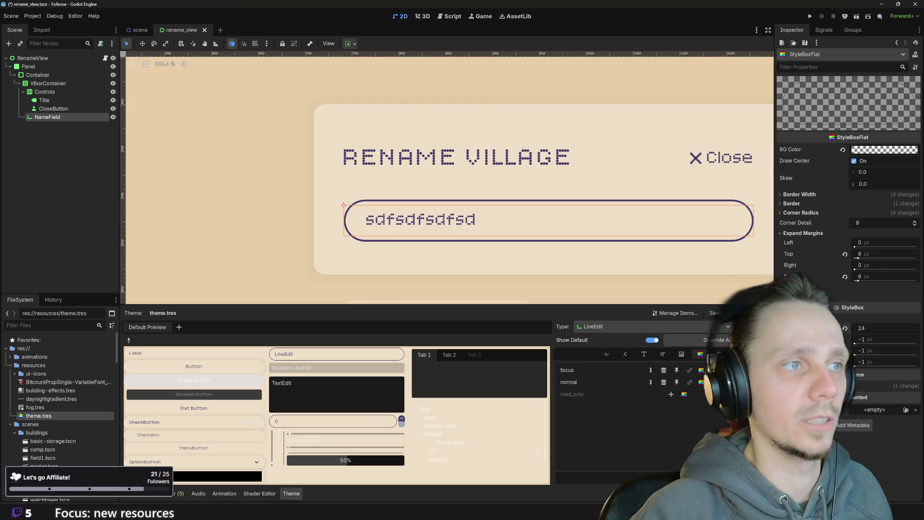
pyautogui.scroll(-4, 505, 120)
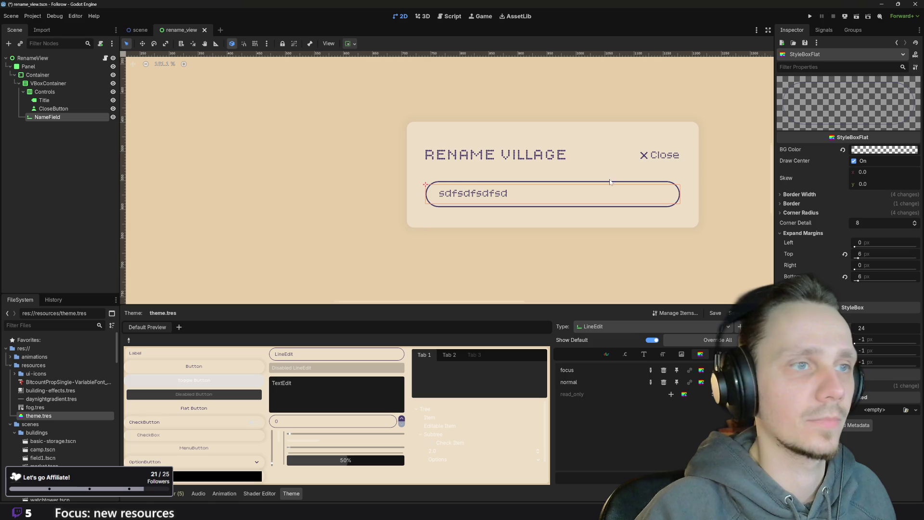
pyautogui.write('-1')
pyautogui.press('Return')
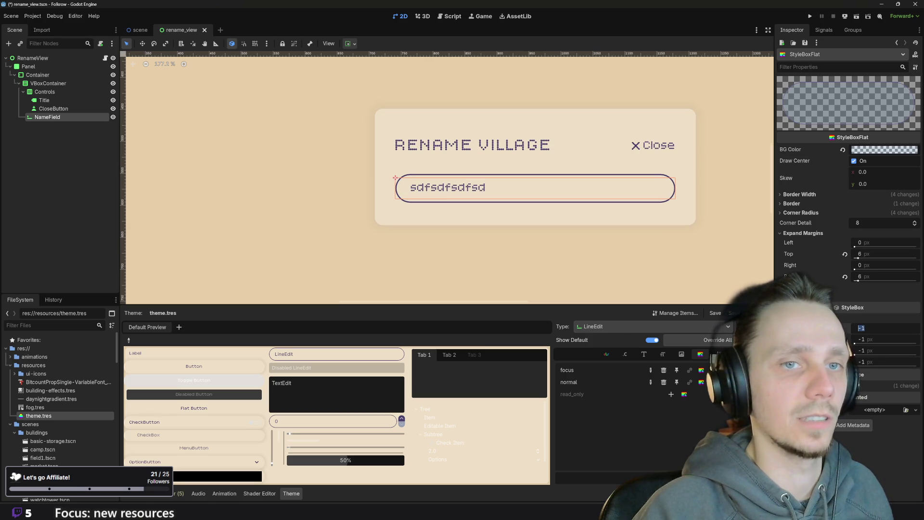
pyautogui.click(862, 328)
pyautogui.write('24')
pyautogui.press('Return')
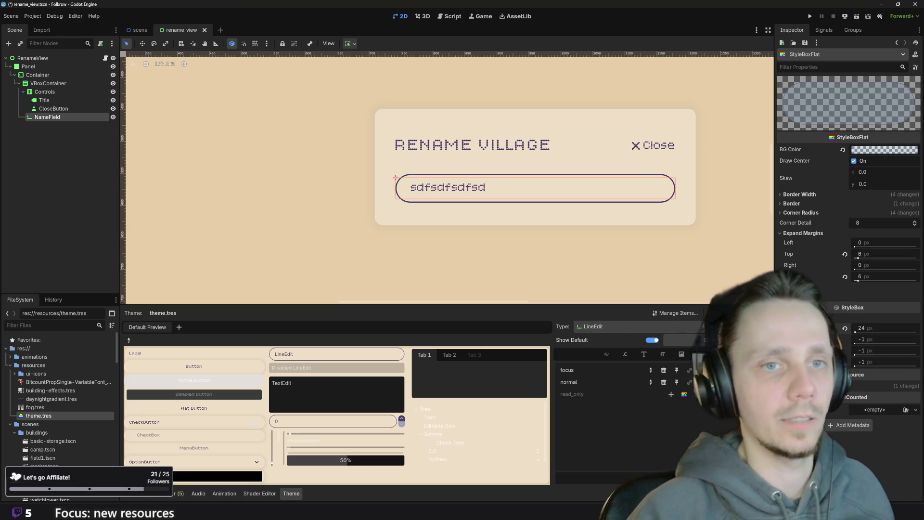
# Recentre the Rename Village panel on the canvas and save the rename_view scene
pyautogui.moveTo(660, 255); pyautogui.dragTo(581, 270)
pyautogui.hotkey('ctrl', 's')
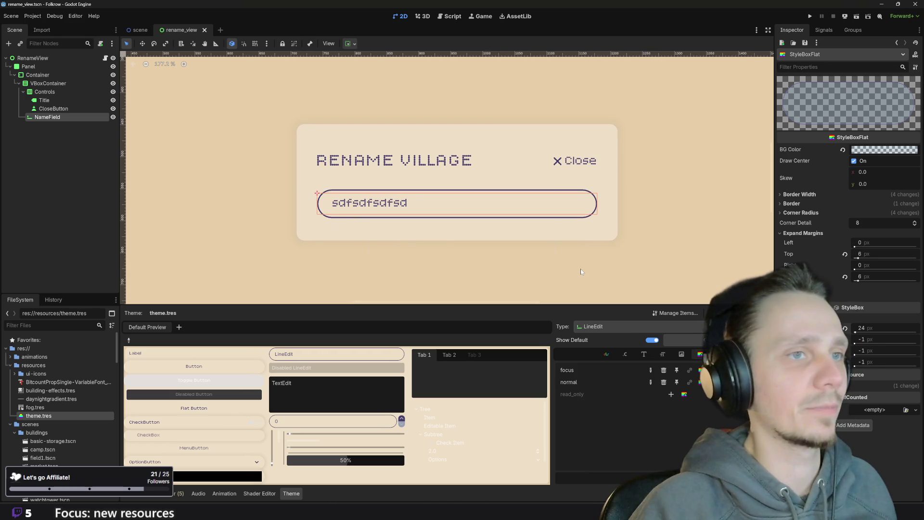
pyautogui.scroll(-3, 673, 221)
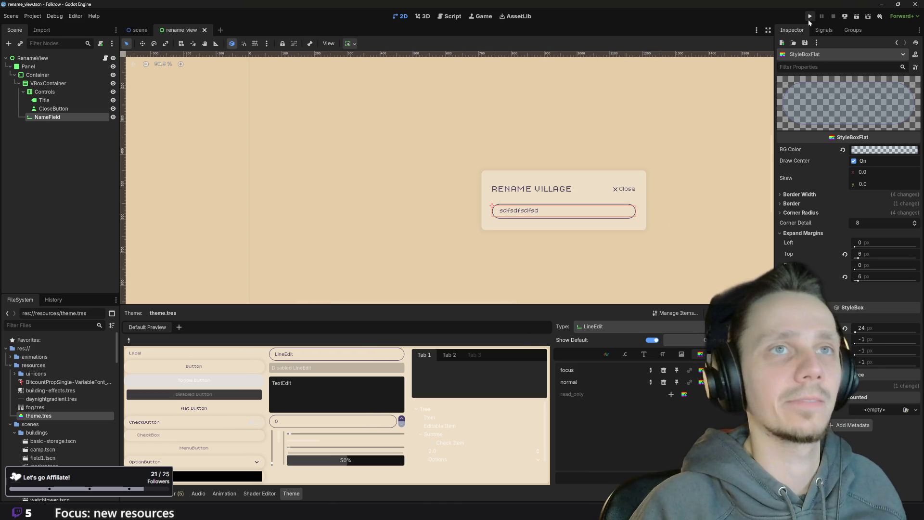
# Run the game and test the Rename Village field by typing and trimming sample text, then close it
pyautogui.click(809, 17)
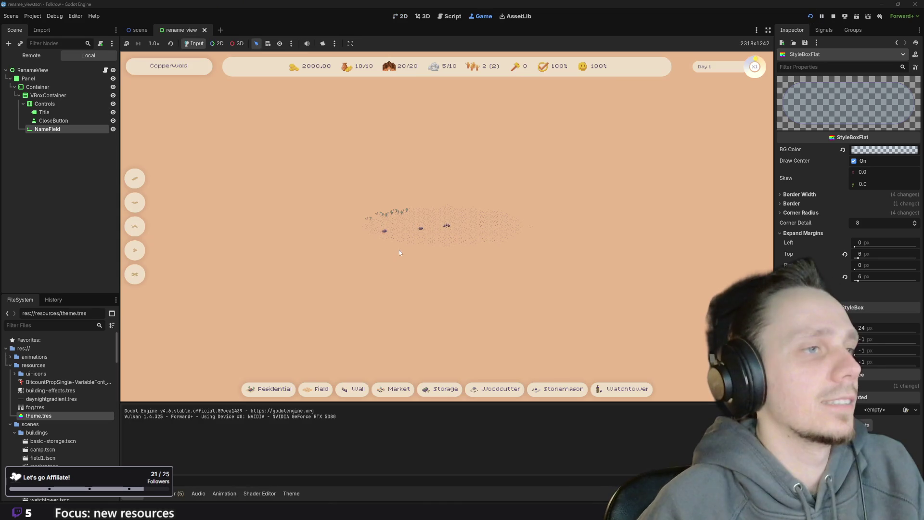
pyautogui.click(447, 237)
pyautogui.write('asdsdsasd')
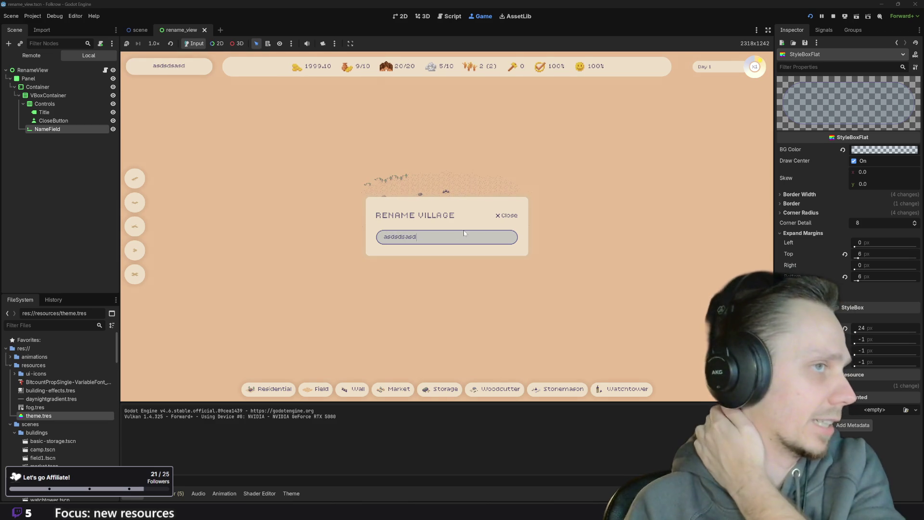
pyautogui.write('dfgdfdfdfdf')
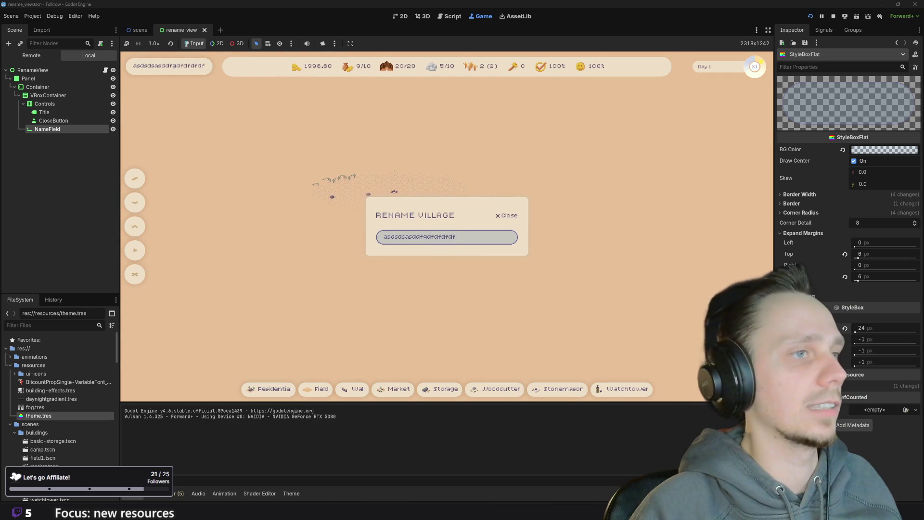
pyautogui.press('BackSpace')
pyautogui.press('BackSpace')
pyautogui.press('BackSpace')
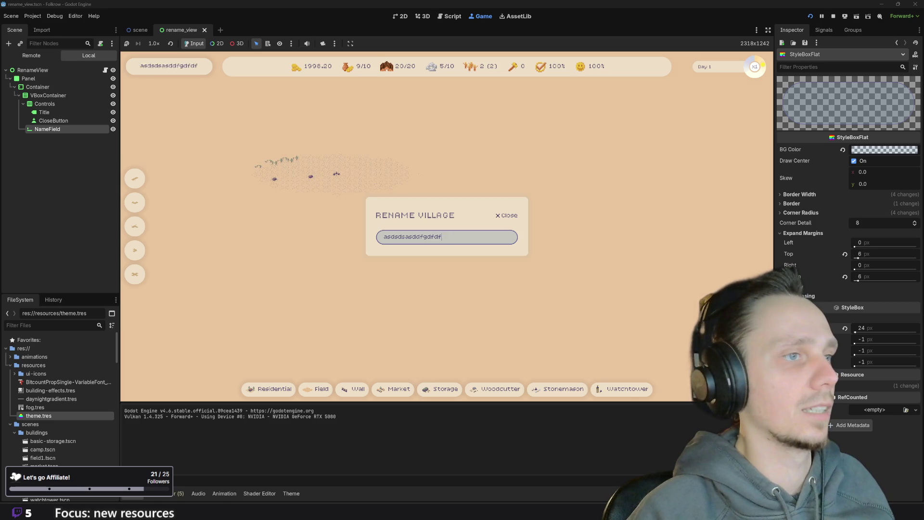
pyautogui.press('BackSpace')
pyautogui.press('BackSpace')
pyautogui.press('BackSpace')
pyautogui.write('sdfsdf')
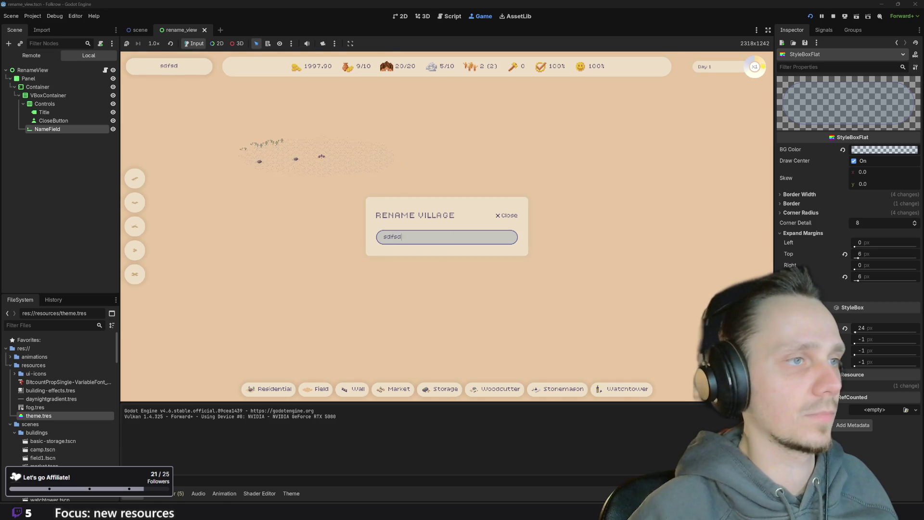
pyautogui.click(498, 217)
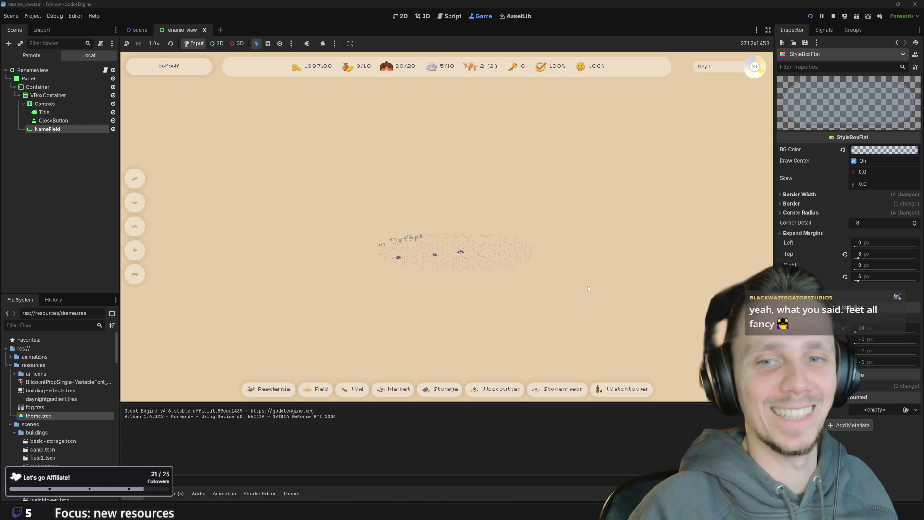
# Reopen the popup, rename the village to NewName, and close it
pyautogui.click(174, 60)
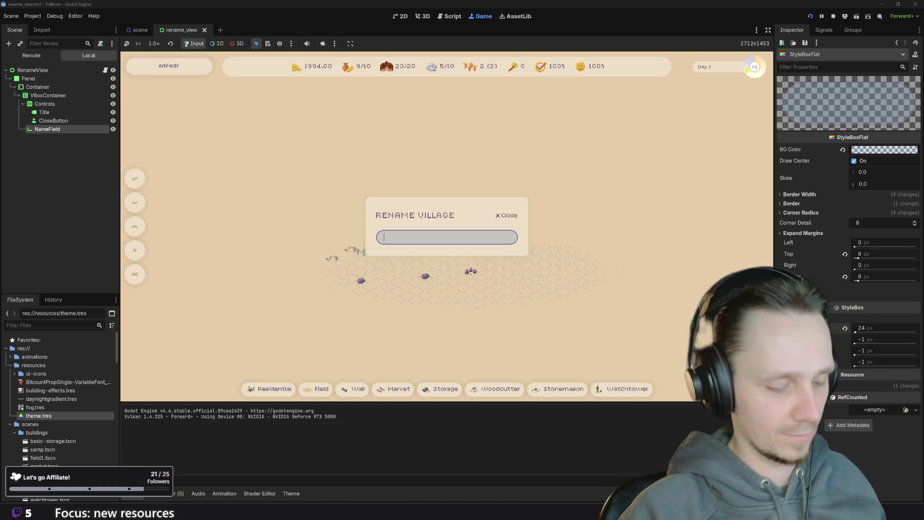
pyautogui.write('NewName')
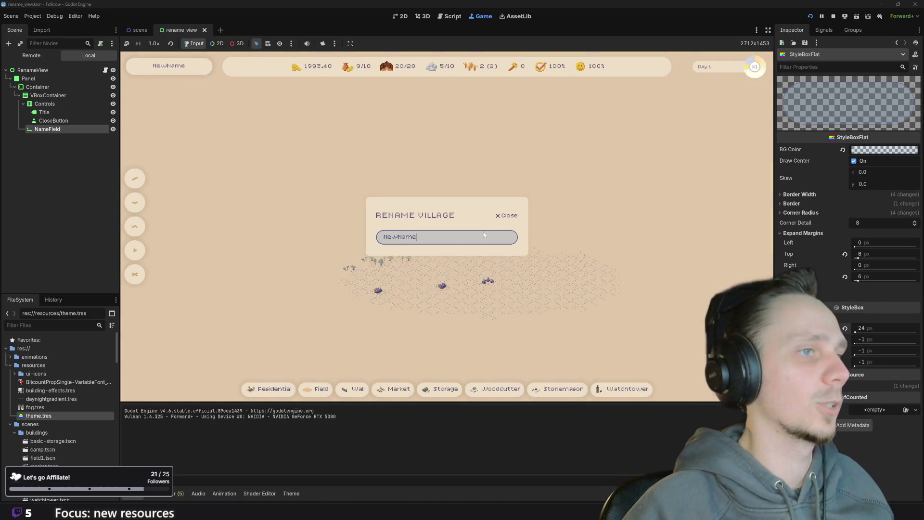
pyautogui.click(501, 217)
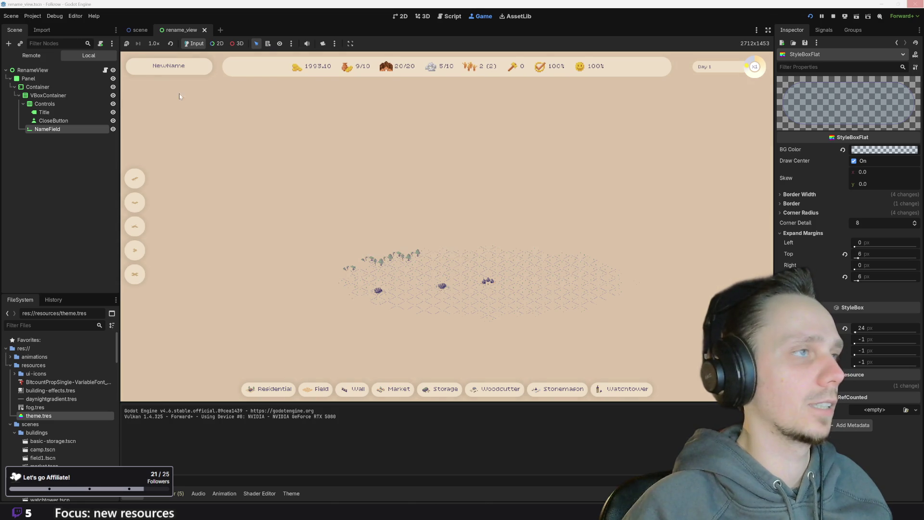
# Reopen the Rename Village popup to check its empty name field, close it, and stop the game
pyautogui.click(174, 68)
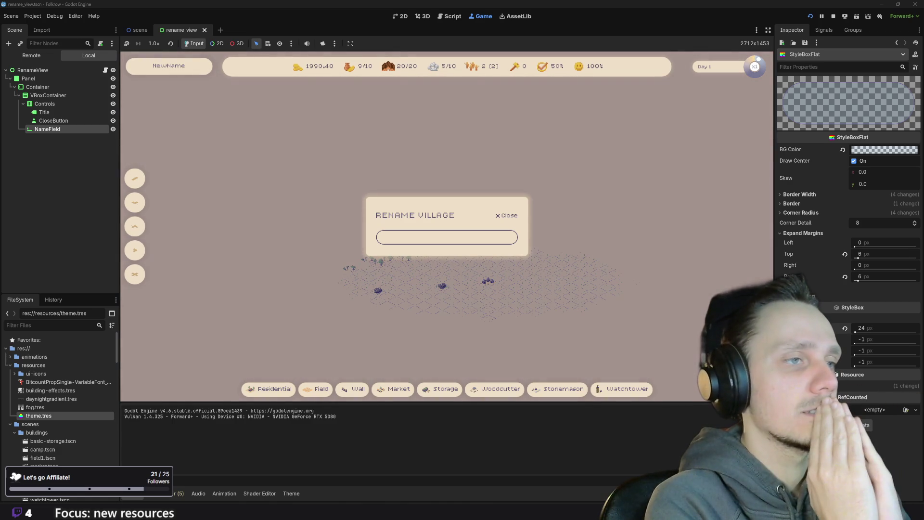
pyautogui.click(448, 237)
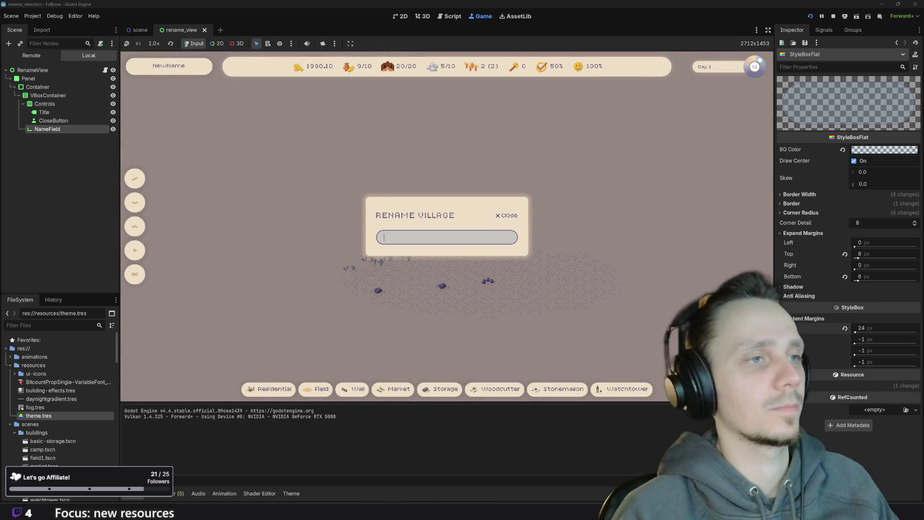
pyautogui.click(508, 215)
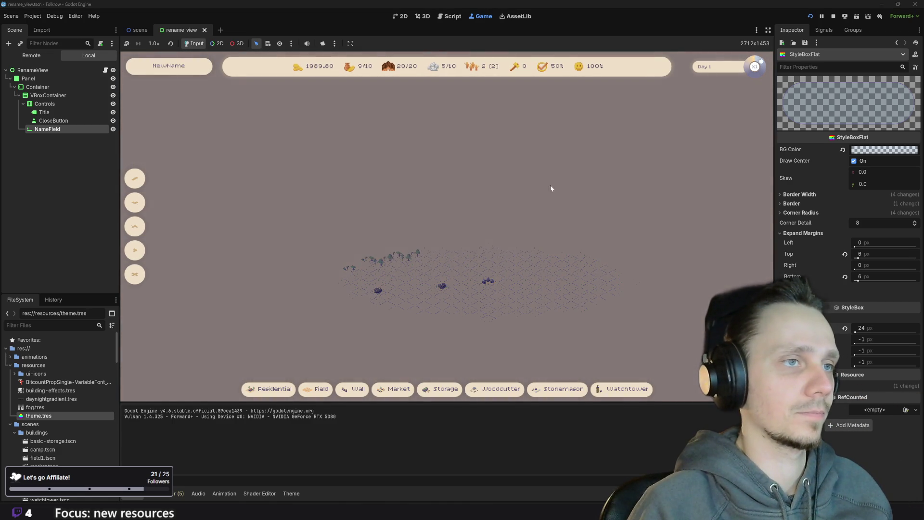
pyautogui.click(833, 17)
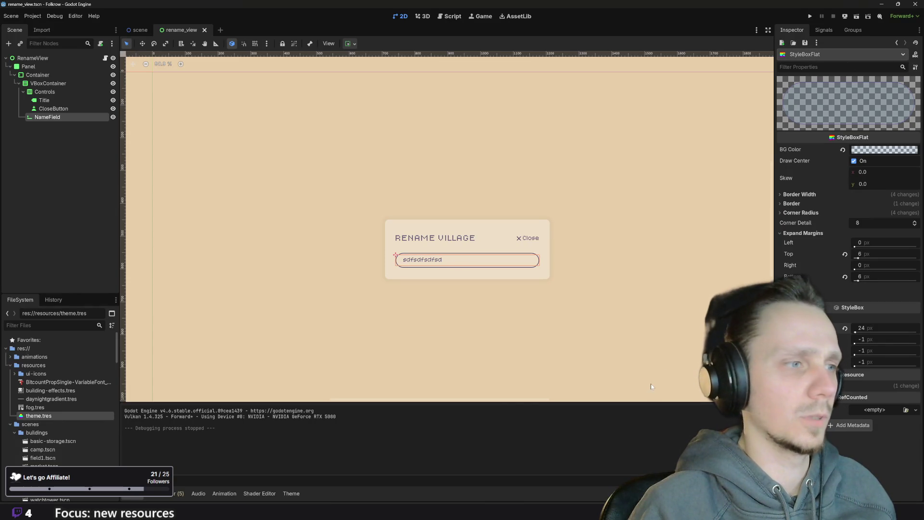
pyautogui.click(430, 336)
# Clear NameField's leftover default text and save the rename_view scene
pyautogui.hotkey('ctrl', 'z')
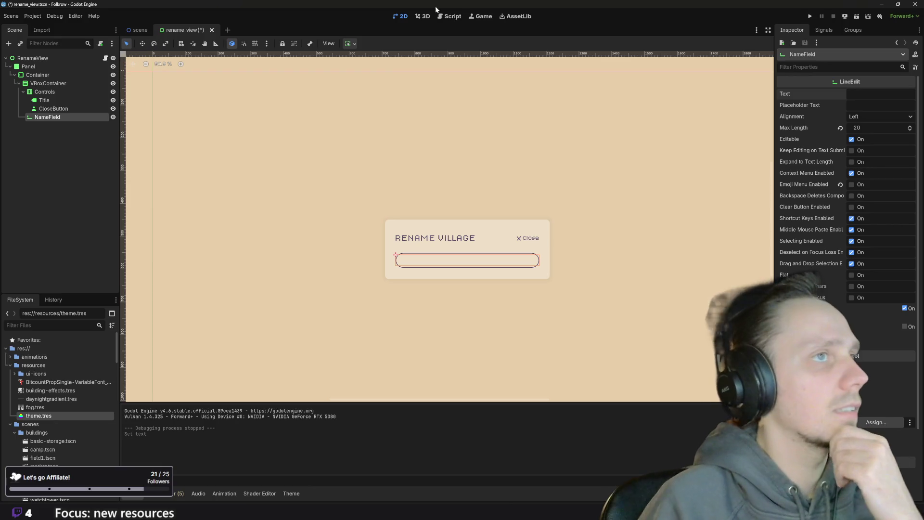
pyautogui.hotkey('ctrl', 'F3')
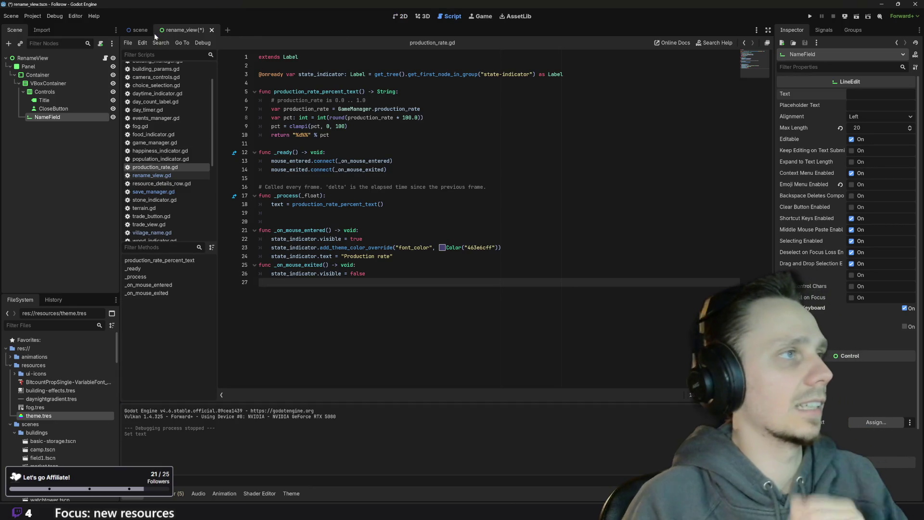
pyautogui.hotkey('ctrl', 's')
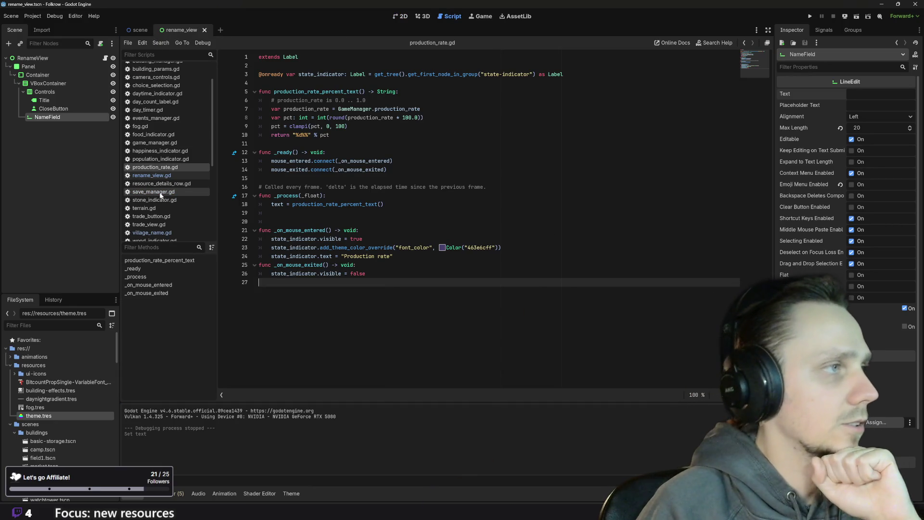
# In rename_view.gd, make clear_name() set name_field.text = GameManager.village_name and save
pyautogui.click(160, 176)
pyautogui.write('name_field.text =')
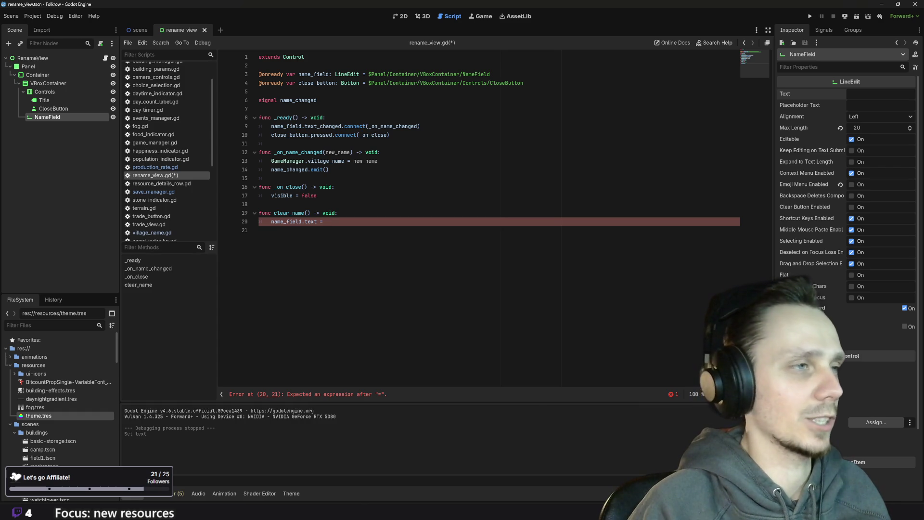
pyautogui.write('Gam')
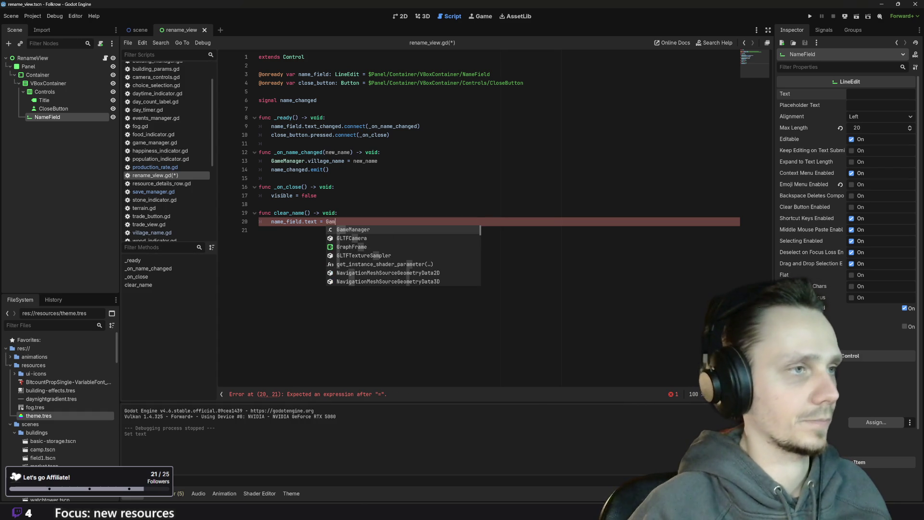
pyautogui.press('Return')
pyautogui.write('.vil')
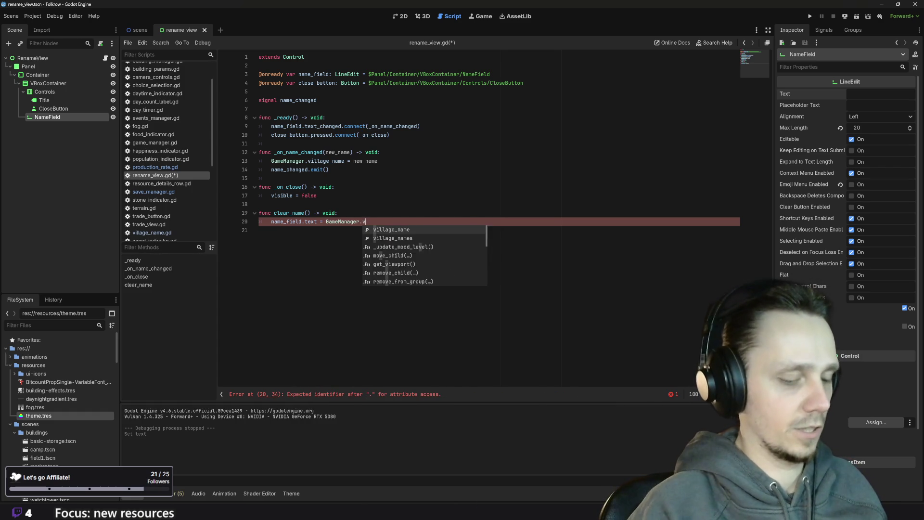
pyautogui.press('Return')
pyautogui.hotkey('ctrl', 's')
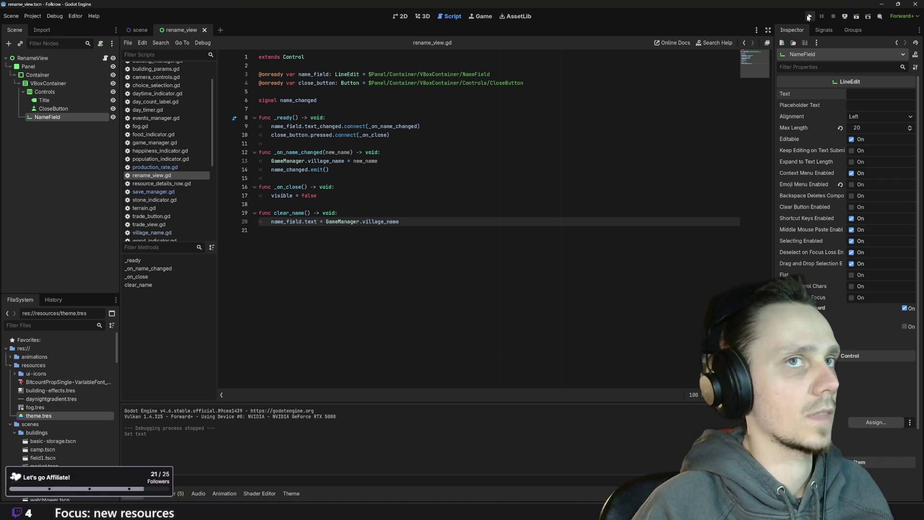
# Run the game and open the Rename Village popup to check the prefilled name
pyautogui.click(811, 16)
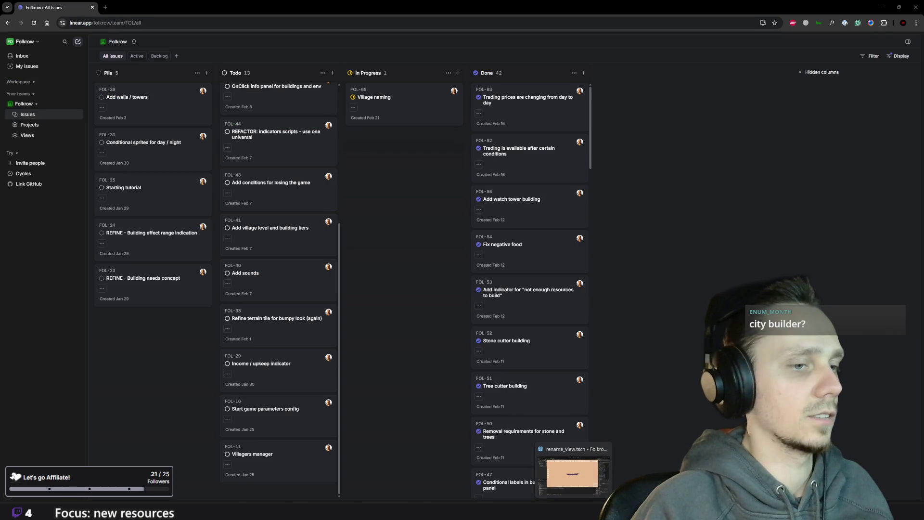
pyautogui.click(571, 478)
pyautogui.click(168, 66)
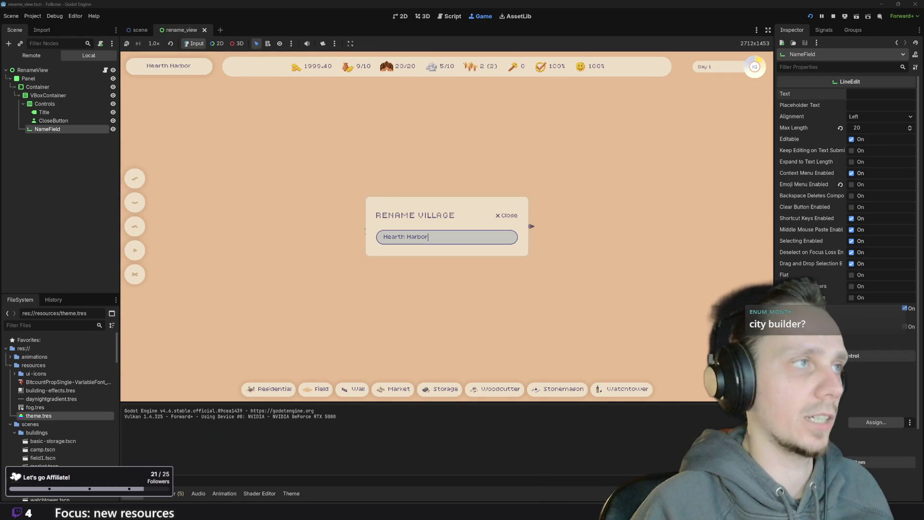
# Shorten the name to Hearth, then append qweewqsdasdas, watching the label update live, and close the popup
pyautogui.press('BackSpace')
pyautogui.press('BackSpace')
pyautogui.press('BackSpace')
pyautogui.press('BackSpace')
pyautogui.press('BackSpace')
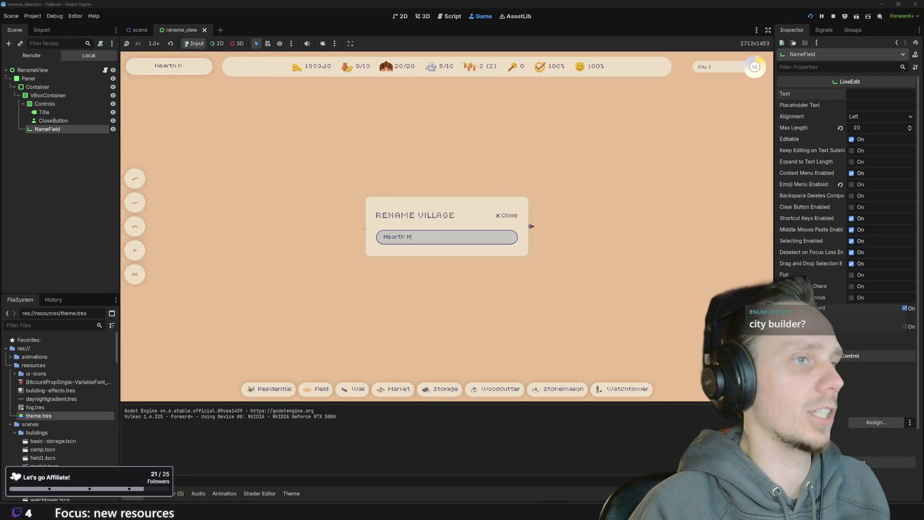
pyautogui.press('Return')
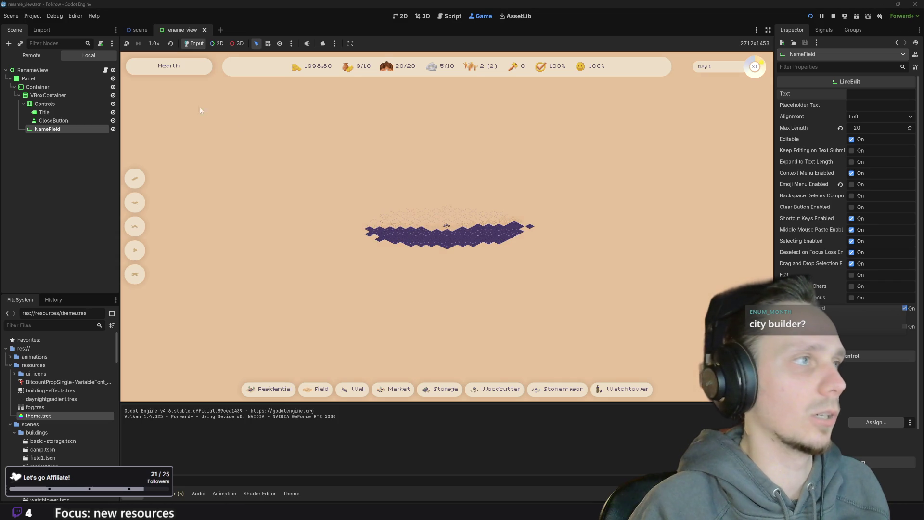
pyautogui.click(175, 70)
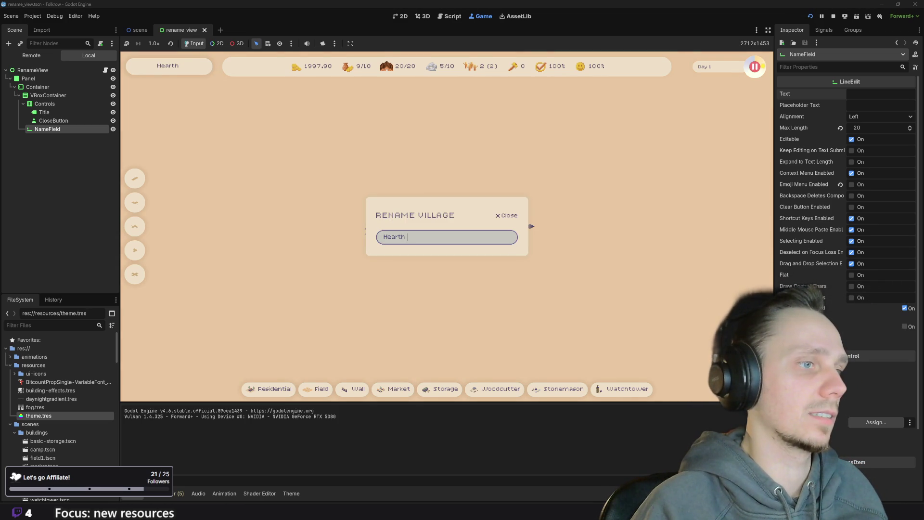
pyautogui.write('qweew')
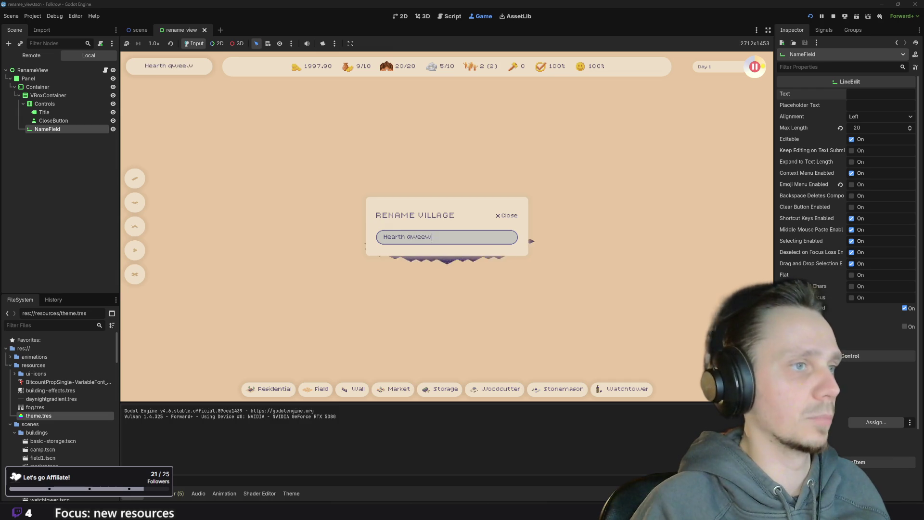
pyautogui.write('qsdasdas')
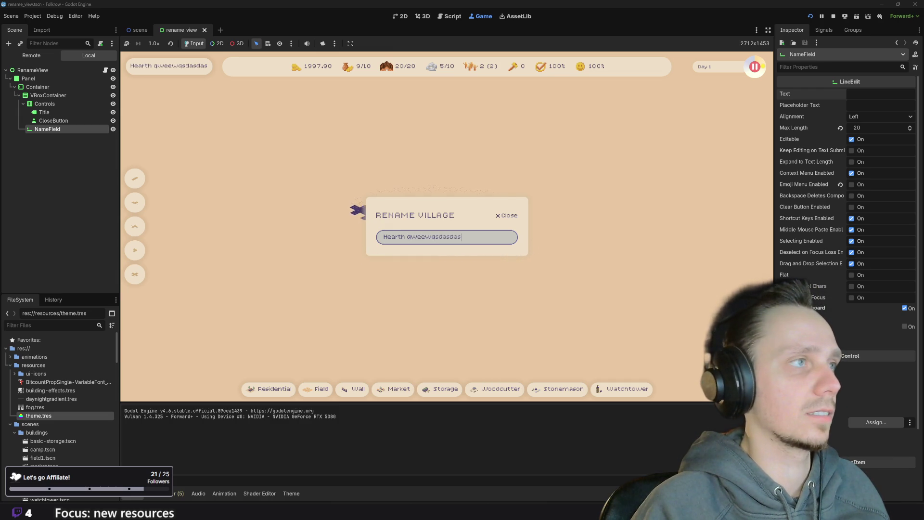
pyautogui.click(502, 219)
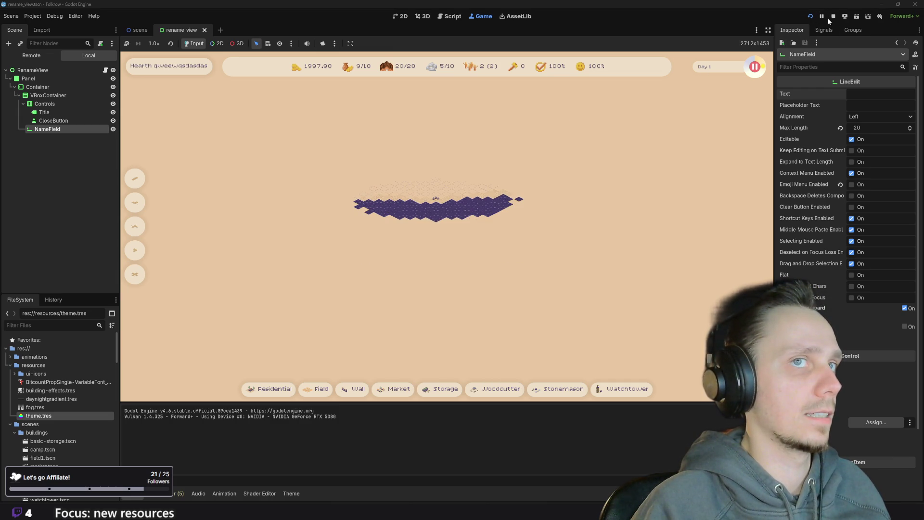
# Restart the game and place a Wall along the path and a Market west of it
pyautogui.press('F5')
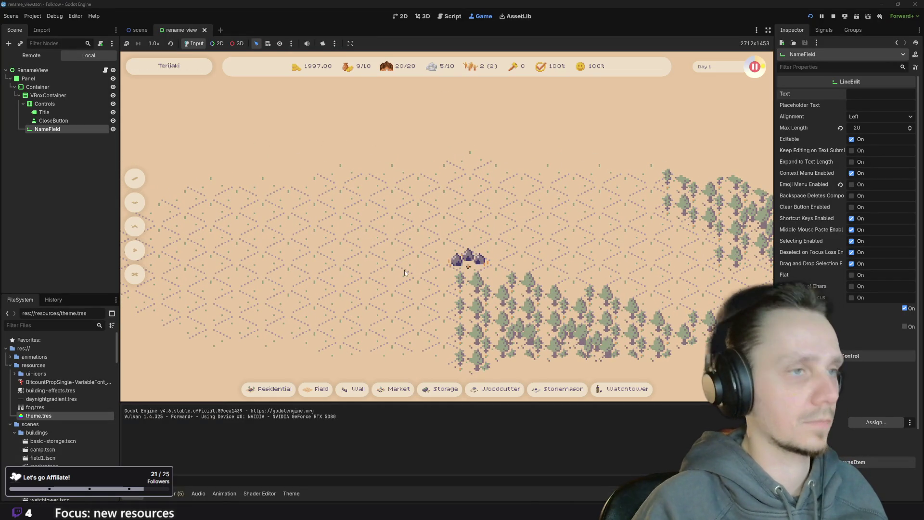
pyautogui.click(415, 266)
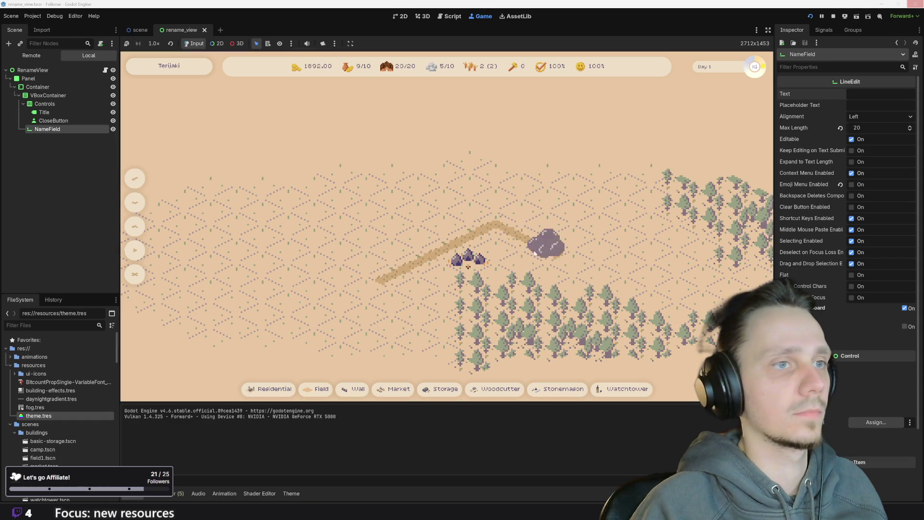
pyautogui.click(570, 258)
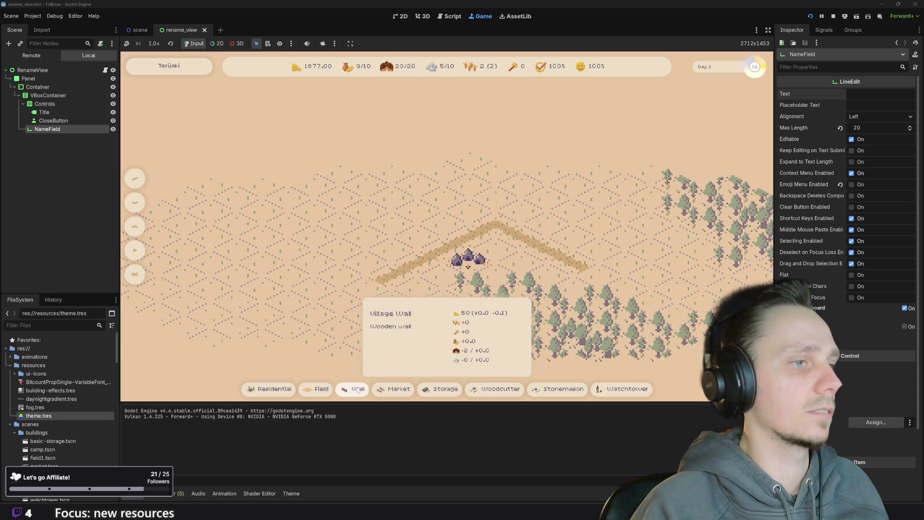
pyautogui.click(398, 388)
pyautogui.click(355, 254)
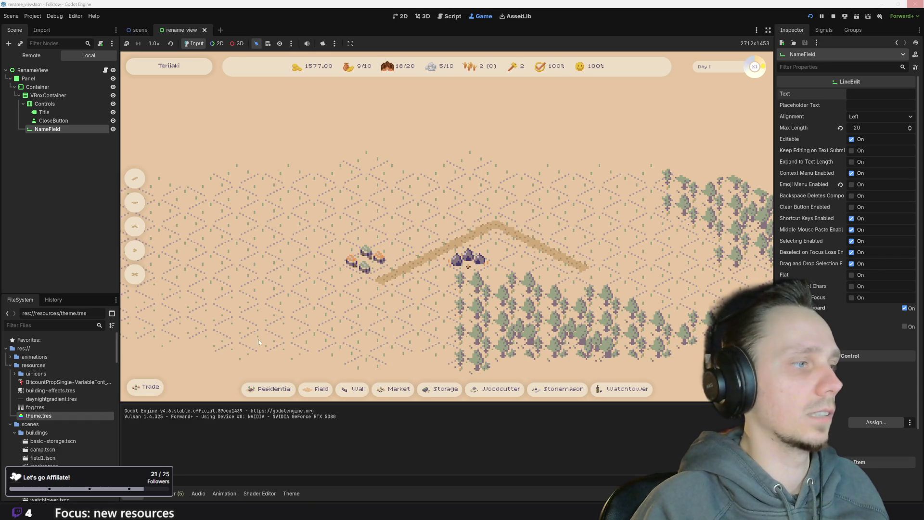
# Open and close the Trade Resources panel, then the Rename Village popup
pyautogui.click(150, 386)
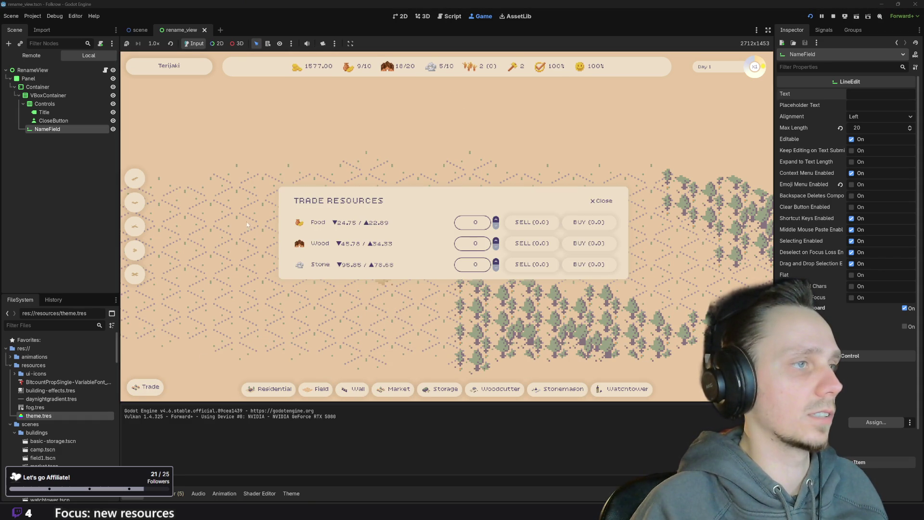
pyautogui.scroll(-3, 651, 142)
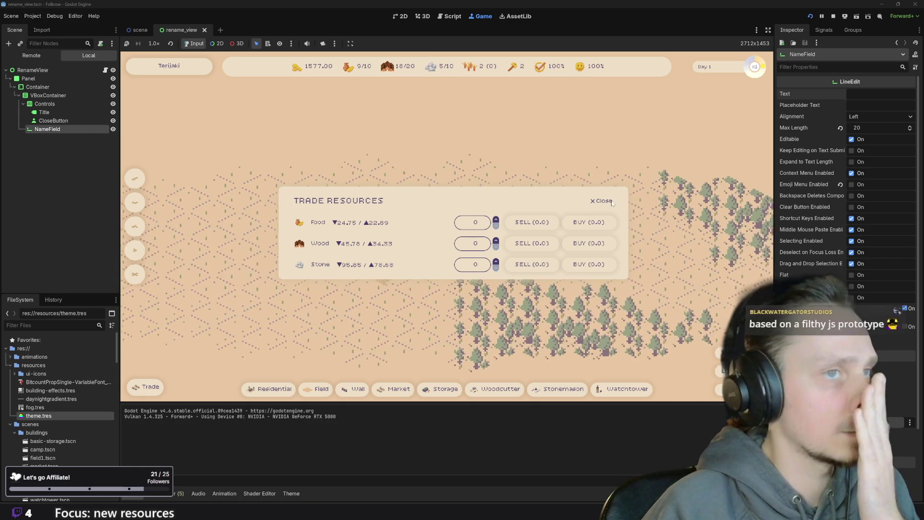
pyautogui.click(601, 201)
pyautogui.click(168, 66)
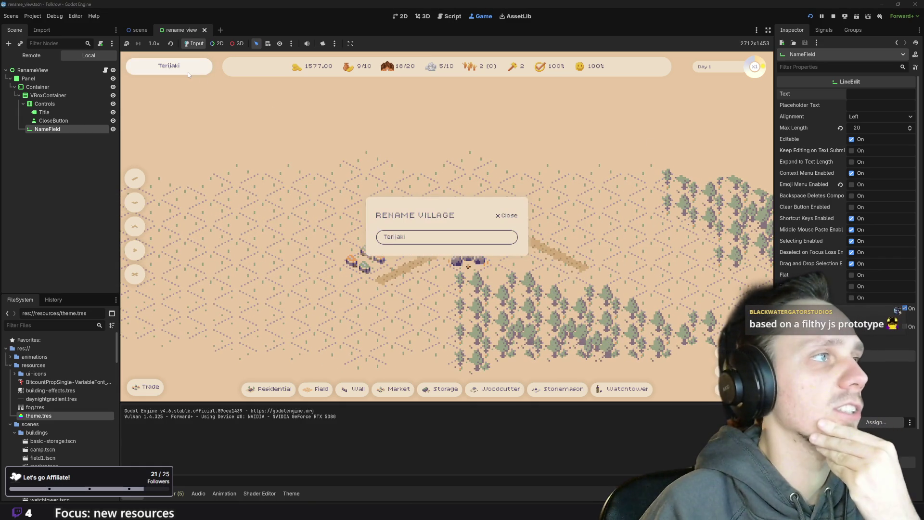
pyautogui.click(506, 216)
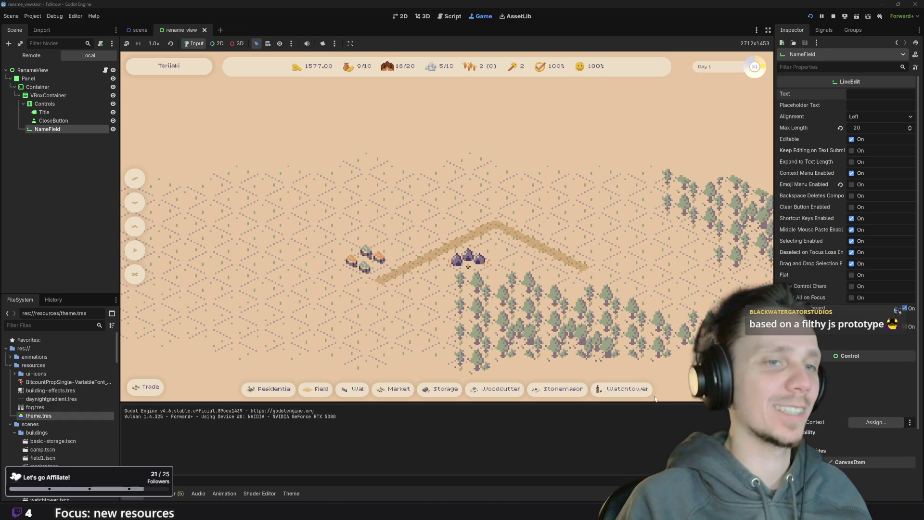
# In Chrome, load folkrow.net in a new tab and start a new game
pyautogui.moveTo(375, 492)
pyautogui.click(414, 469)
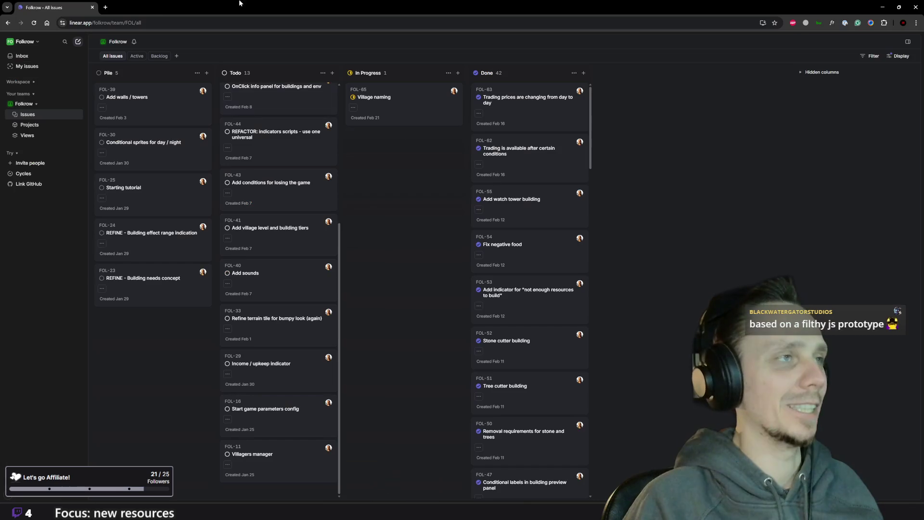
pyautogui.click(105, 7)
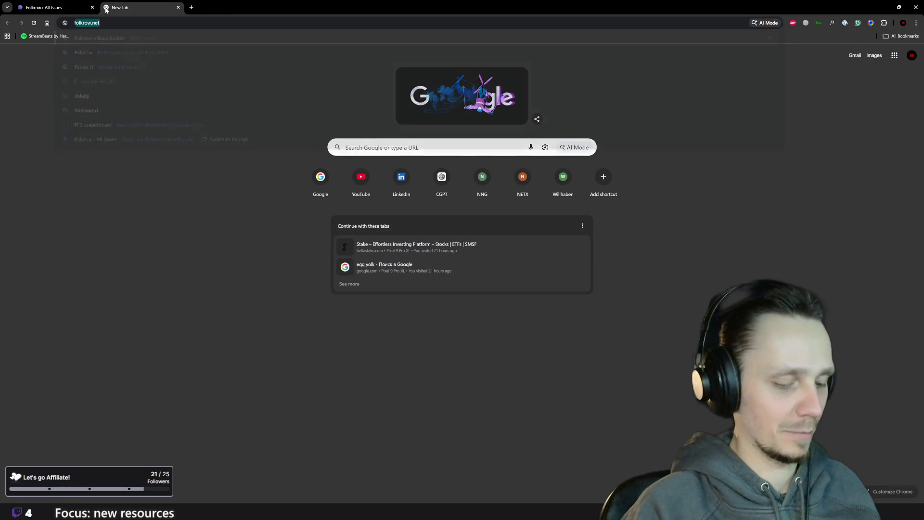
pyautogui.write('fol')
pyautogui.press('Return')
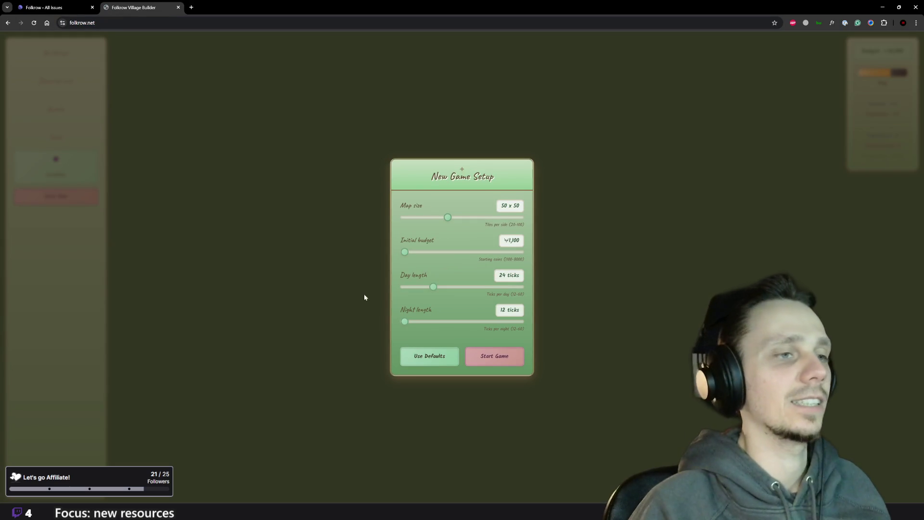
pyautogui.click(486, 351)
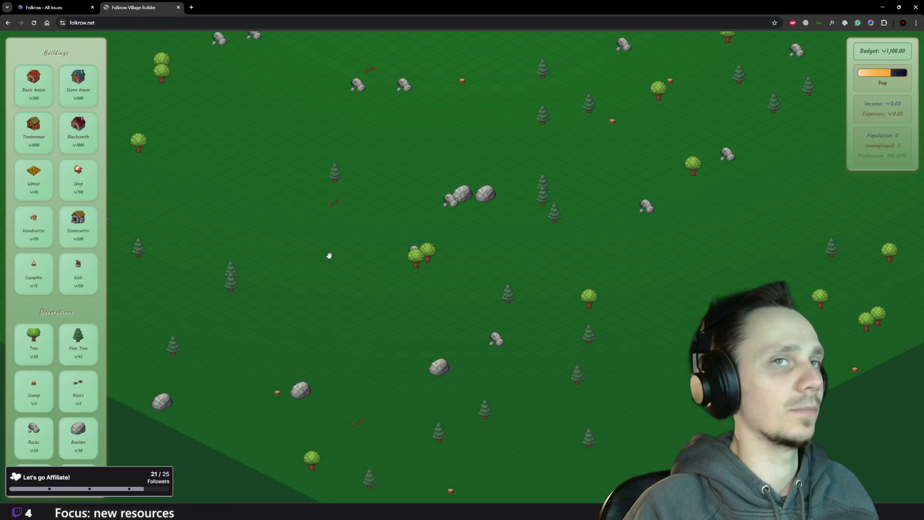
# Zoom around the prototype's fresh map, then close the prototype tab
pyautogui.scroll(2, 329, 255)
pyautogui.scroll(-5, 392, 256)
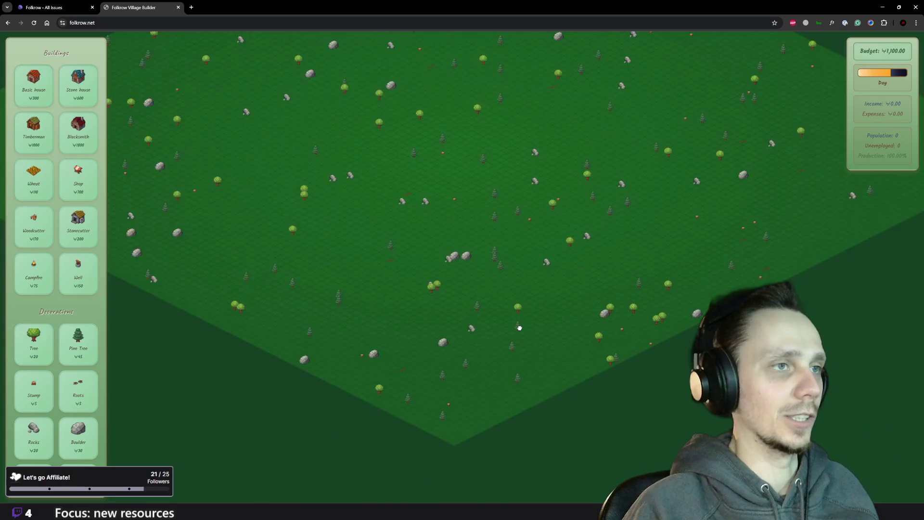
pyautogui.scroll(5, 478, 213)
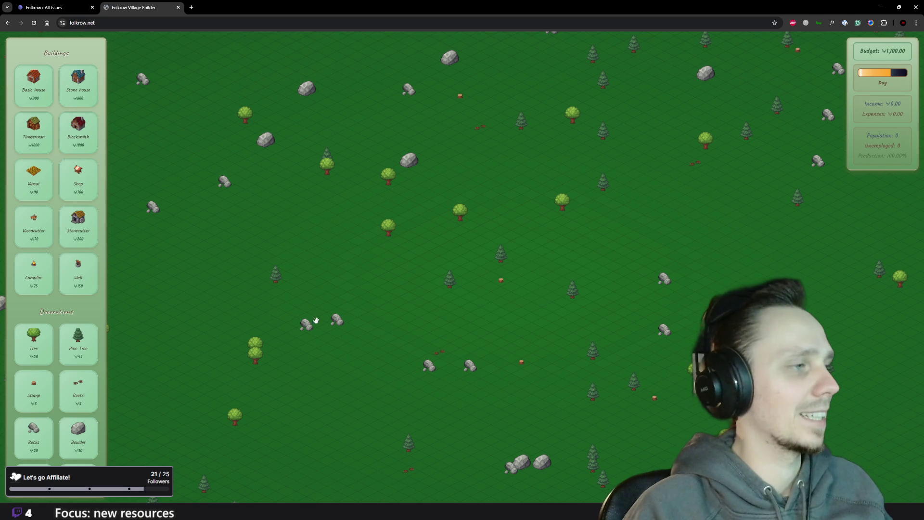
pyautogui.scroll(-5, 53, 327)
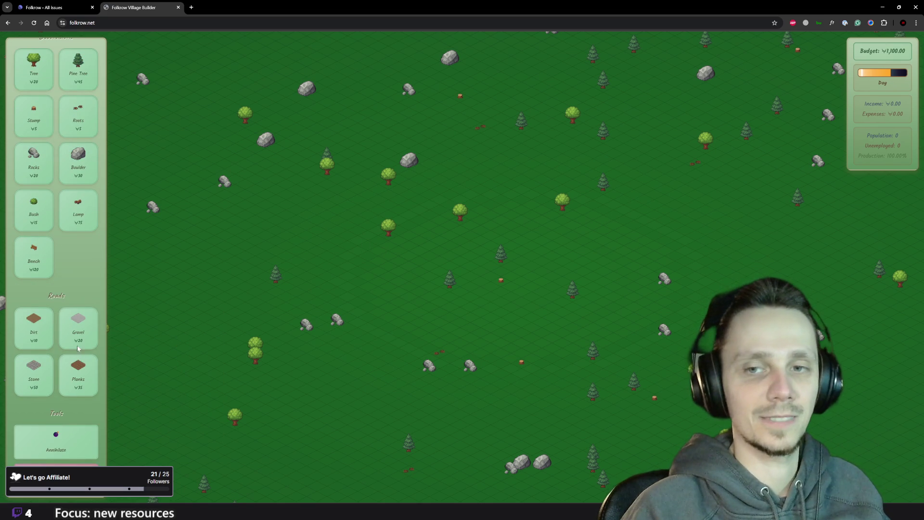
pyautogui.scroll(5, 79, 313)
pyautogui.scroll(3, 549, 270)
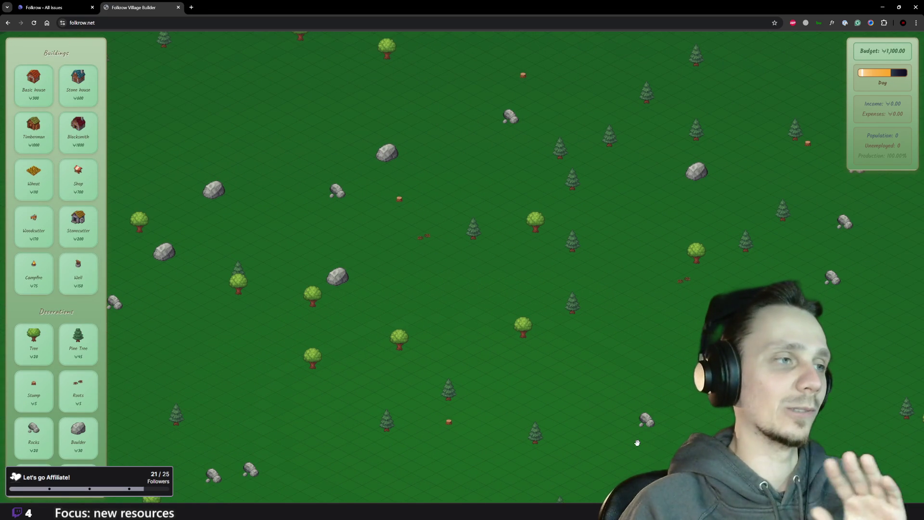
pyautogui.scroll(-5, 532, 363)
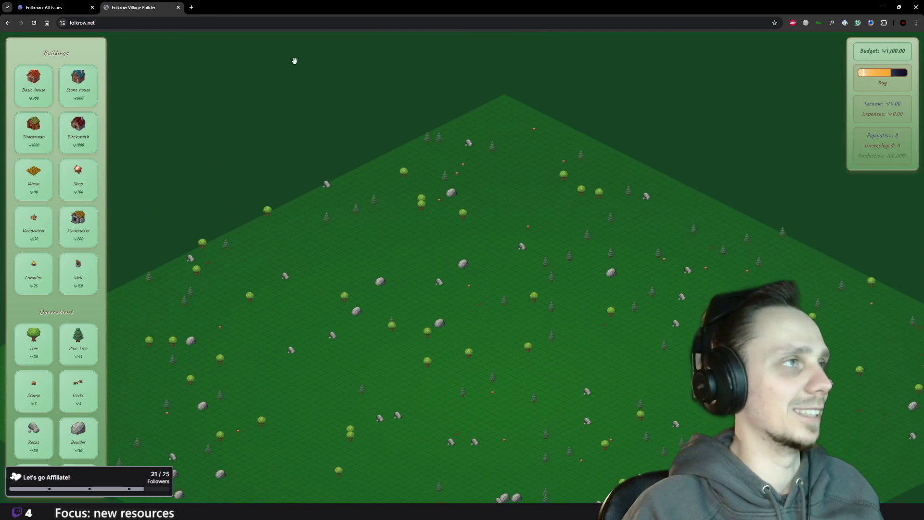
pyautogui.scroll(2, 499, 183)
pyautogui.scroll(-2, 499, 183)
pyautogui.scroll(2, 499, 206)
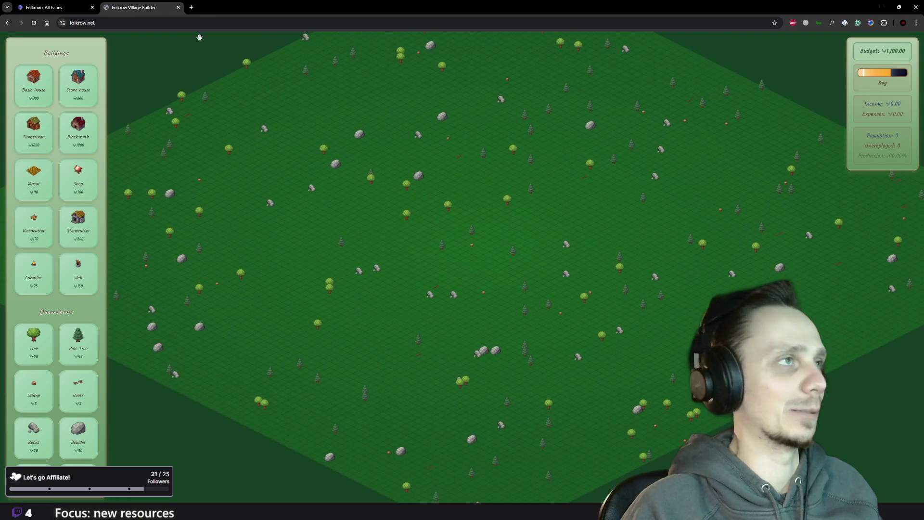
pyautogui.click(178, 7)
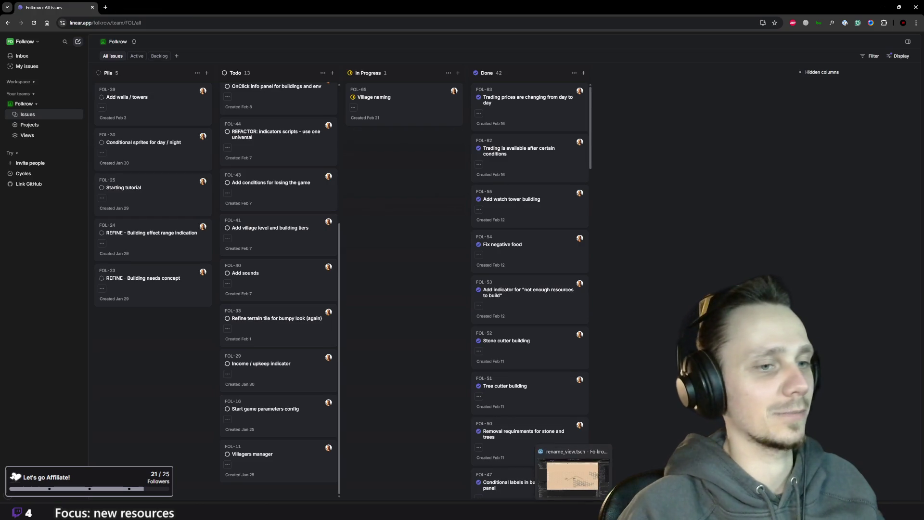
# Back in Godot's running game, place a residential house and two fields on the village map
pyautogui.hotkey('alt', 'Tab')
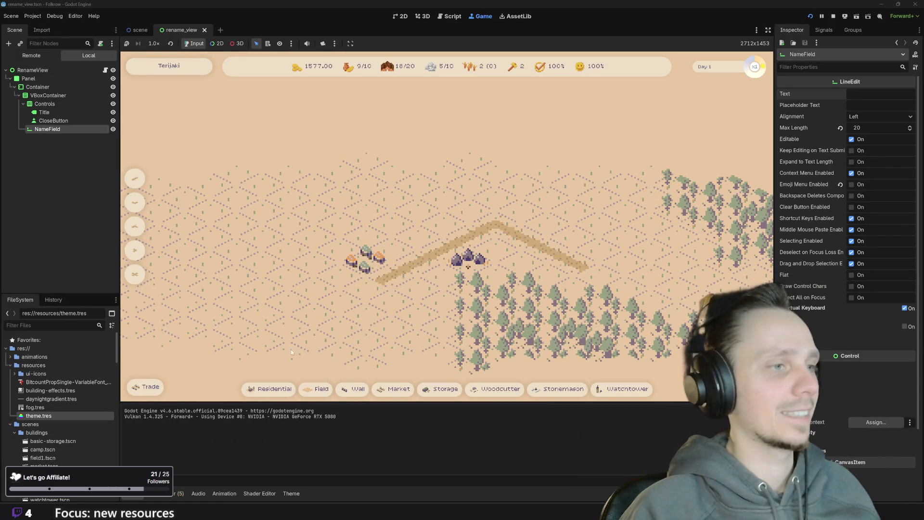
pyautogui.click(272, 389)
pyautogui.click(418, 235)
pyautogui.click(318, 390)
pyautogui.click(313, 204)
pyautogui.scroll(-2, 304, 369)
pyautogui.click(318, 389)
pyautogui.click(224, 214)
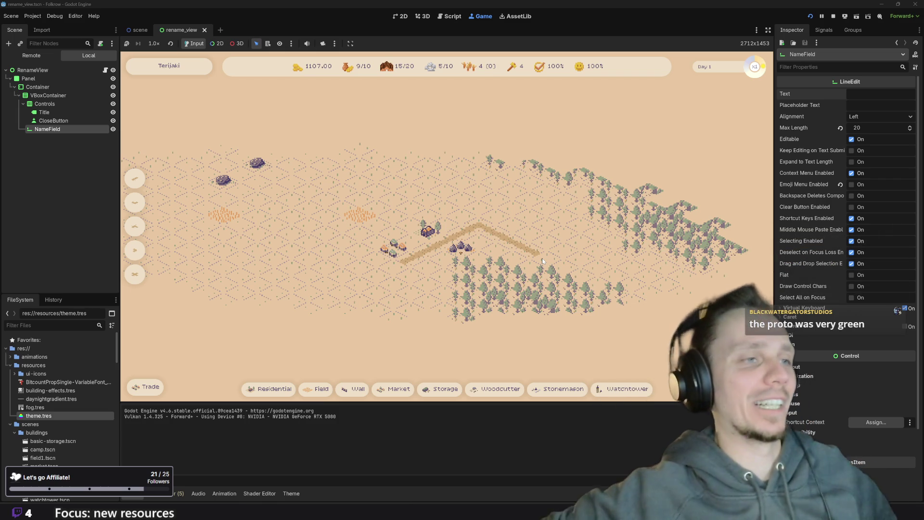
# Shift the village view sideways, then press X to reproduce the remove-building error
pyautogui.scroll(3, 541, 258)
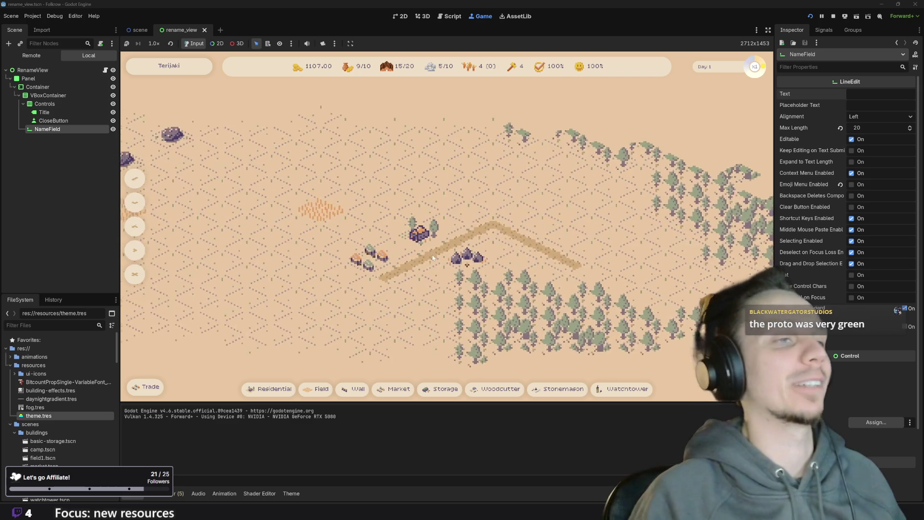
pyautogui.press('a')
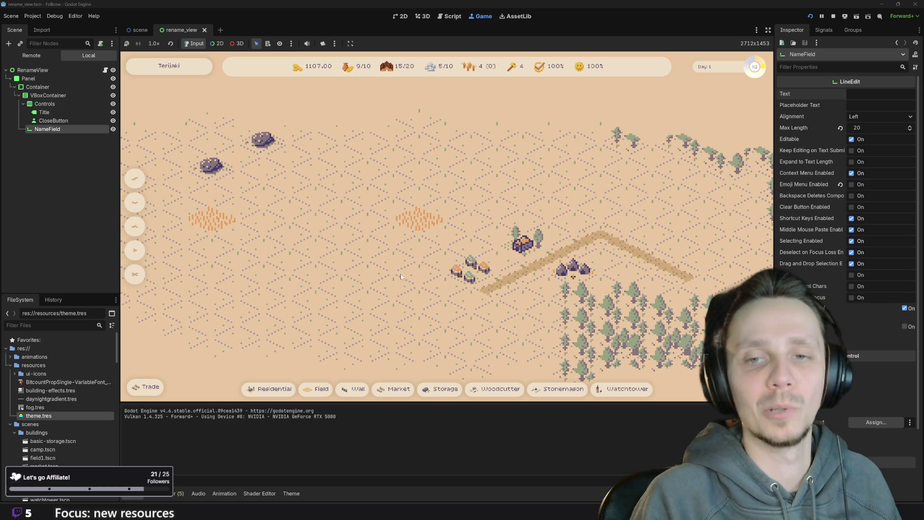
pyautogui.scroll(-2, 439, 287)
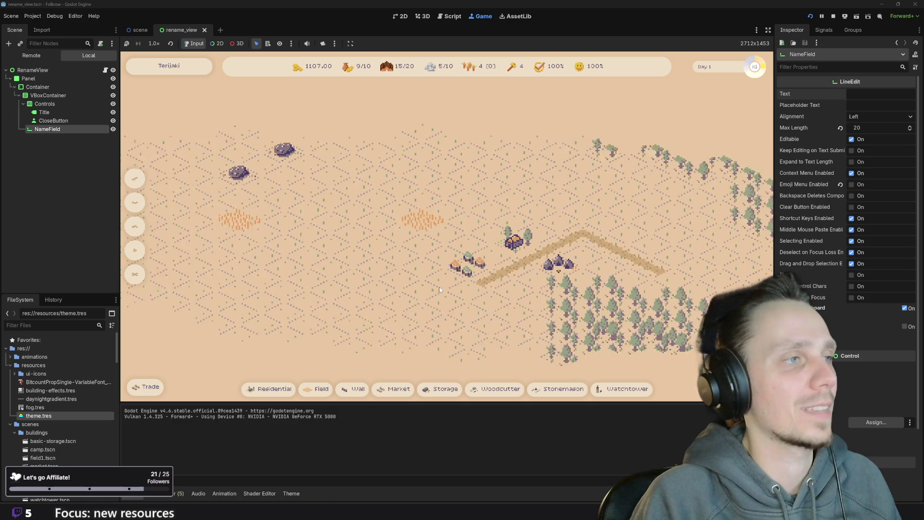
pyautogui.scroll(2, 407, 268)
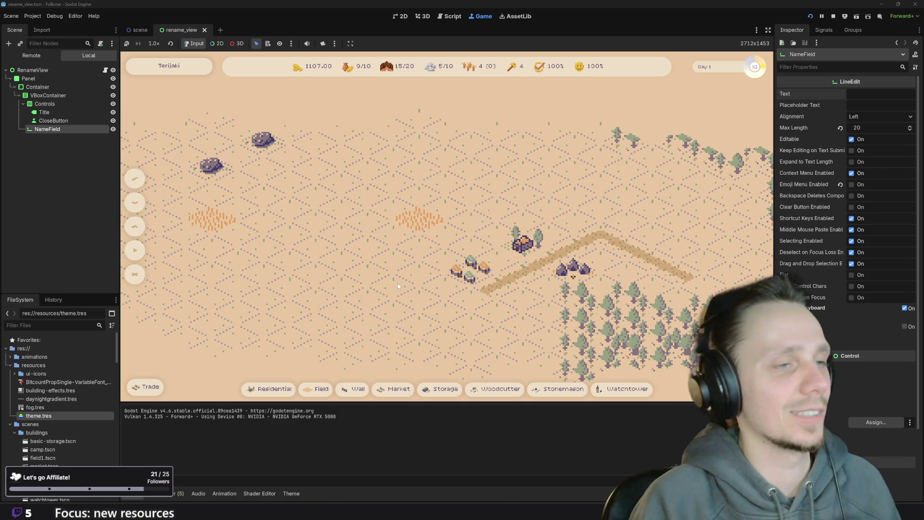
pyautogui.press('a')
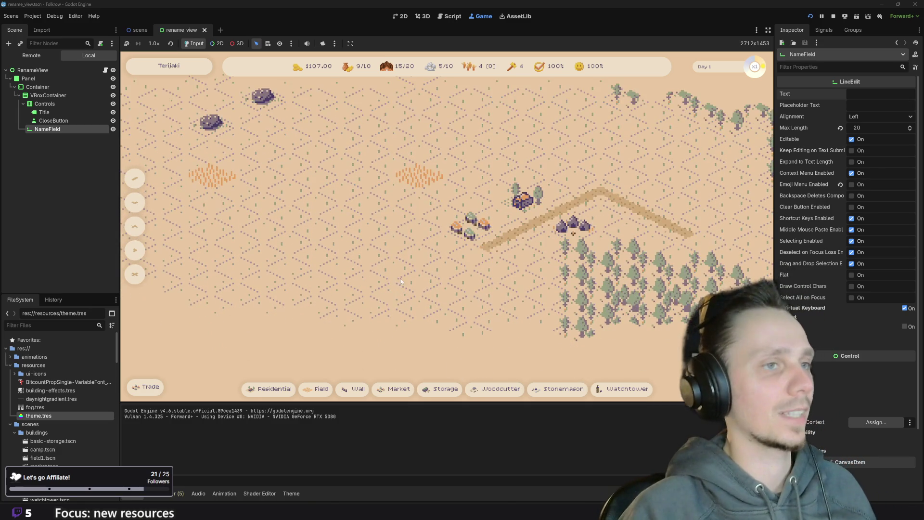
pyautogui.scroll(-3, 421, 278)
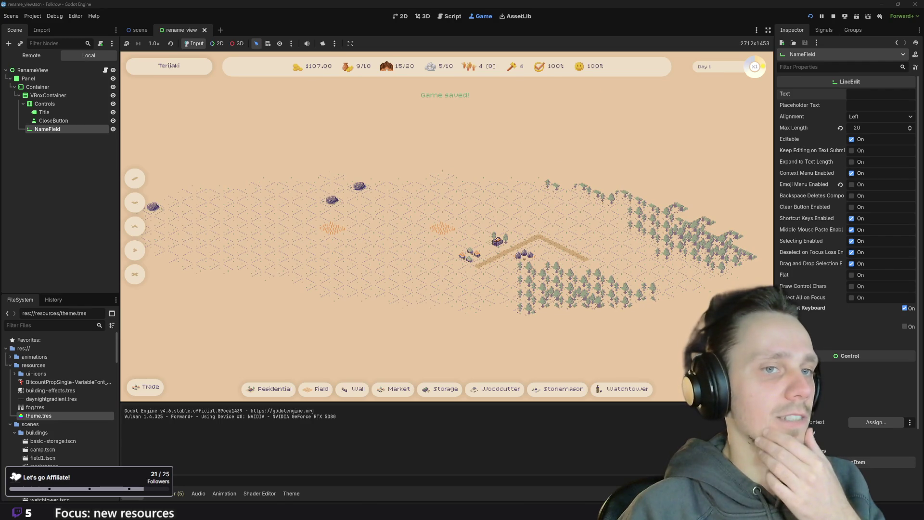
pyautogui.press('x')
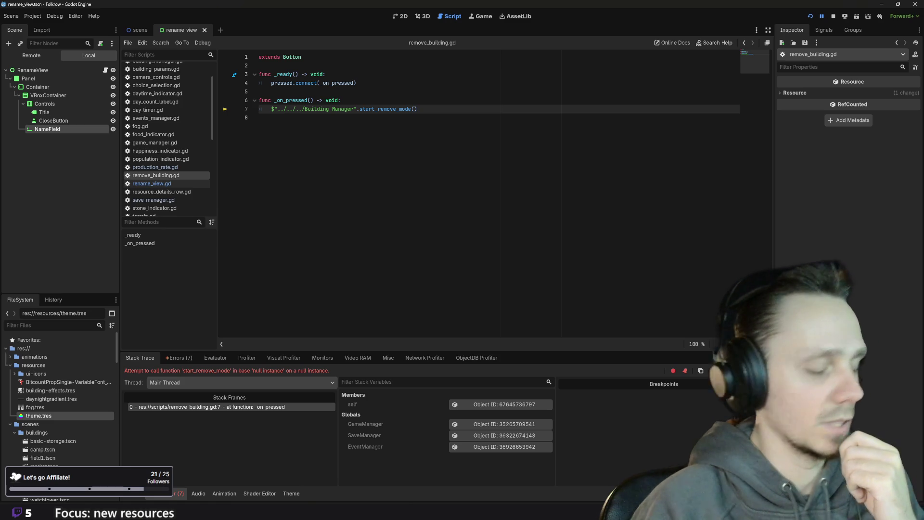
# Add another '../' to the Building Manager path in remove_building.gd, then stop and rerun the game
pyautogui.write('../')
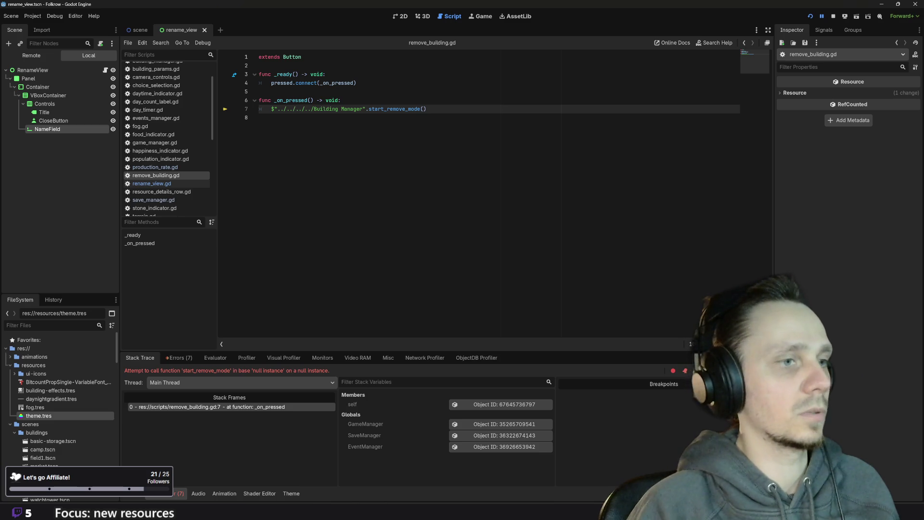
pyautogui.click(834, 17)
pyautogui.click(811, 16)
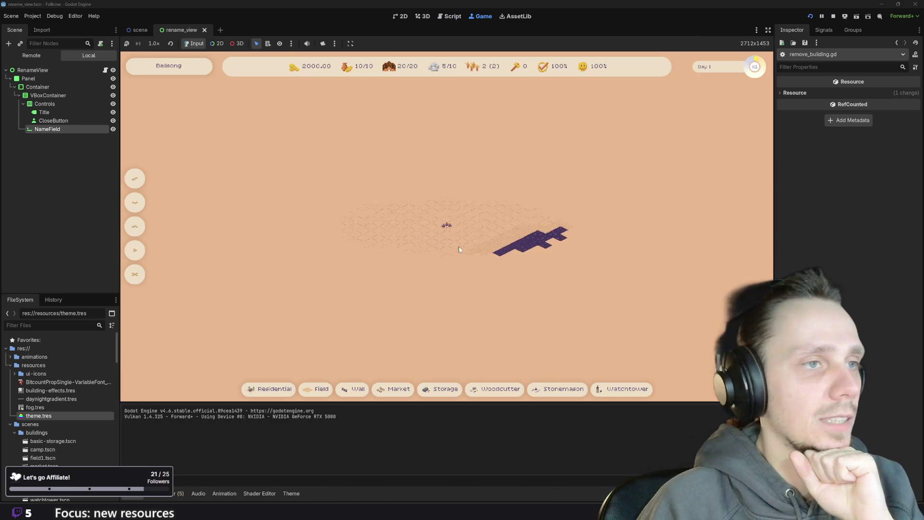
# Cancel remove mode and lay a diagonal wall below the village houses
pyautogui.press('x')
pyautogui.scroll(2, 463, 258)
pyautogui.press('Escape')
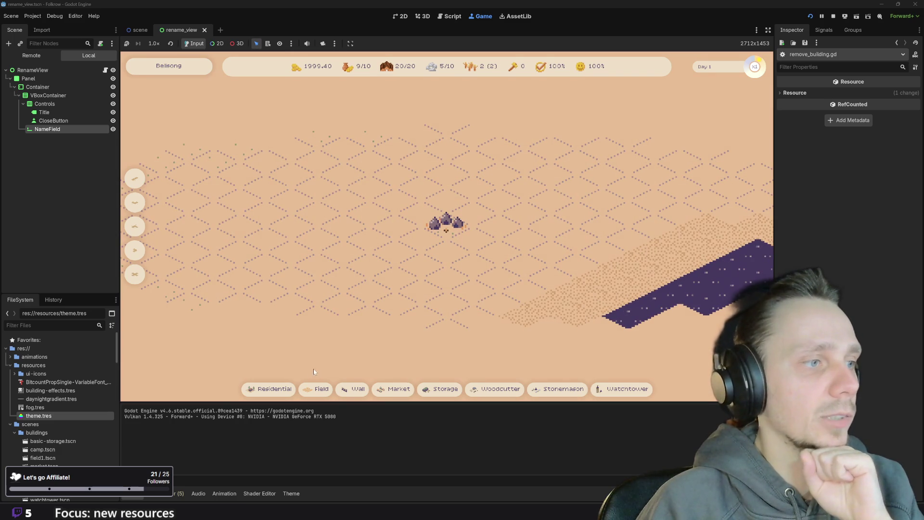
pyautogui.click(355, 388)
pyautogui.click(426, 280)
pyautogui.moveTo(427, 280); pyautogui.dragTo(486, 260)
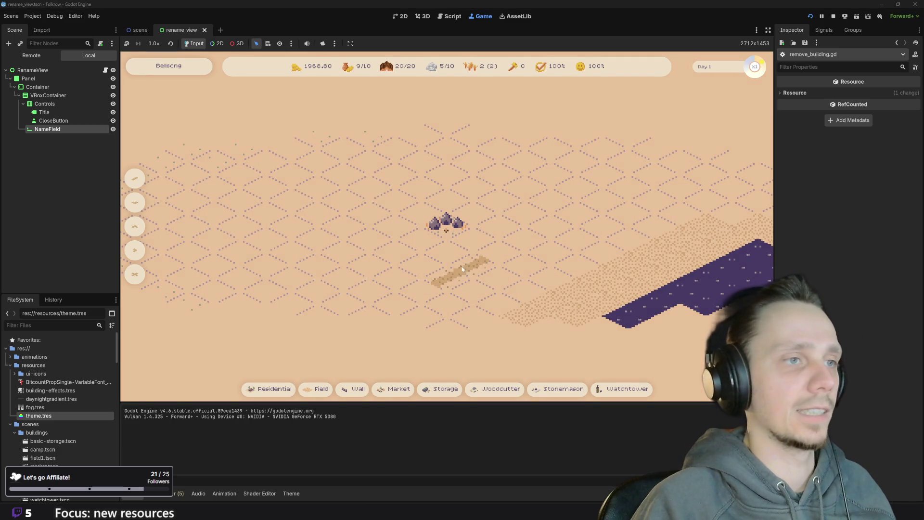
# Use remove mode (X) to delete both halves of the new wall
pyautogui.press('x')
pyautogui.click(474, 266)
pyautogui.press('x')
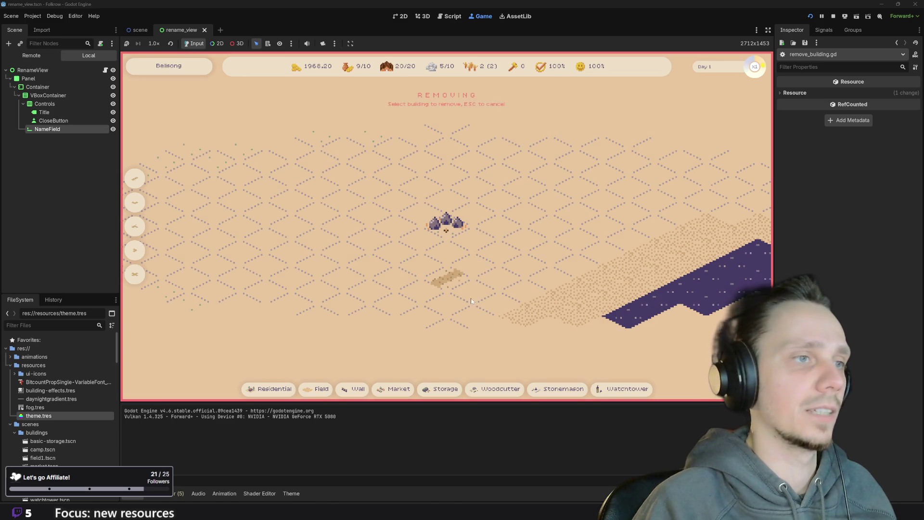
pyautogui.click(448, 278)
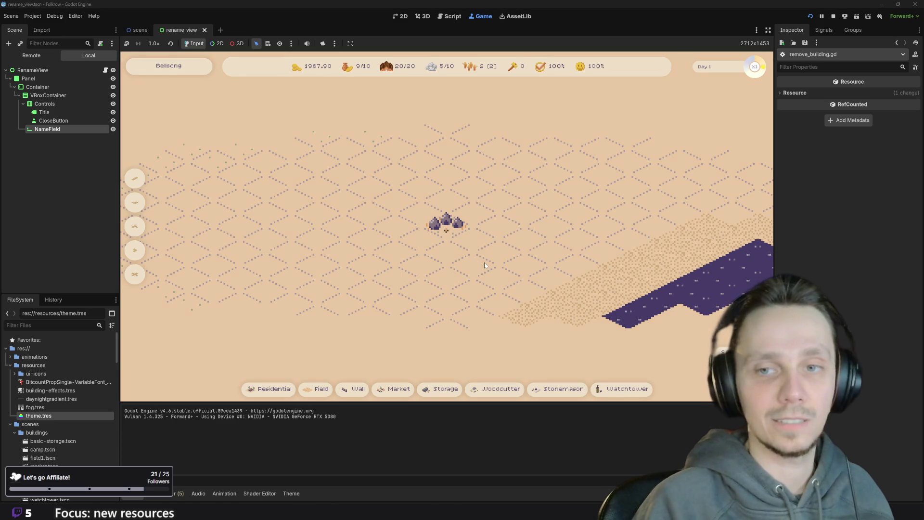
pyautogui.scroll(-3, 484, 262)
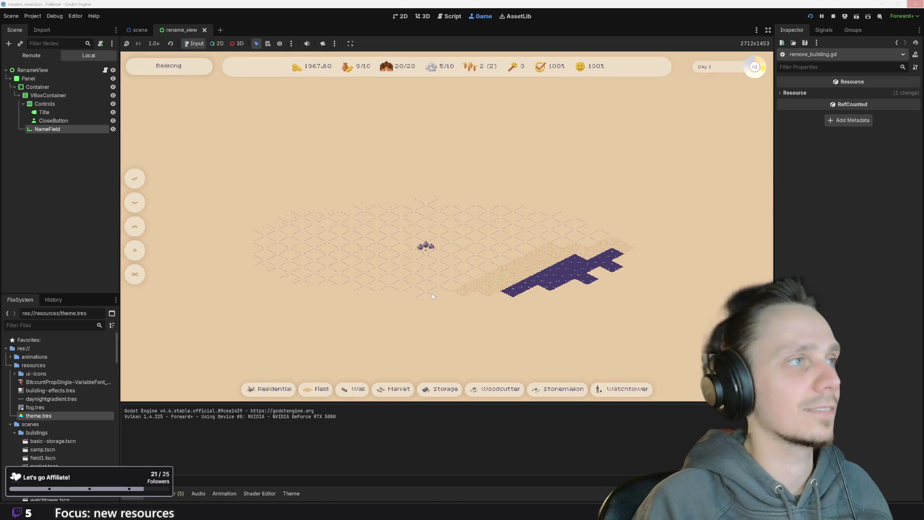
# Open the Rename Village popup from the village name and close it again
pyautogui.click(168, 65)
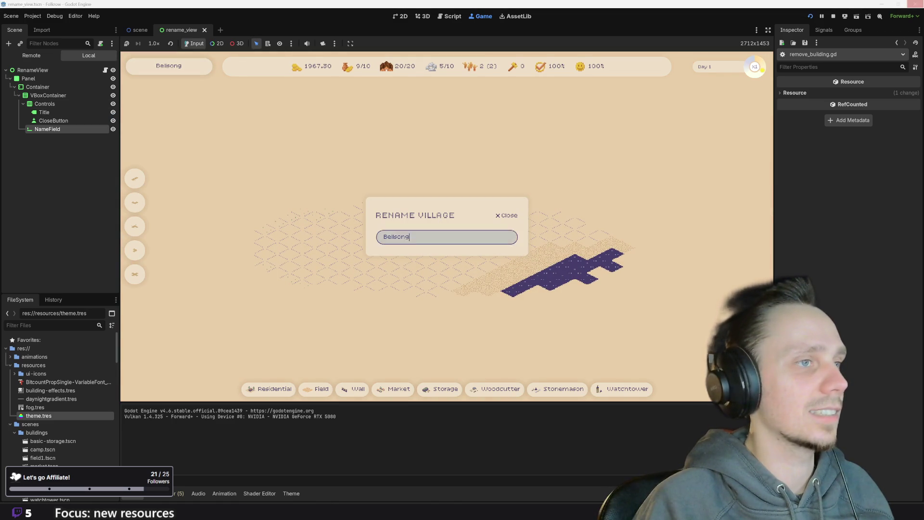
pyautogui.click(668, 147)
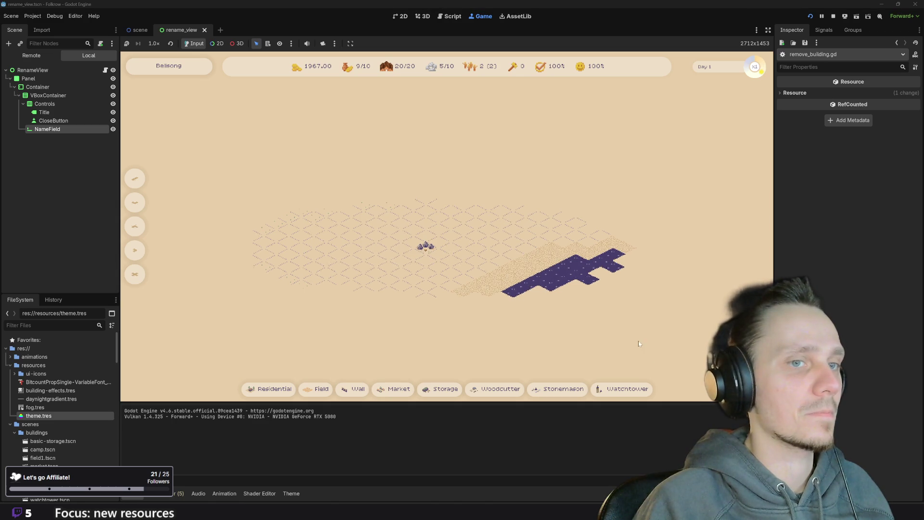
pyautogui.scroll(3, 668, 147)
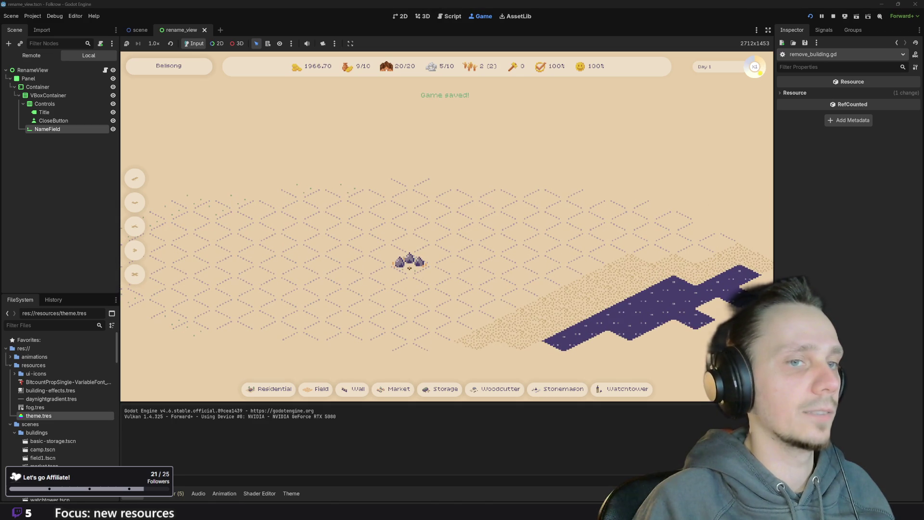
# Restart the game, load the saved village with F9, then stop the run
pyautogui.click(813, 16)
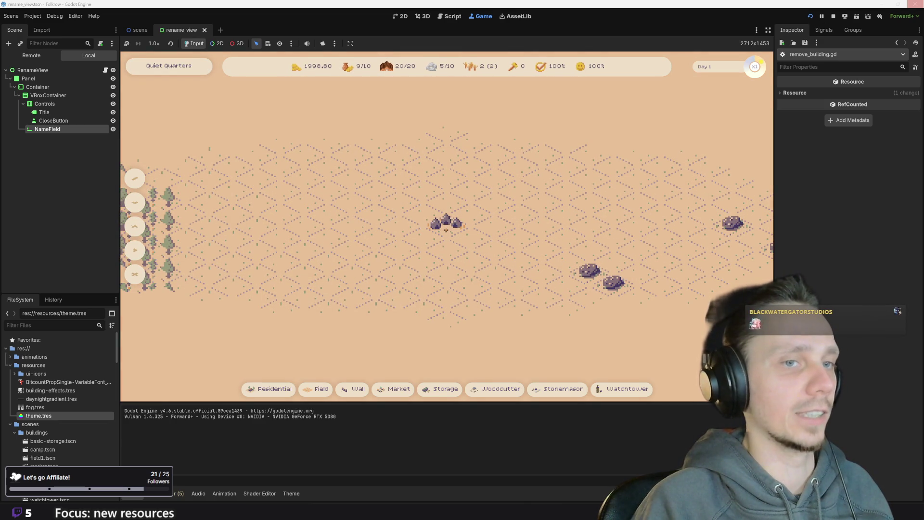
pyautogui.press('F9')
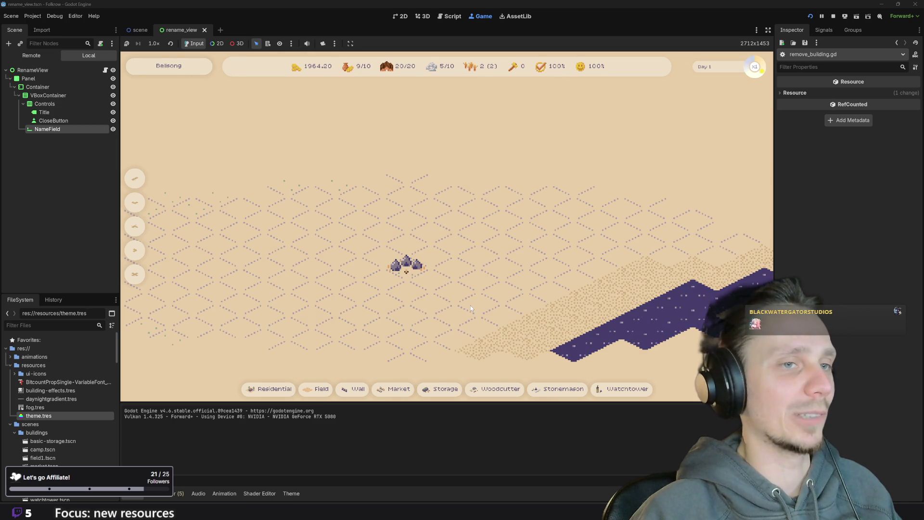
pyautogui.scroll(-2, 471, 289)
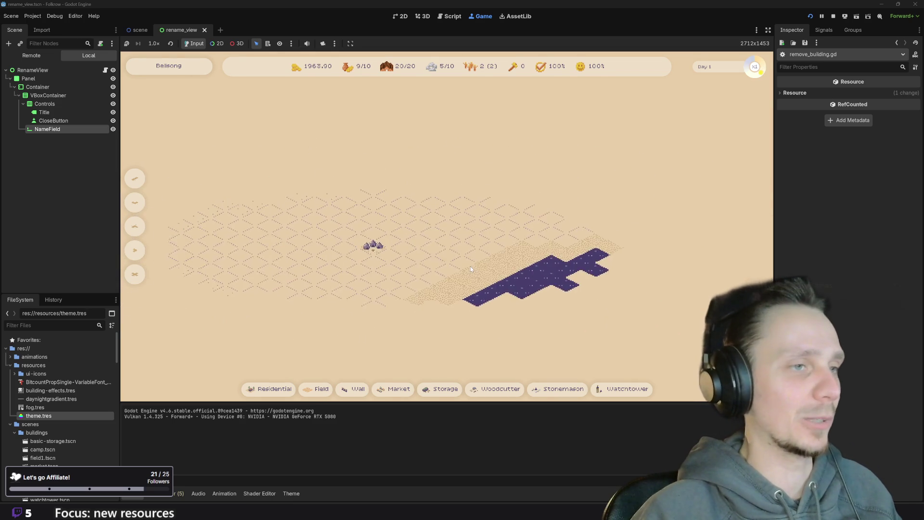
pyautogui.click(832, 17)
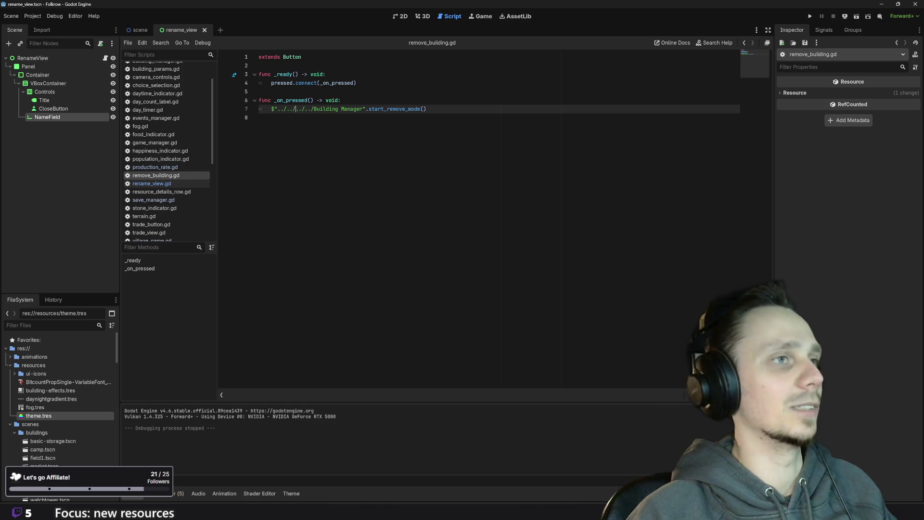
# Open rename_view.gd and relaunch the game, now starting the Orchard Wake village
pyautogui.click(157, 183)
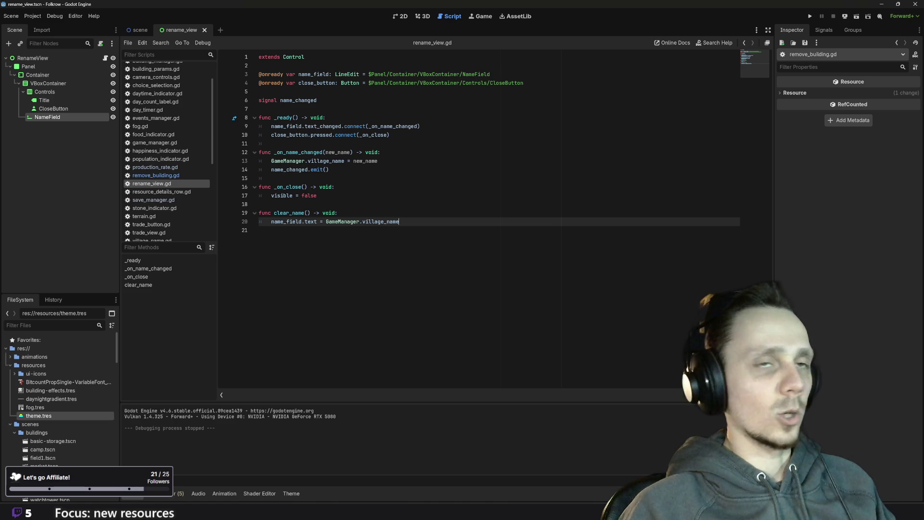
pyautogui.click(810, 16)
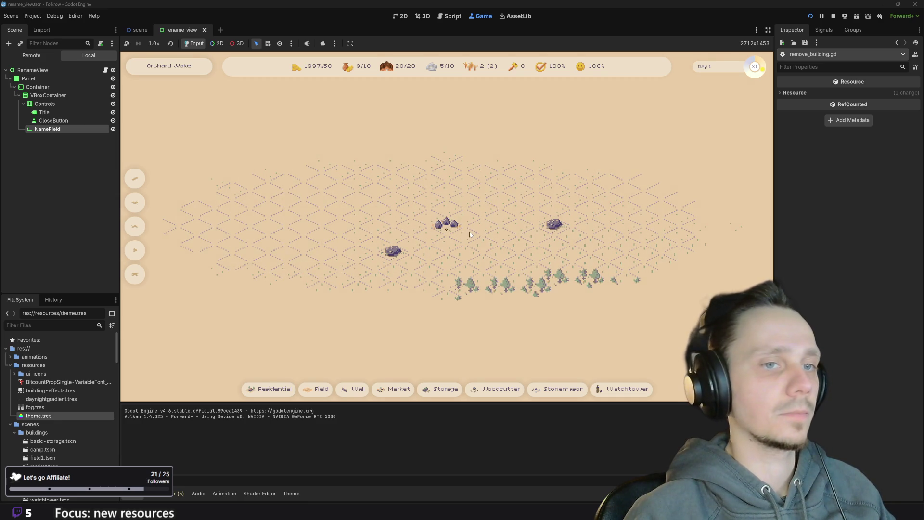
# Place a wall piece and a market to the left of the village houses
pyautogui.scroll(-3, 472, 230)
pyautogui.scroll(3, 472, 230)
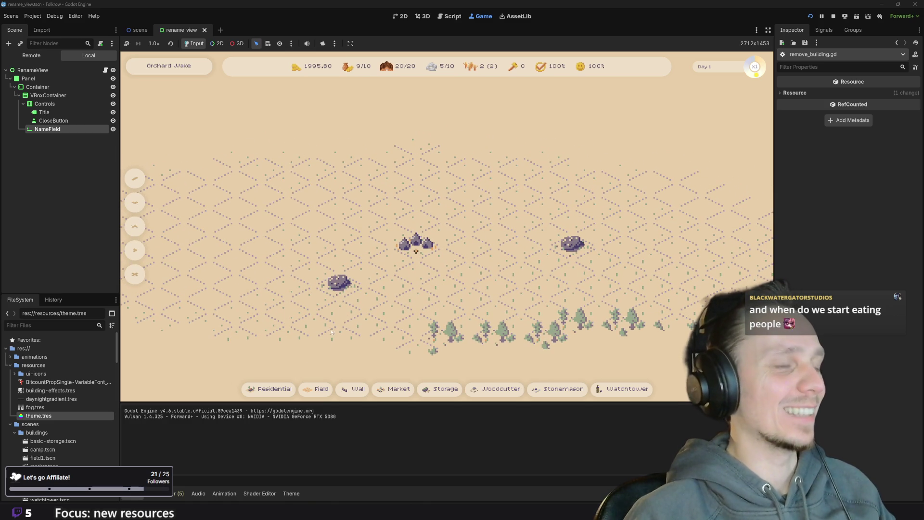
pyautogui.click(362, 245)
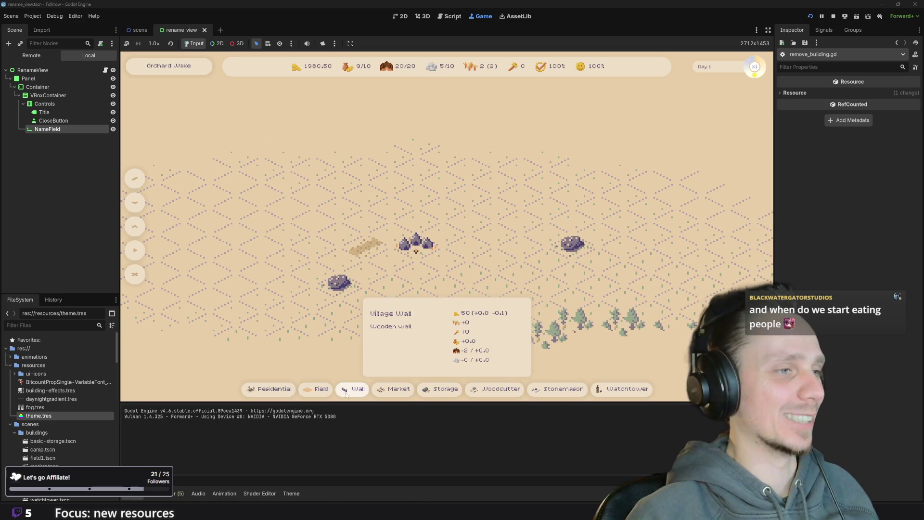
pyautogui.click(394, 389)
pyautogui.click(339, 232)
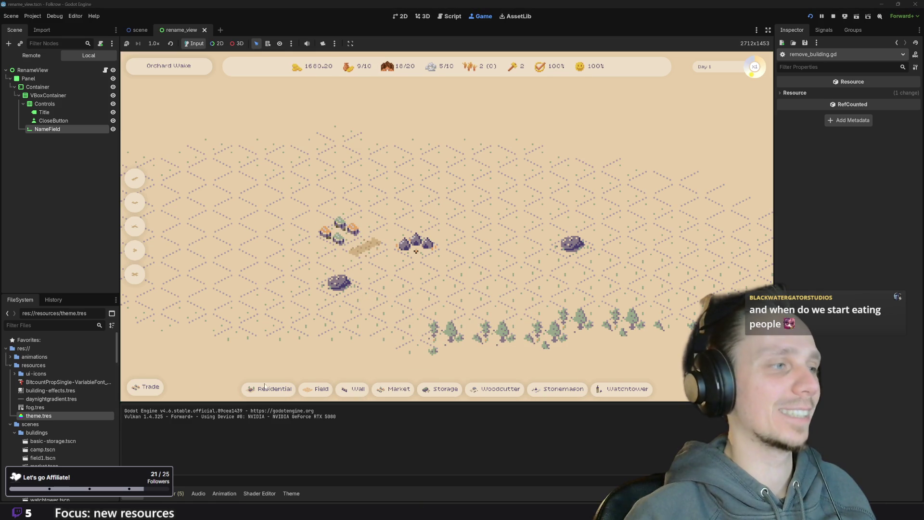
# Open the Trade Resources panel, focus the Food field, close it, and stop the game
pyautogui.click(146, 386)
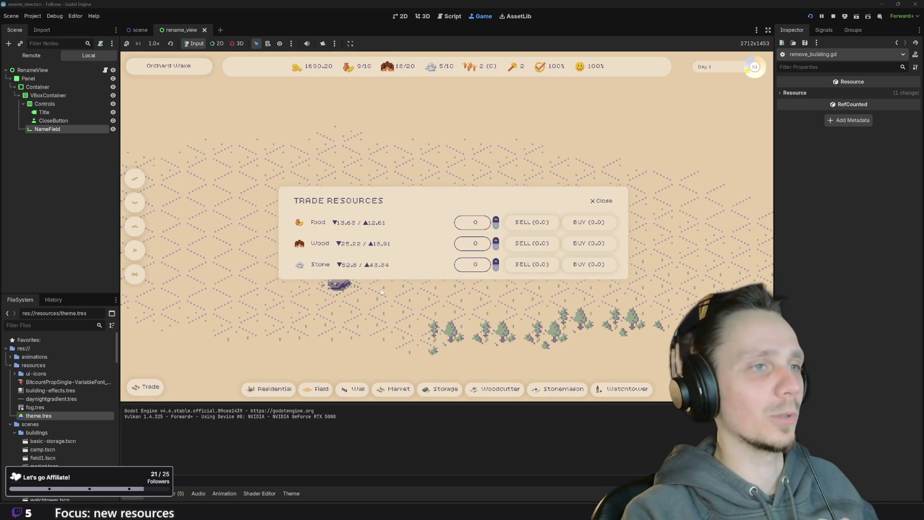
pyautogui.click(474, 222)
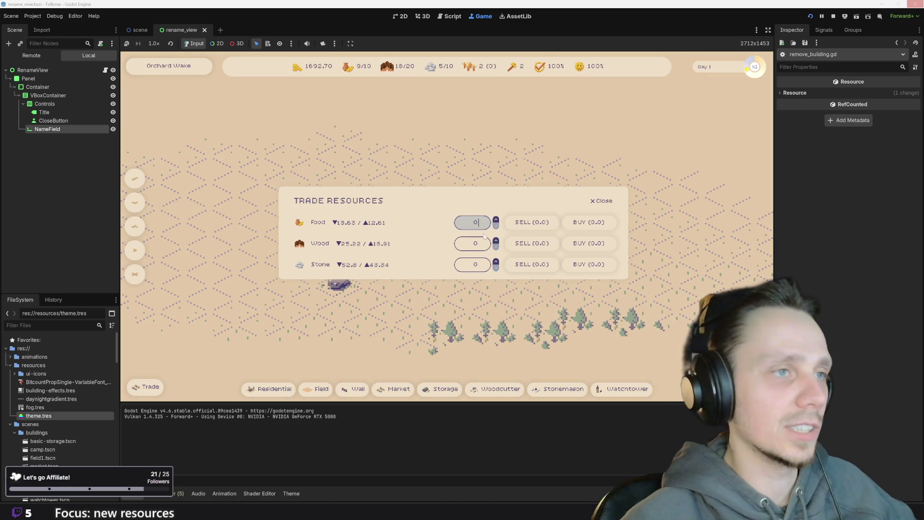
pyautogui.click(602, 201)
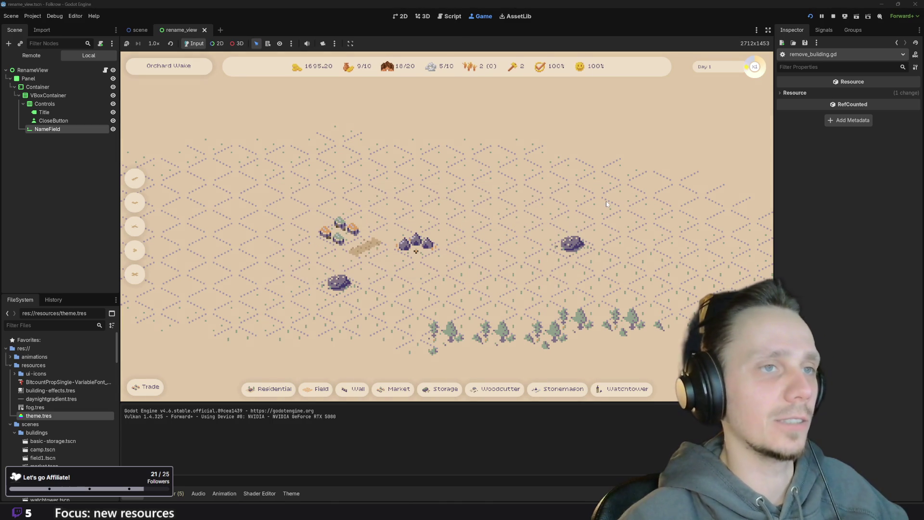
pyautogui.click(833, 17)
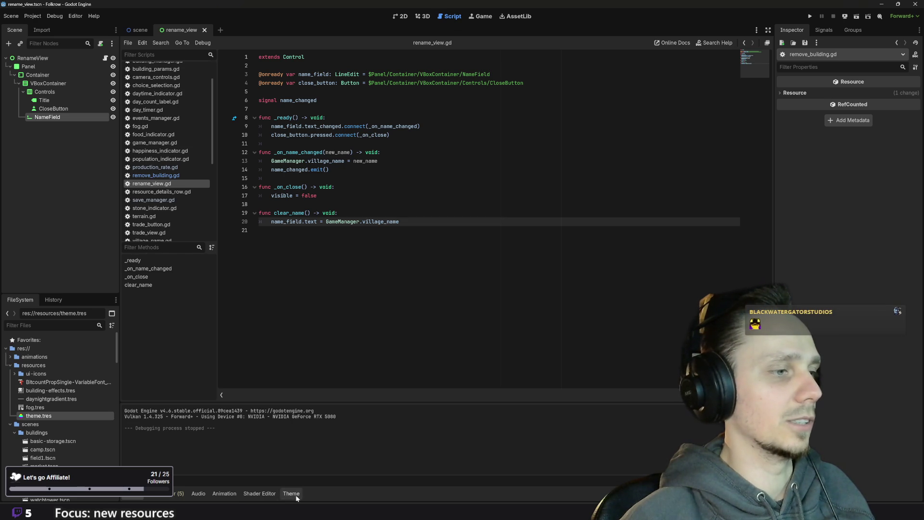
# In theme.tres, set one LineEdit stylebox's content margins to 20 px and save
pyautogui.click(291, 493)
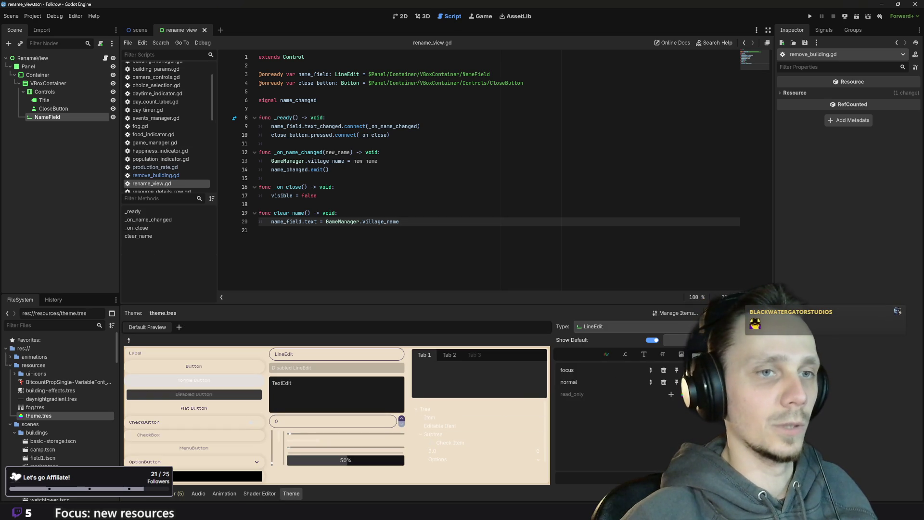
pyautogui.click(712, 381)
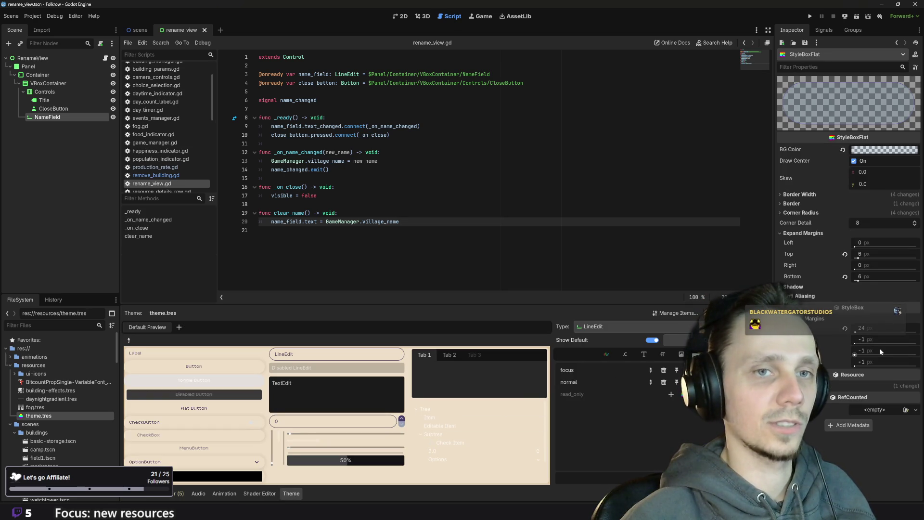
pyautogui.click(878, 329)
pyautogui.write('20')
pyautogui.press('Return')
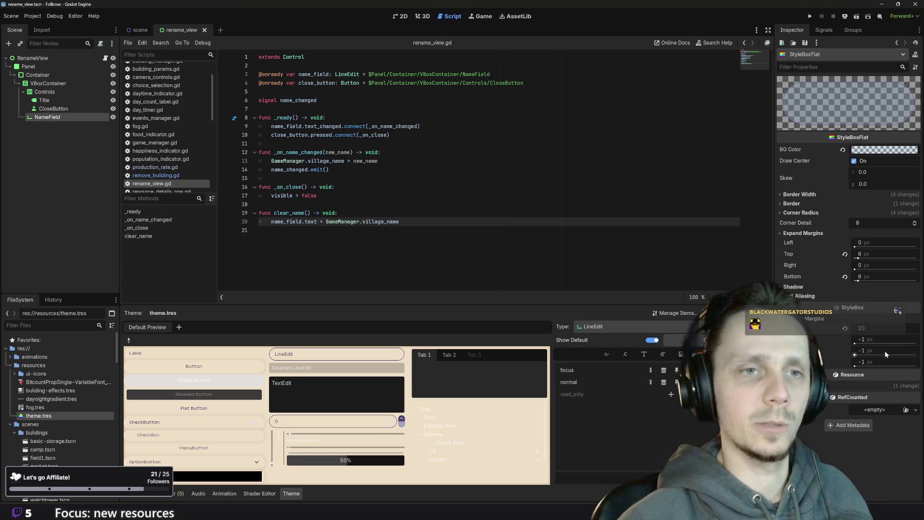
pyautogui.click(880, 350)
pyautogui.write('20')
pyautogui.press('Return')
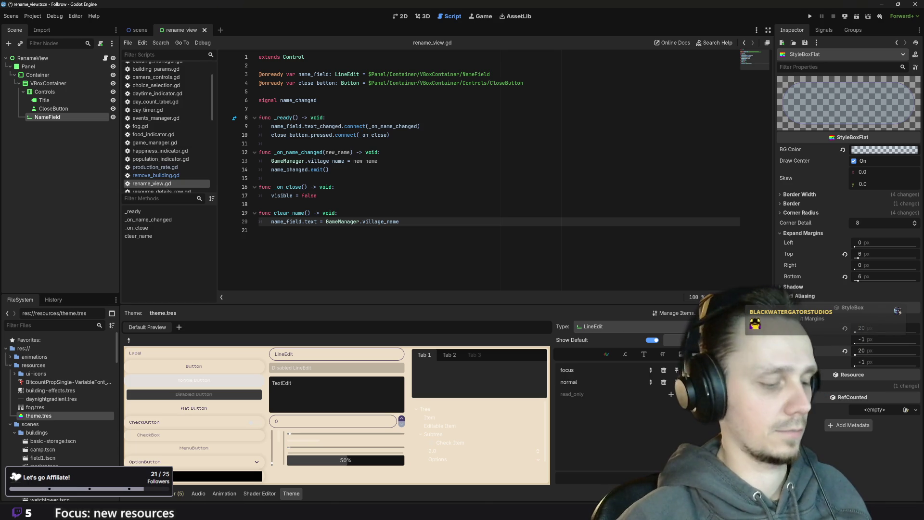
pyautogui.hotkey('ctrl', 's')
# Give the other LineEdit stylebox 20 px left and right margins, widen the preview, and run
pyautogui.click(676, 381)
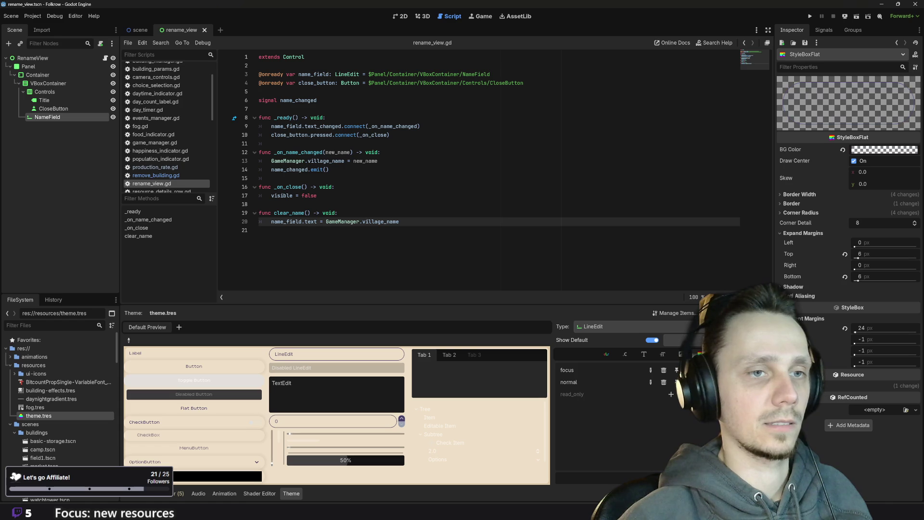
pyautogui.click(889, 328)
pyautogui.write('20')
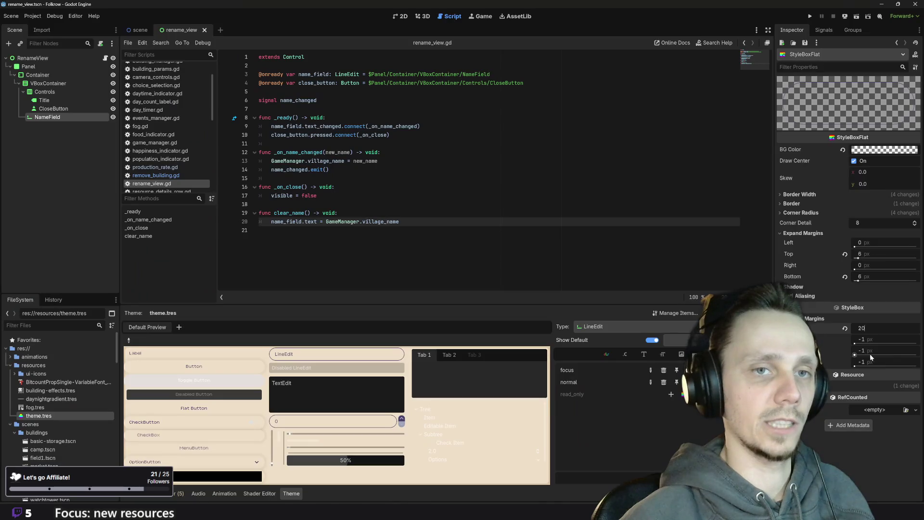
pyautogui.click(870, 354)
pyautogui.write('20')
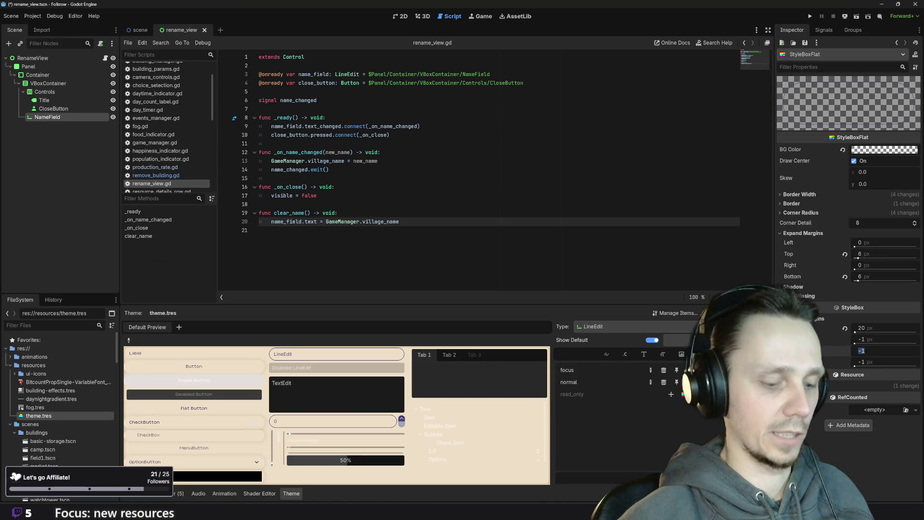
pyautogui.press('Return')
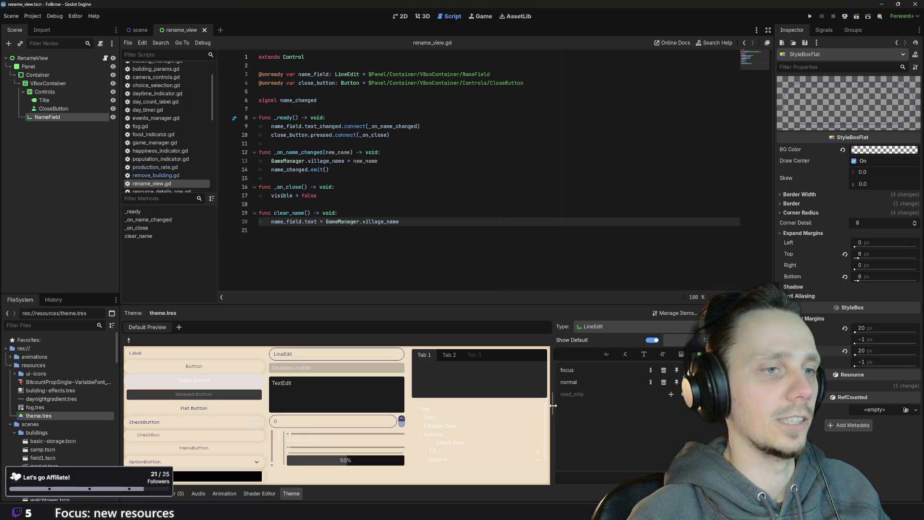
pyautogui.moveTo(553, 397); pyautogui.dragTo(611, 397)
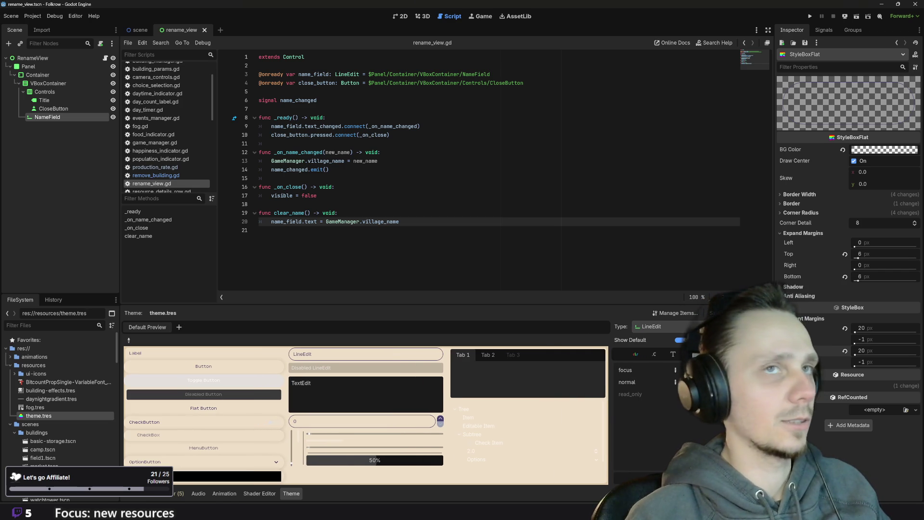
pyautogui.click(811, 16)
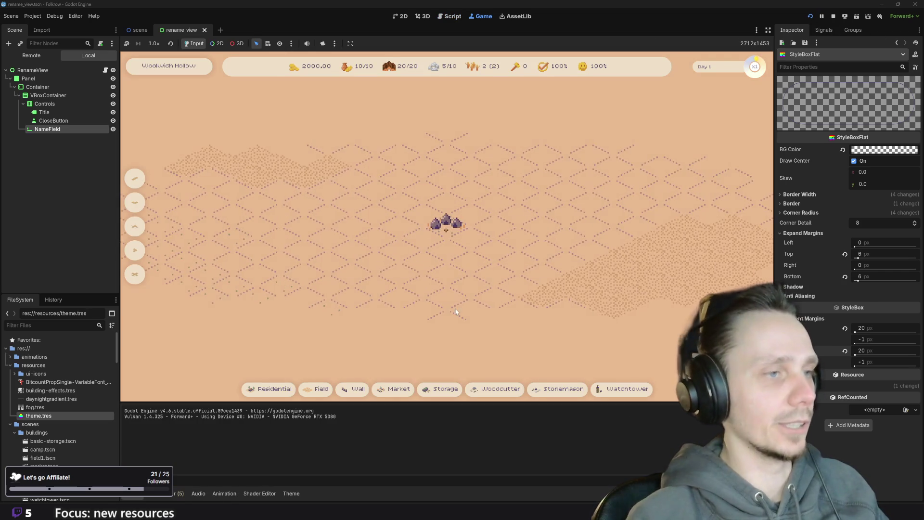
# Place a field and a market beside the rocks on the village map
pyautogui.press('2')
pyautogui.click(367, 247)
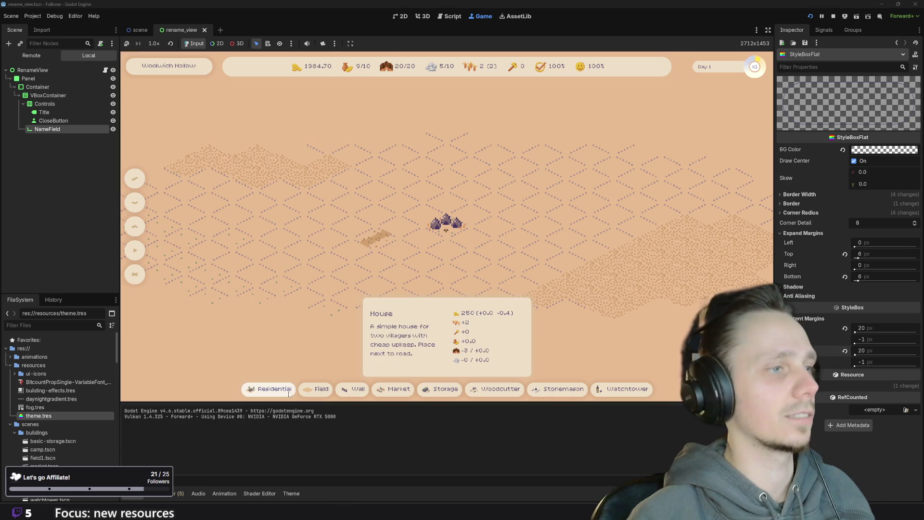
pyautogui.click(401, 389)
pyautogui.click(350, 223)
# Open the Trade Resources panel and enter 10000 as the Stone quantity
pyautogui.press('t')
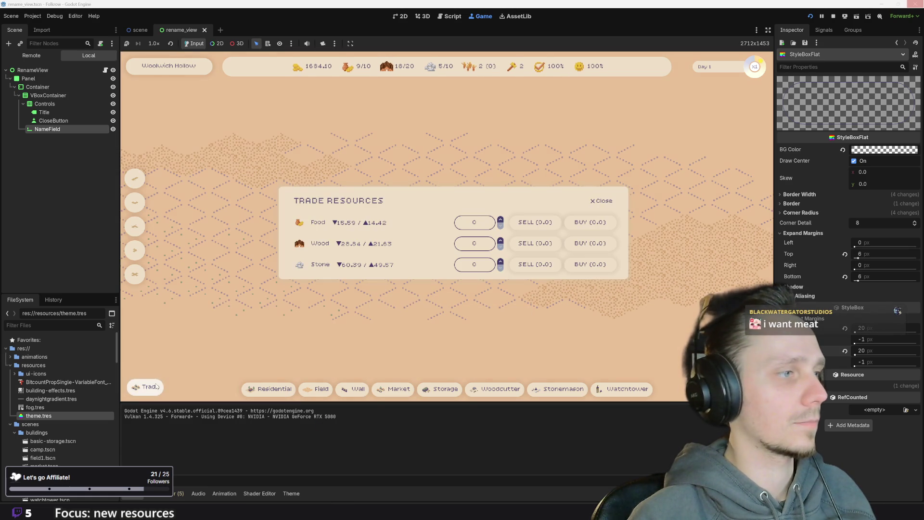
pyautogui.click(474, 264)
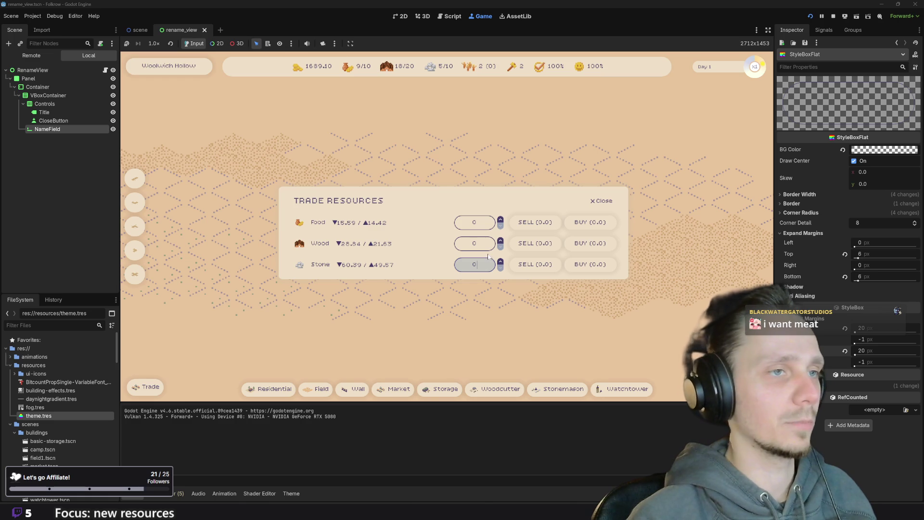
pyautogui.click(474, 222)
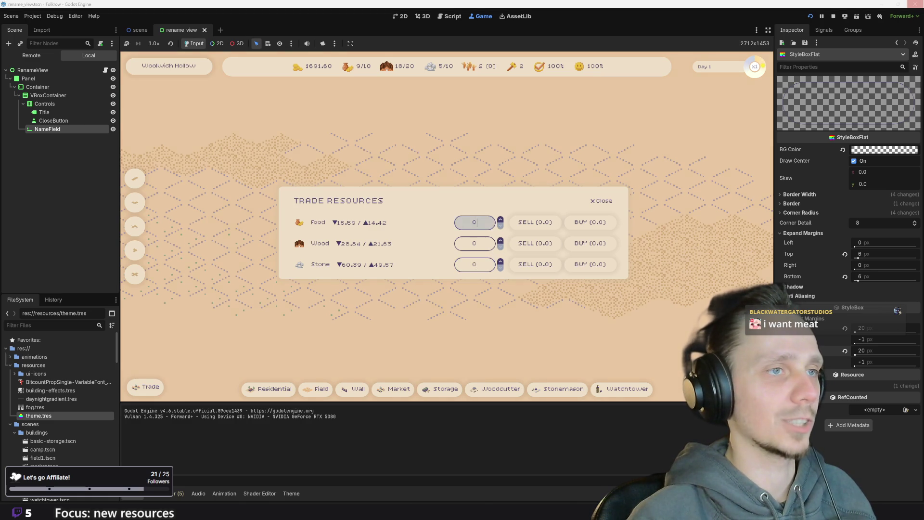
pyautogui.click(474, 243)
pyautogui.click(474, 264)
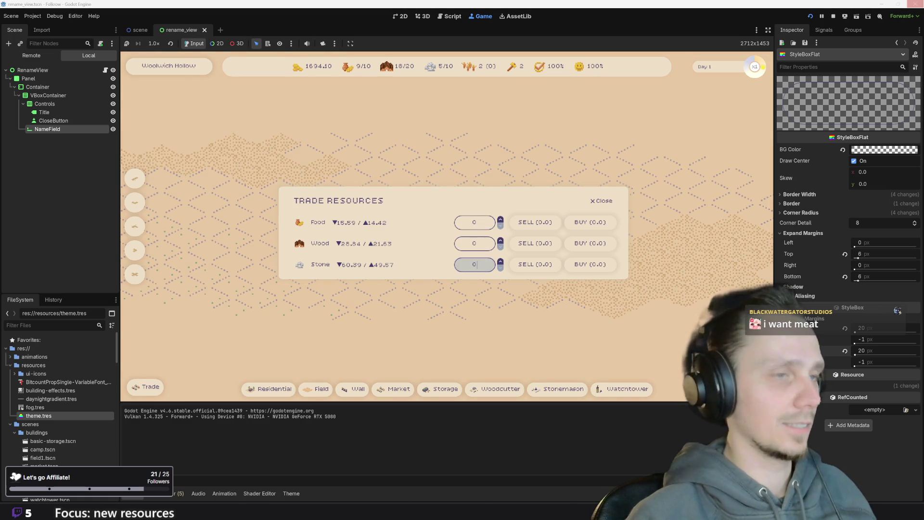
pyautogui.write('2')
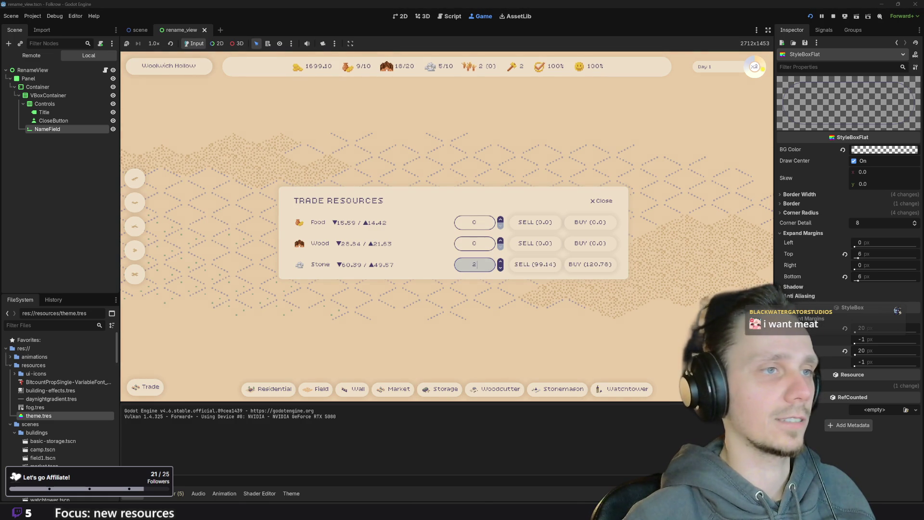
pyautogui.press('BackSpace')
pyautogui.write('10000')
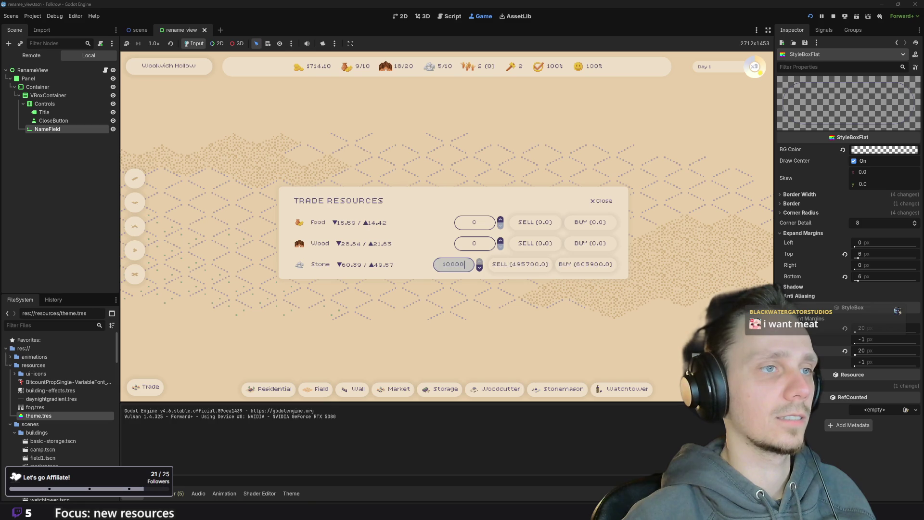
# Sell the stone, buy it back twice, close the trade panel, and stop the game
pyautogui.click(516, 270)
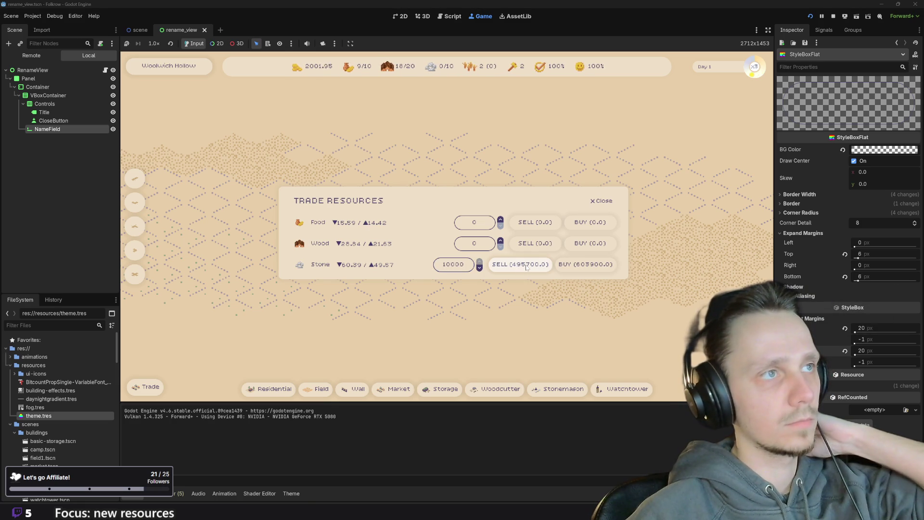
pyautogui.click(605, 263)
pyautogui.click(605, 266)
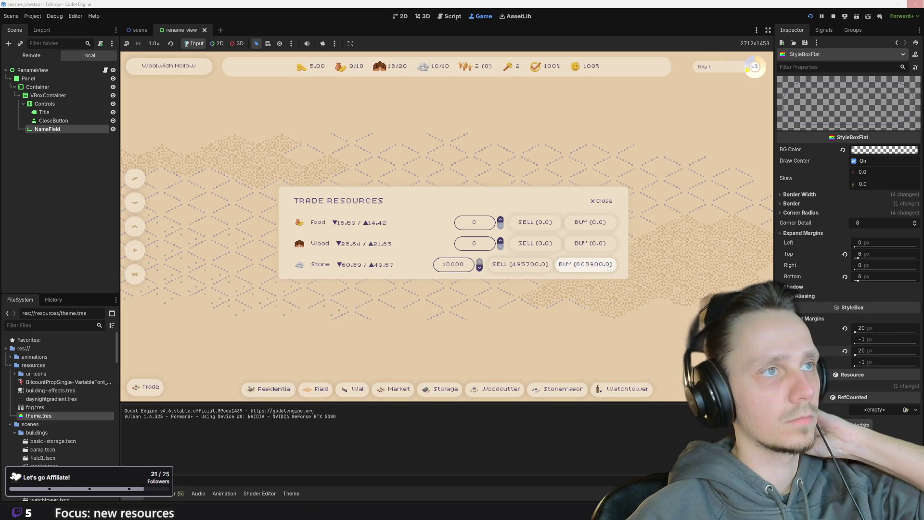
pyautogui.click(605, 201)
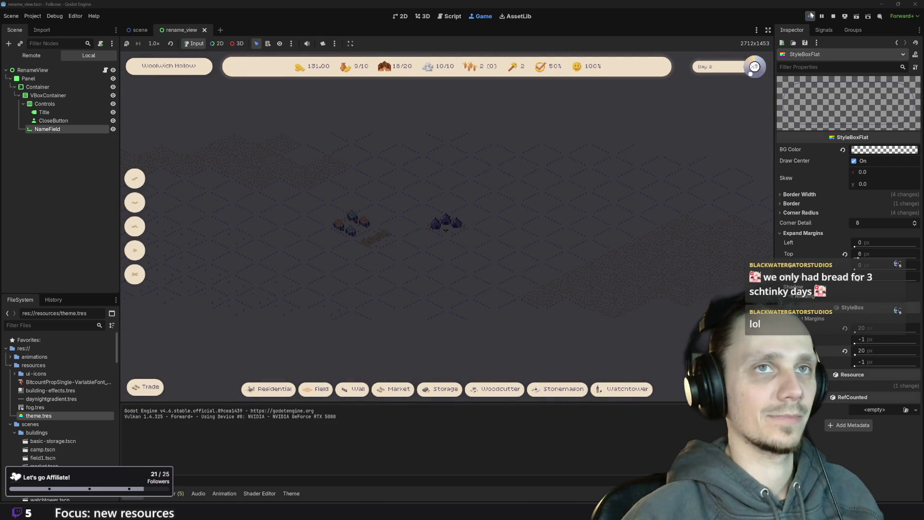
pyautogui.click(833, 16)
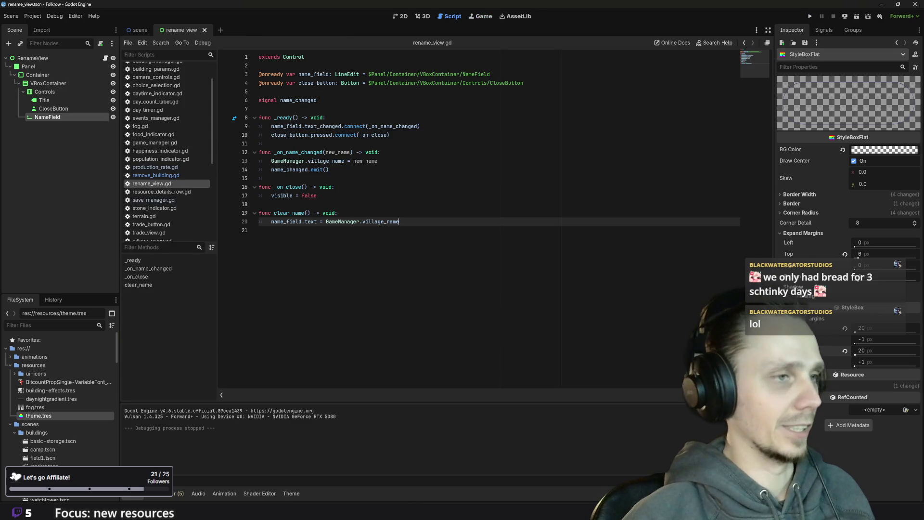
# Drag the FOL-65 Village naming card into Done on the Linear board, then return to Godot
pyautogui.moveTo(401, 491)
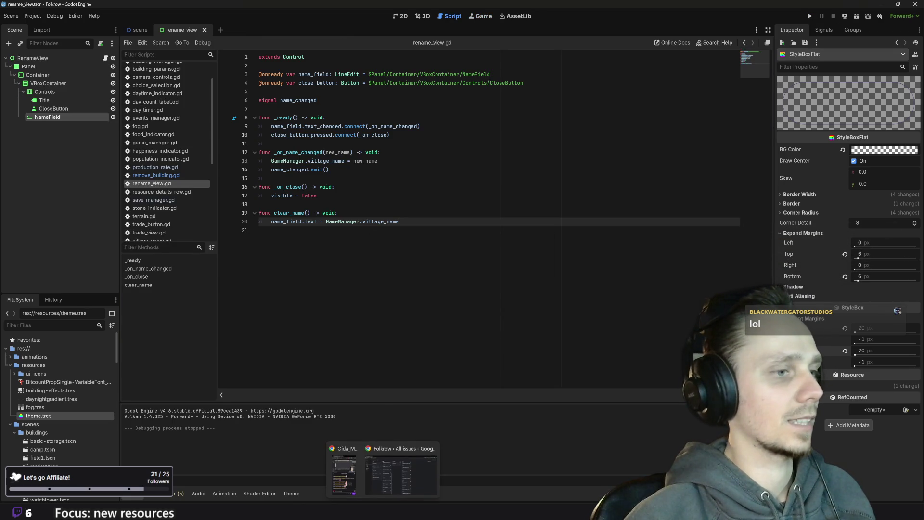
pyautogui.click(394, 469)
pyautogui.moveTo(391, 106)
pyautogui.mouseDown()
pyautogui.moveTo(509, 167)
pyautogui.moveTo(521, 234)
pyautogui.mouseUp()
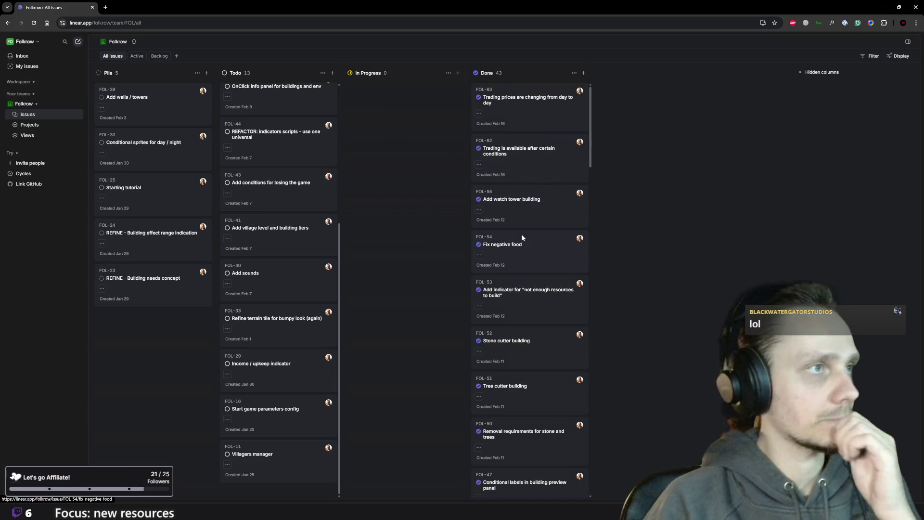
pyautogui.scroll(5, 287, 339)
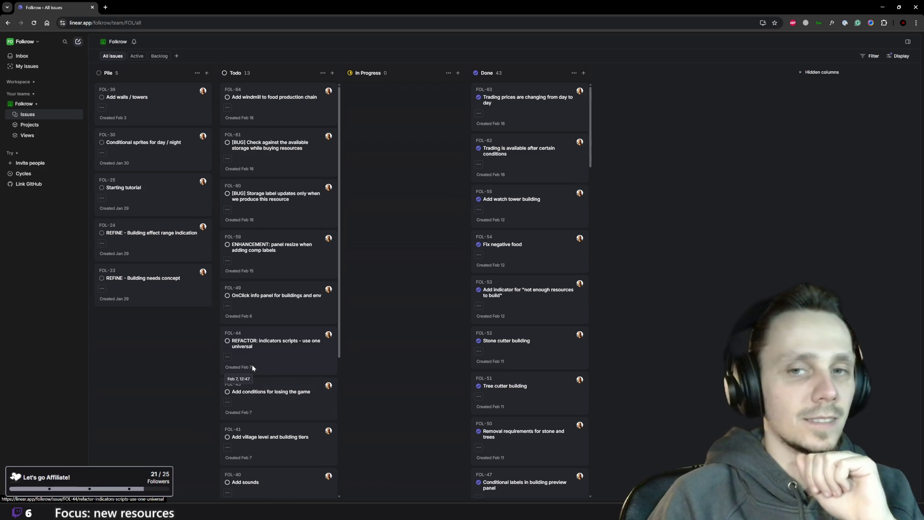
pyautogui.scroll(-5, 252, 368)
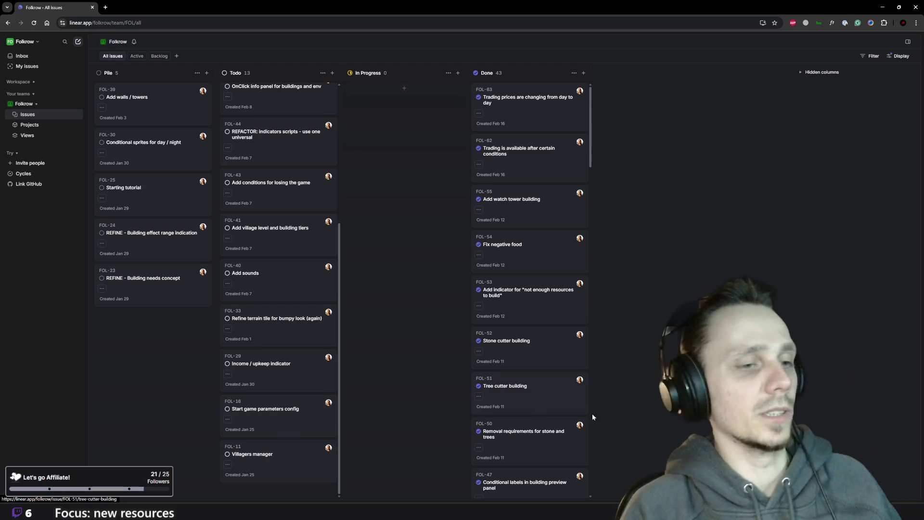
pyautogui.click(572, 494)
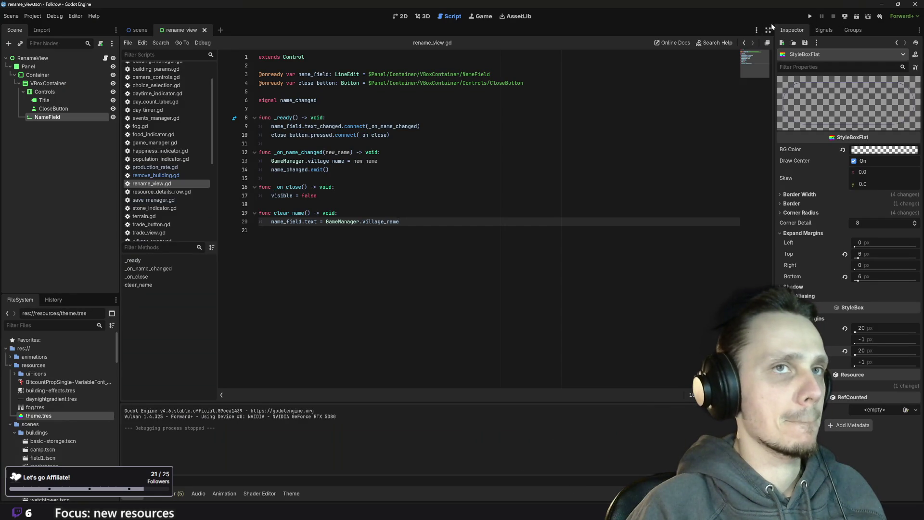
# Run the project again so the game starts up with the Cloverglass village
pyautogui.click(807, 19)
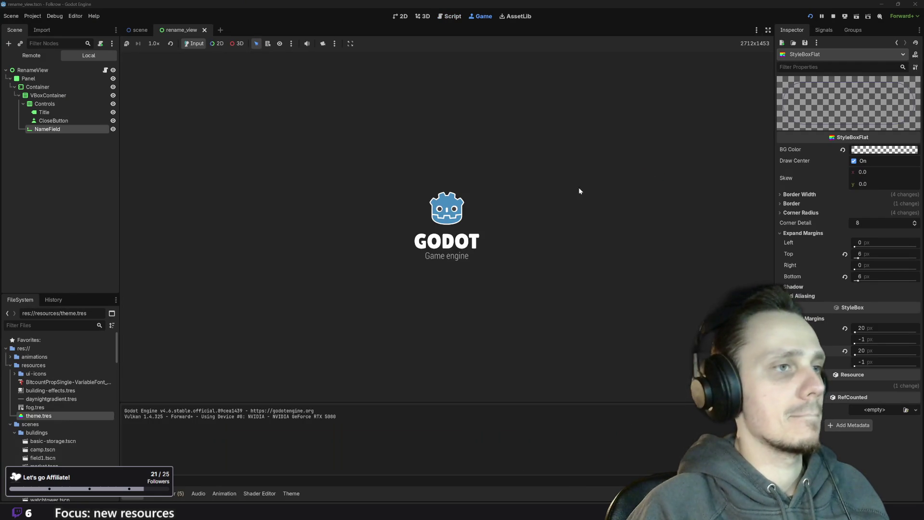
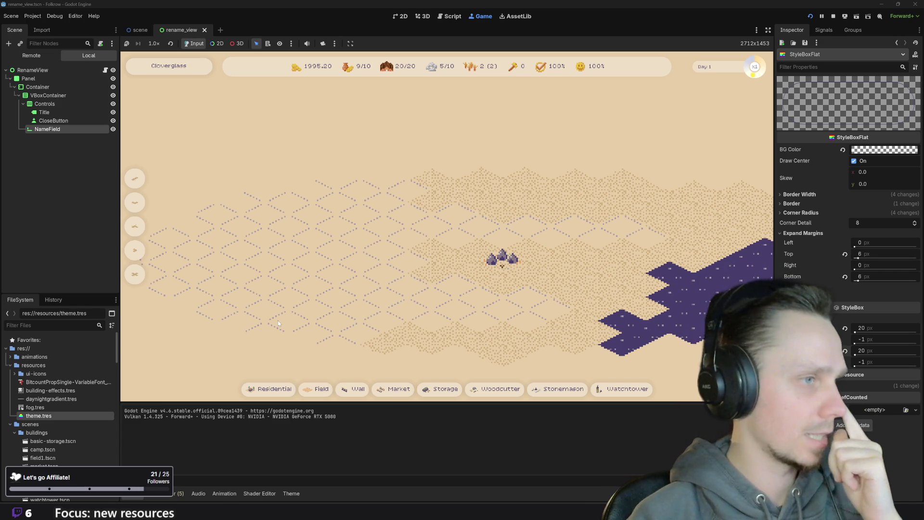
# Zoom the map and place two Watchtowers on its left side
pyautogui.scroll(-3, 385, 308)
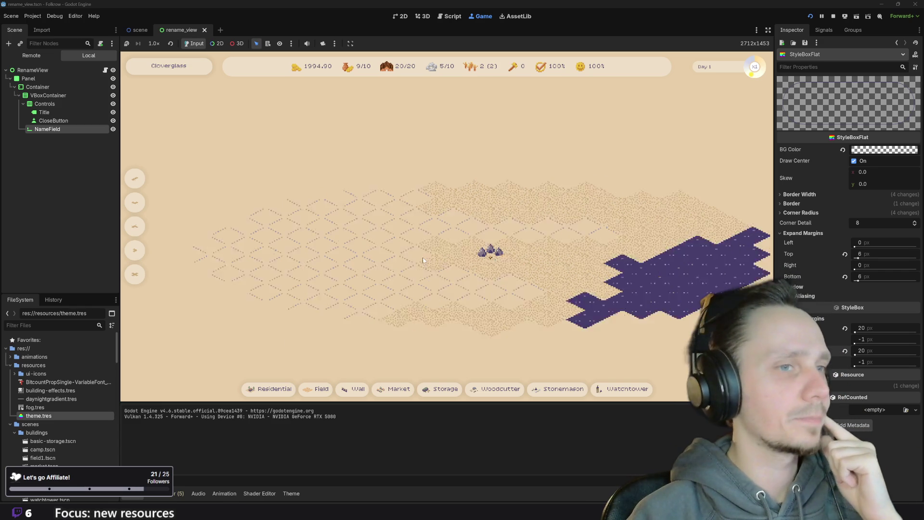
pyautogui.scroll(3, 482, 255)
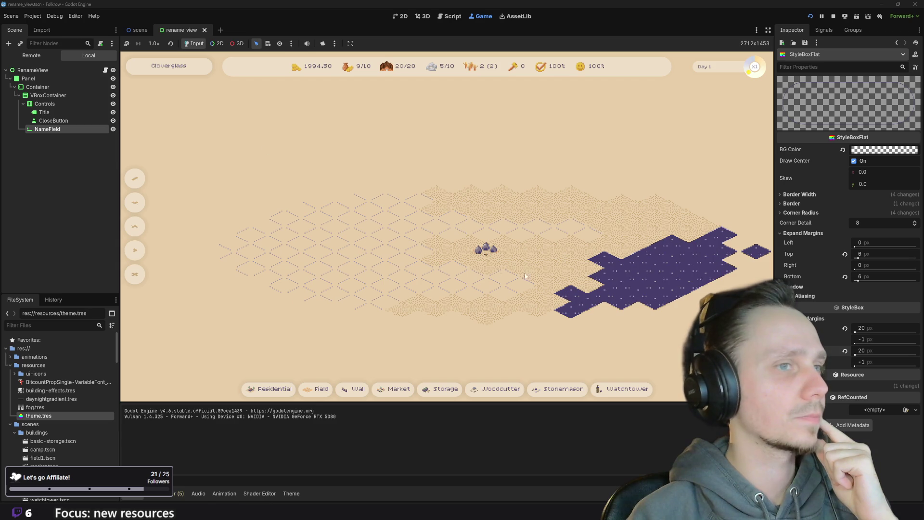
pyautogui.scroll(-2, 544, 276)
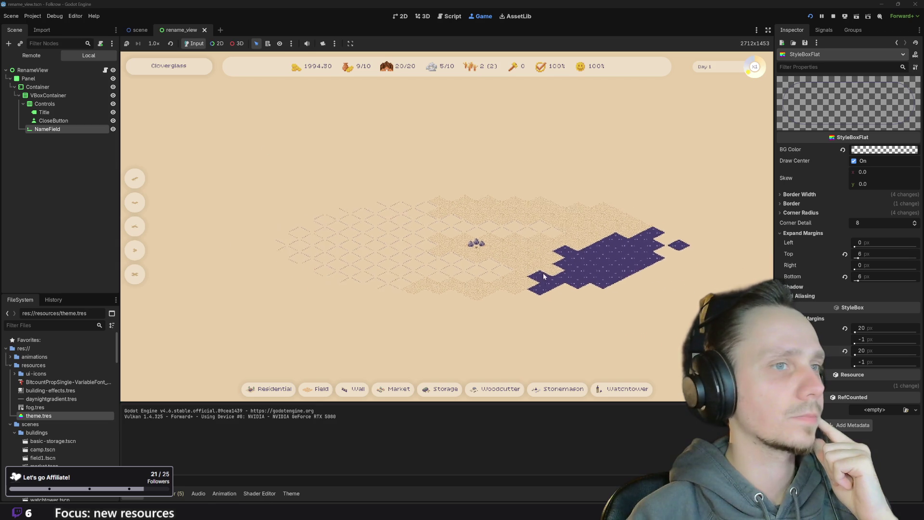
pyautogui.click(621, 389)
pyautogui.click(292, 264)
pyautogui.scroll(2, 466, 249)
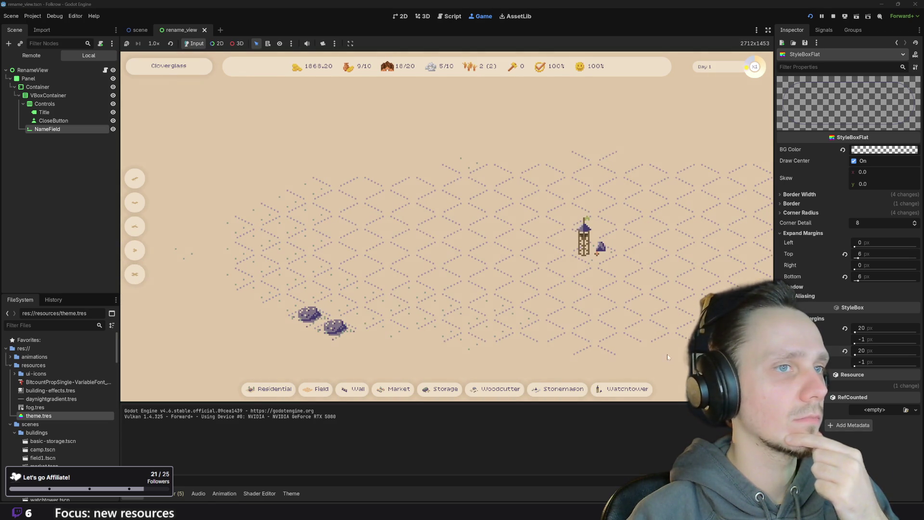
pyautogui.click(623, 389)
pyautogui.click(262, 277)
# Pan the map toward the water to inspect the new terrain, then stop the game
pyautogui.moveTo(263, 277)
pyautogui.mouseDown()
pyautogui.moveTo(415, 284)
pyautogui.moveTo(605, 274)
pyautogui.moveTo(629, 284)
pyautogui.mouseUp()
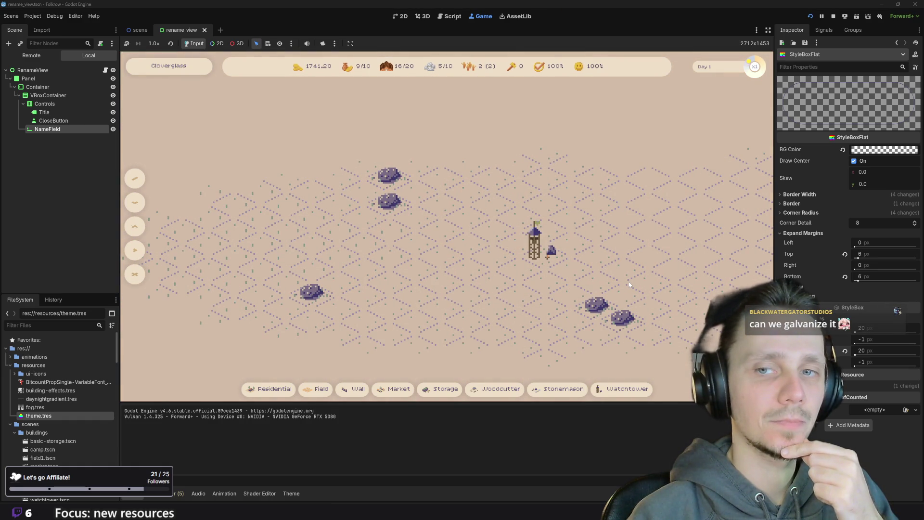
pyautogui.moveTo(632, 284)
pyautogui.mouseDown()
pyautogui.moveTo(558, 271)
pyautogui.moveTo(433, 298)
pyautogui.mouseUp()
pyautogui.scroll(-2, 558, 270)
pyautogui.scroll(3, 433, 297)
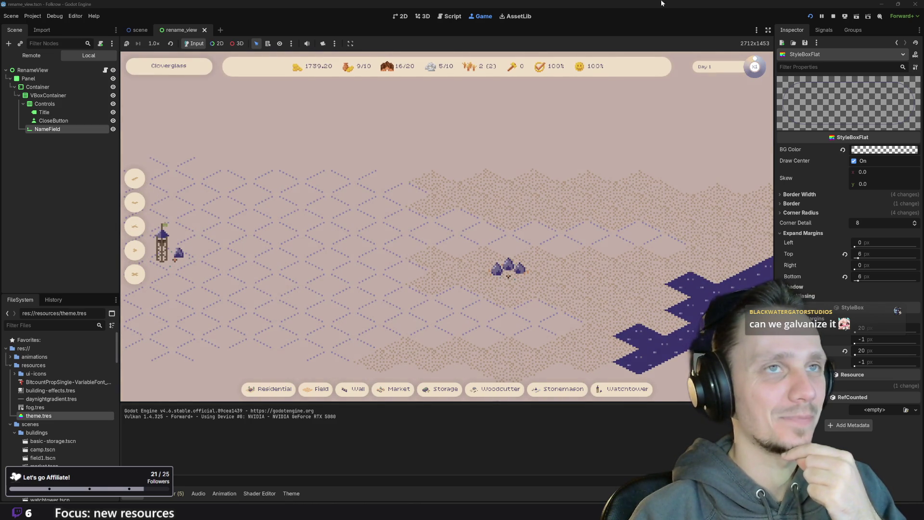
pyautogui.click(833, 16)
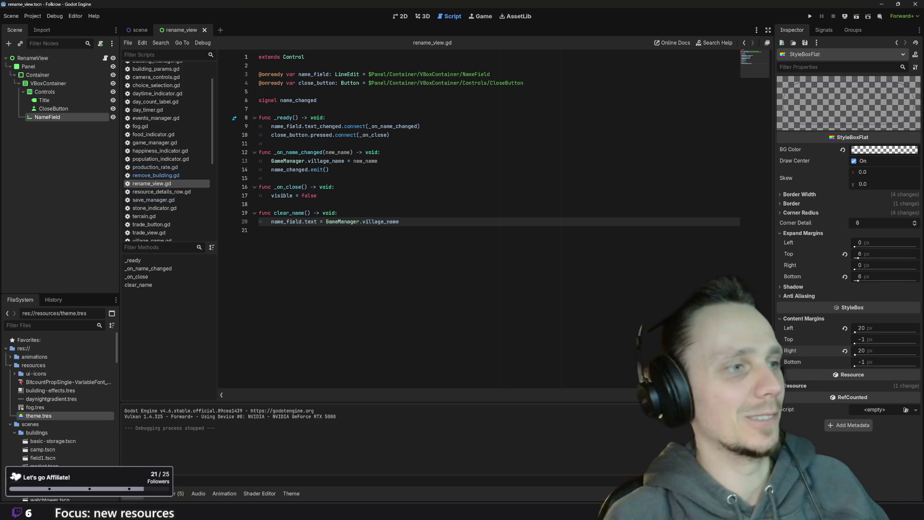
# Show terrain.png from the FileSystem dock in the system file manager
pyautogui.click(260, 230)
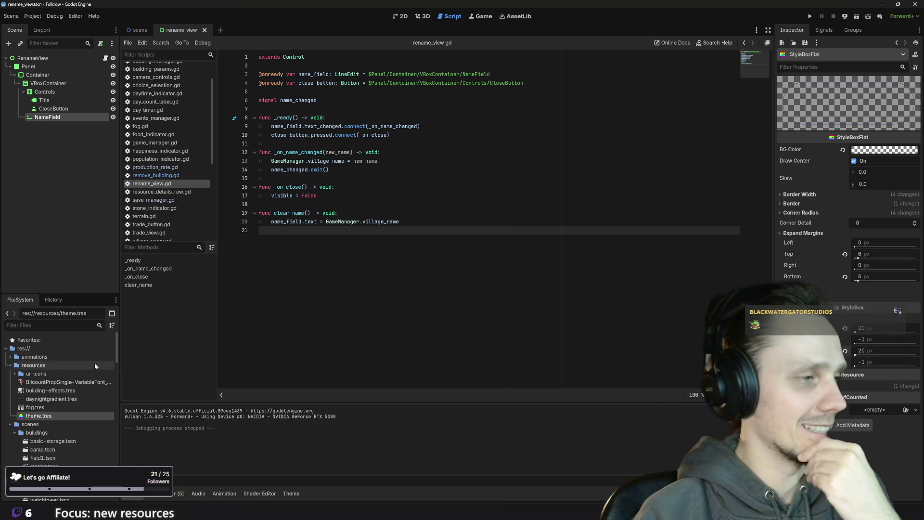
pyautogui.scroll(-10, 77, 423)
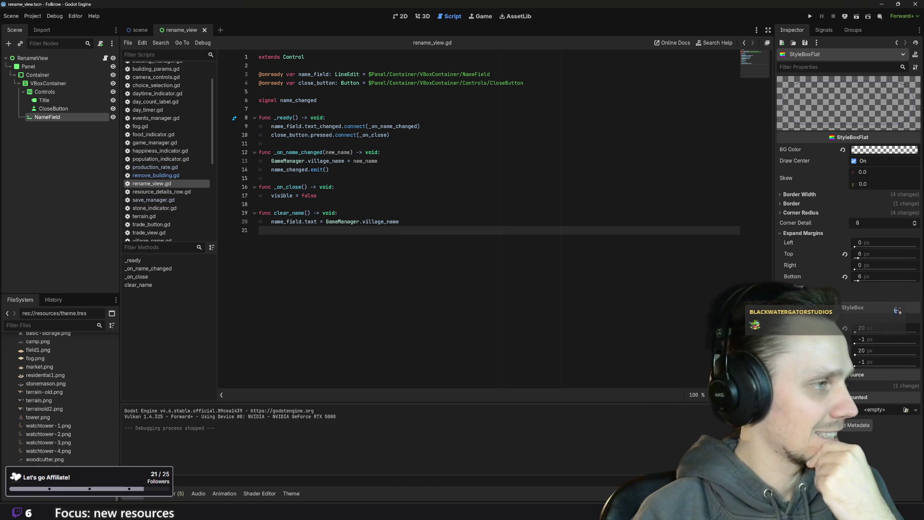
pyautogui.scroll(4, 62, 463)
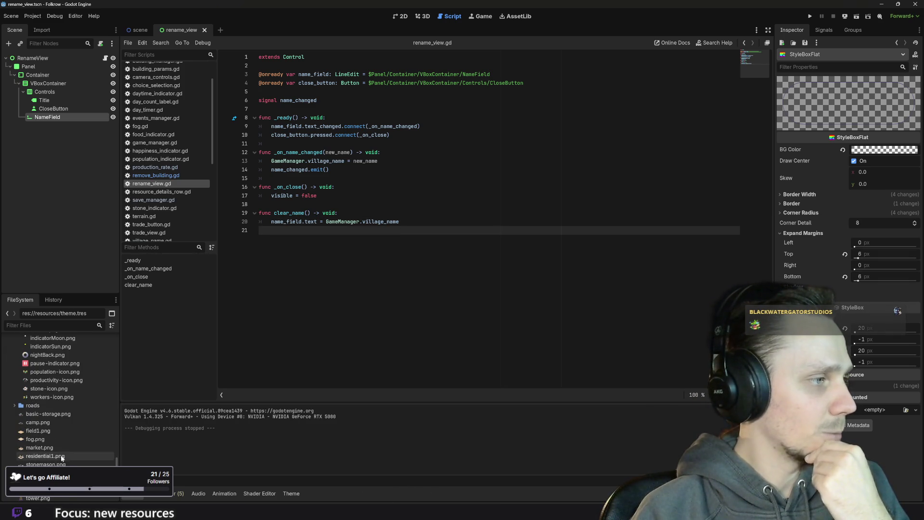
pyautogui.scroll(-1, 77, 413)
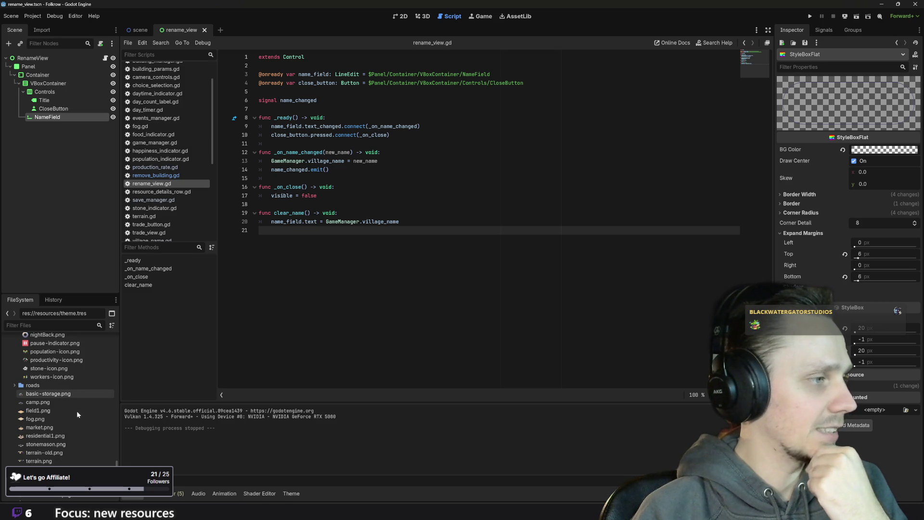
pyautogui.click(47, 461)
pyautogui.rightClick(47, 462)
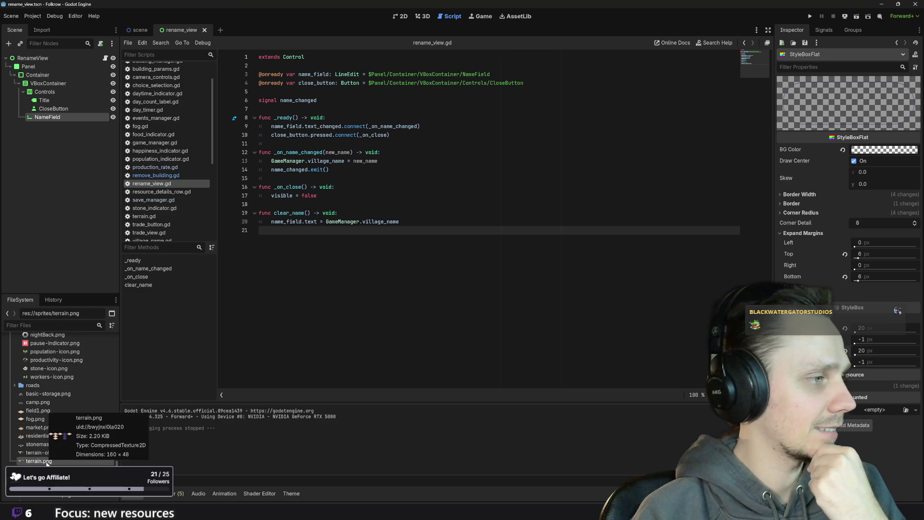
pyautogui.click(72, 478)
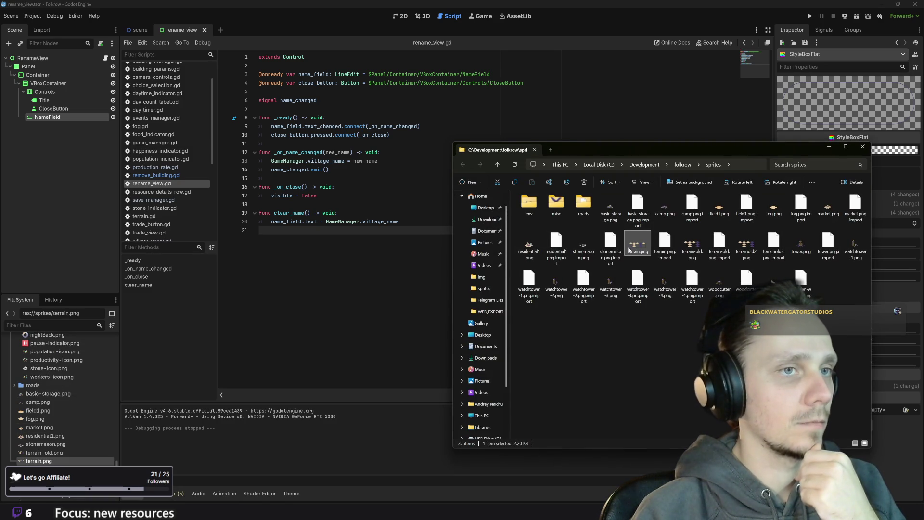
# Switch to the Linear issue board in Chrome
pyautogui.moveTo(637, 249)
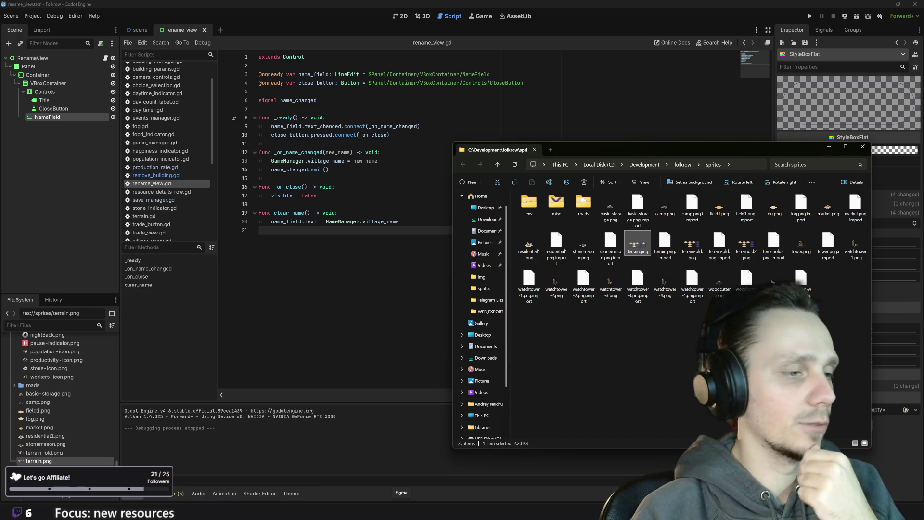
pyautogui.moveTo(387, 498)
pyautogui.click(385, 469)
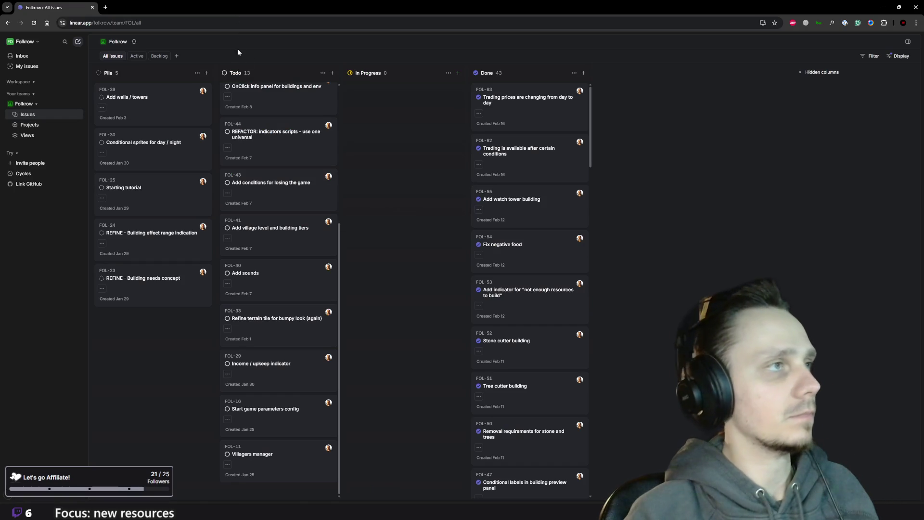
# In a new tab, enter 'piskel' in the address bar to load the Piskel sprite editor
pyautogui.scroll(5, 263, 125)
pyautogui.click(105, 7)
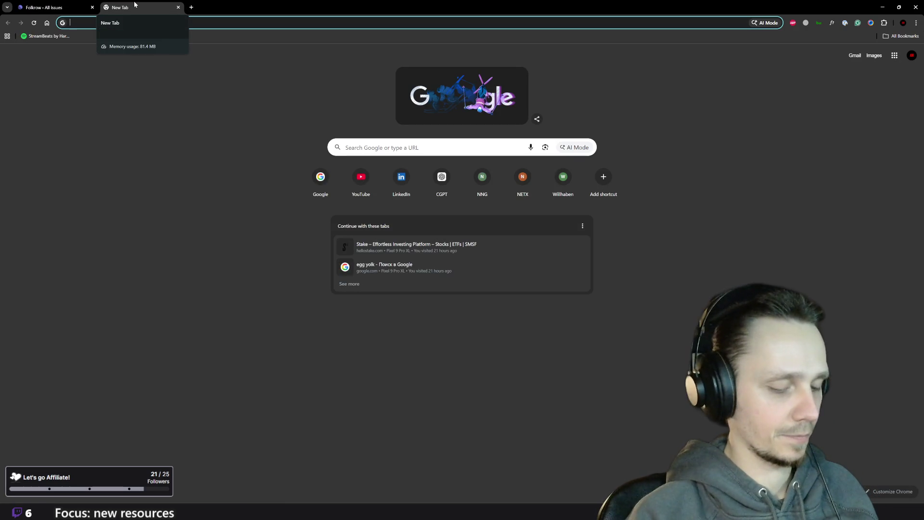
pyautogui.click(250, 157)
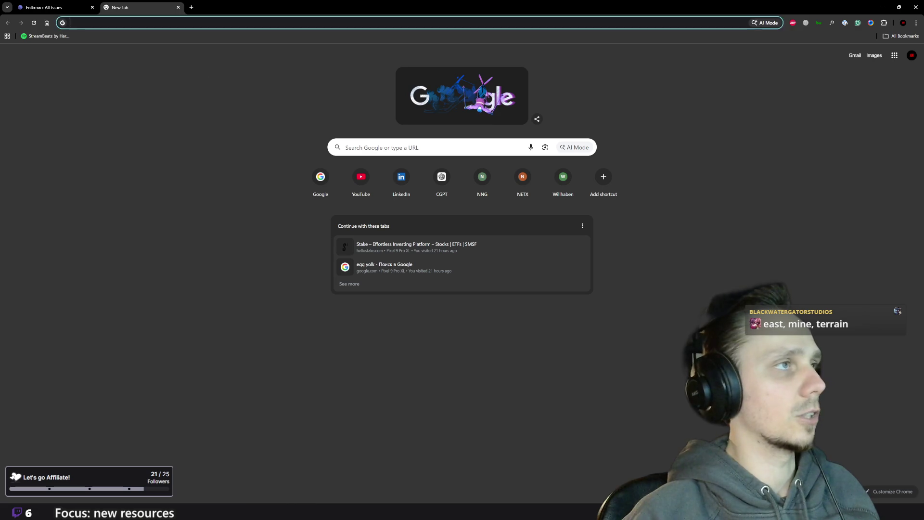
pyautogui.hotkey('ctrl', 'l')
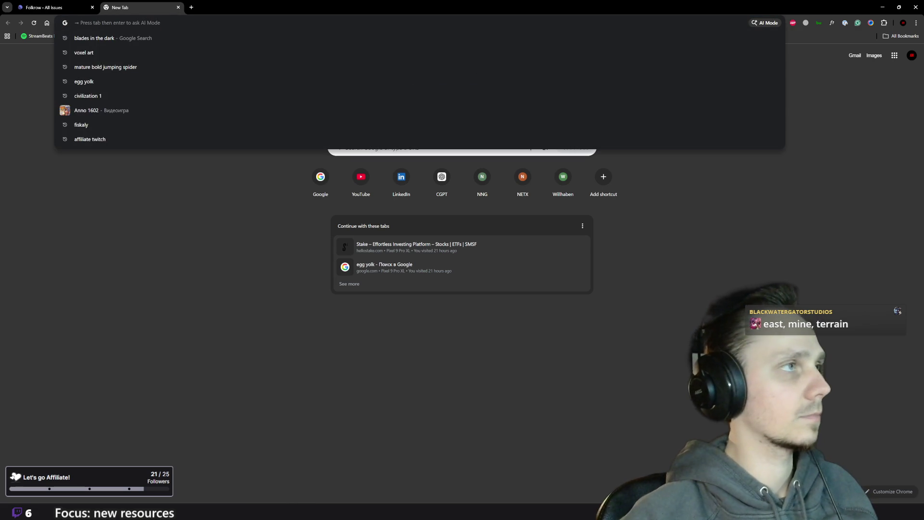
pyautogui.click(207, 262)
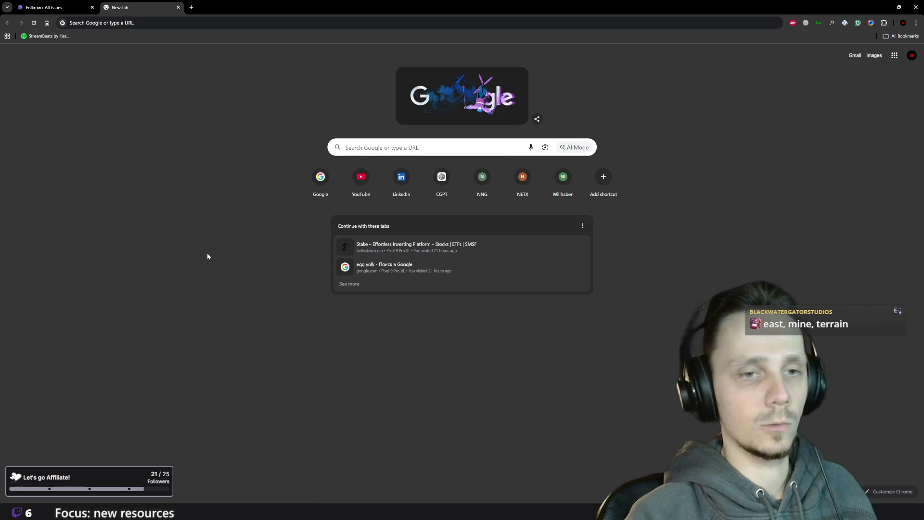
pyautogui.click(367, 151)
pyautogui.click(202, 173)
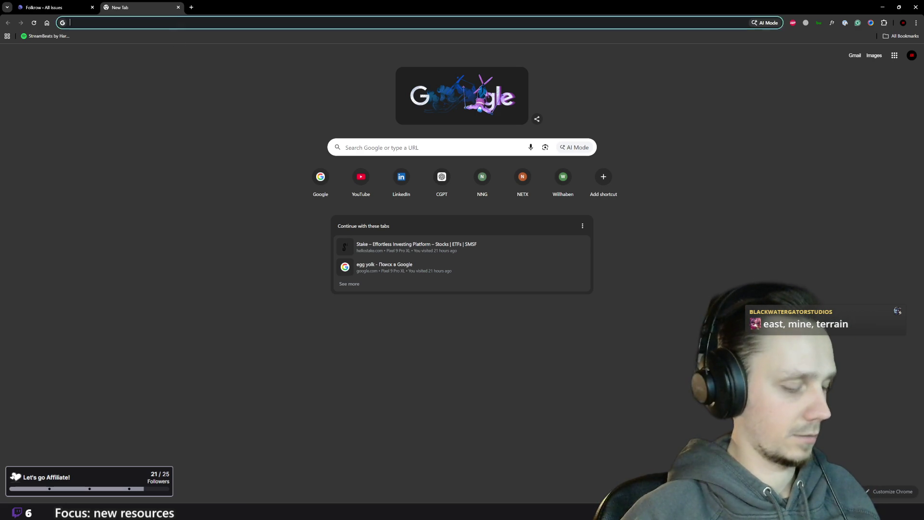
pyautogui.click(175, 25)
pyautogui.write('piskel')
pyautogui.press('Return')
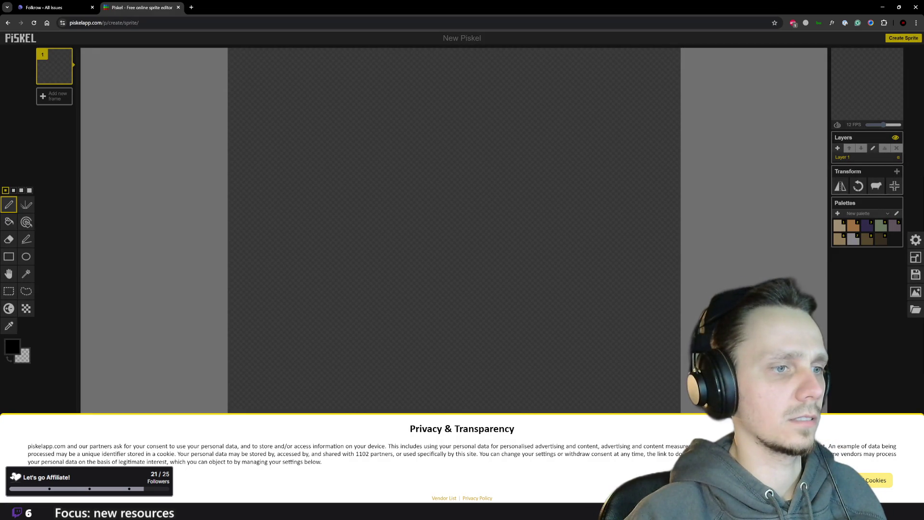
# Dismiss the cookie banner and resize the Piskel canvas to 160 × 48
pyautogui.click(876, 480)
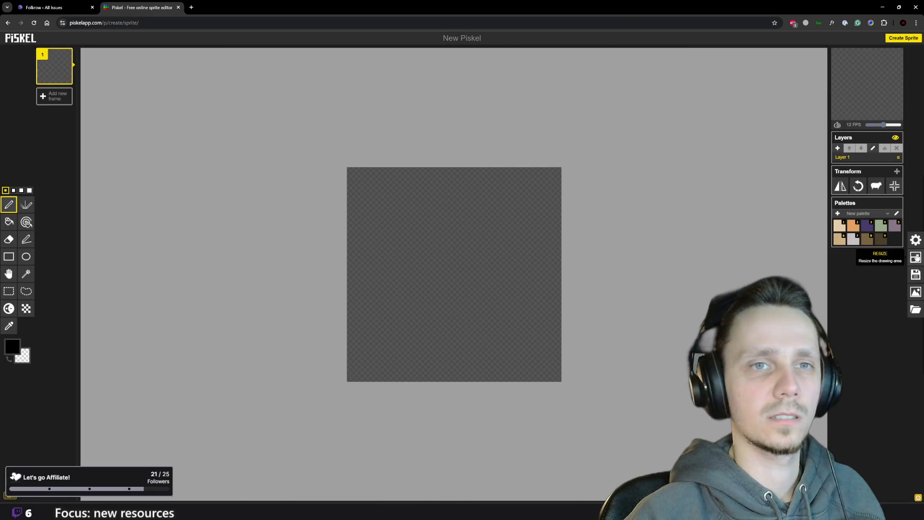
pyautogui.click(916, 257)
pyautogui.click(368, 503)
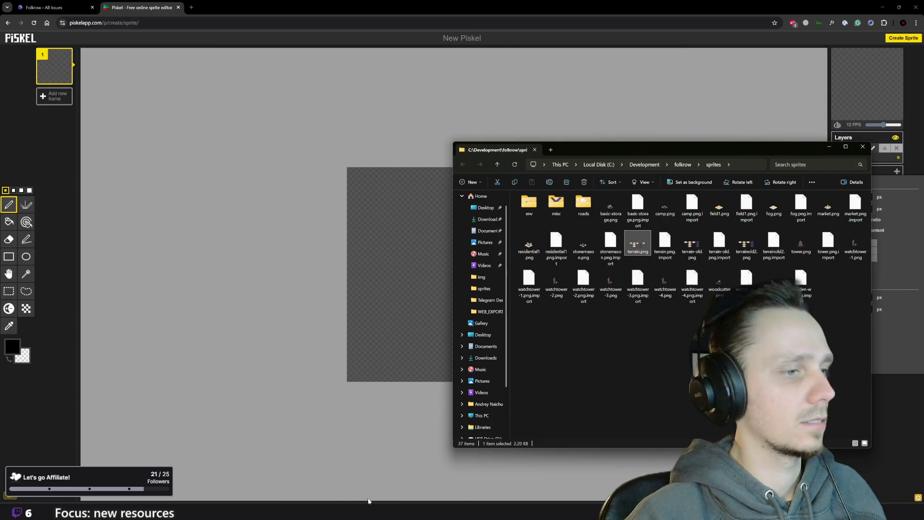
pyautogui.moveTo(638, 247)
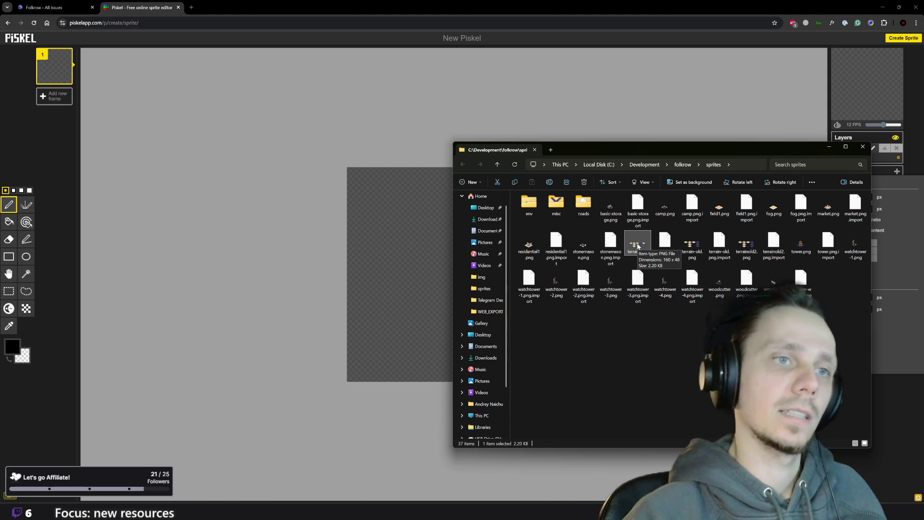
pyautogui.hotkey('alt', 'Tab')
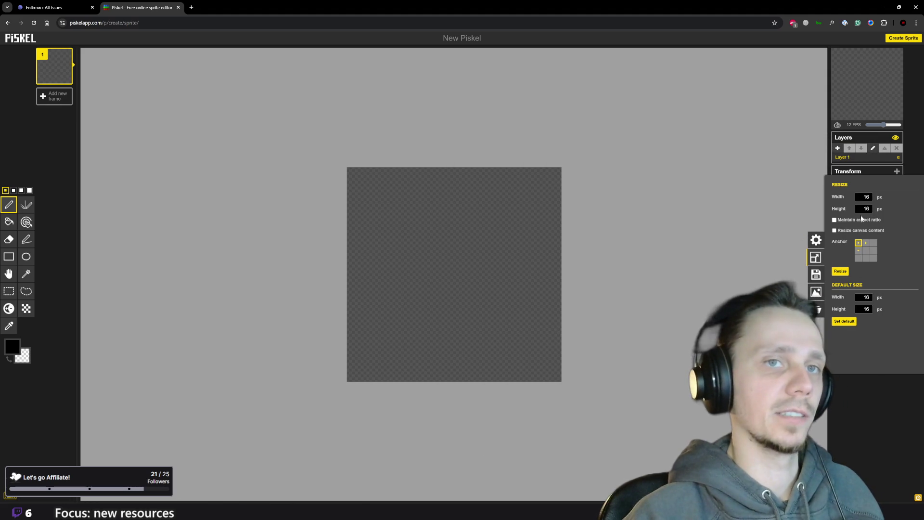
pyautogui.write('0')
pyautogui.click(866, 208)
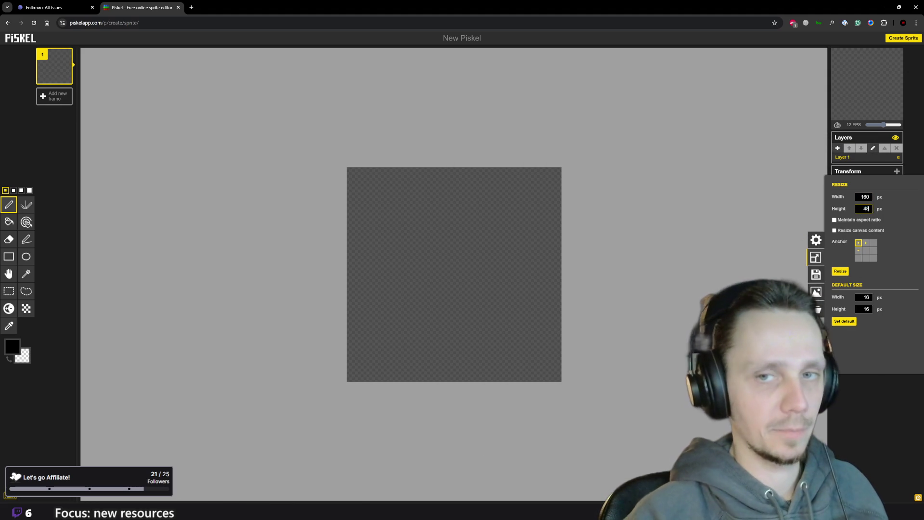
pyautogui.press('Return')
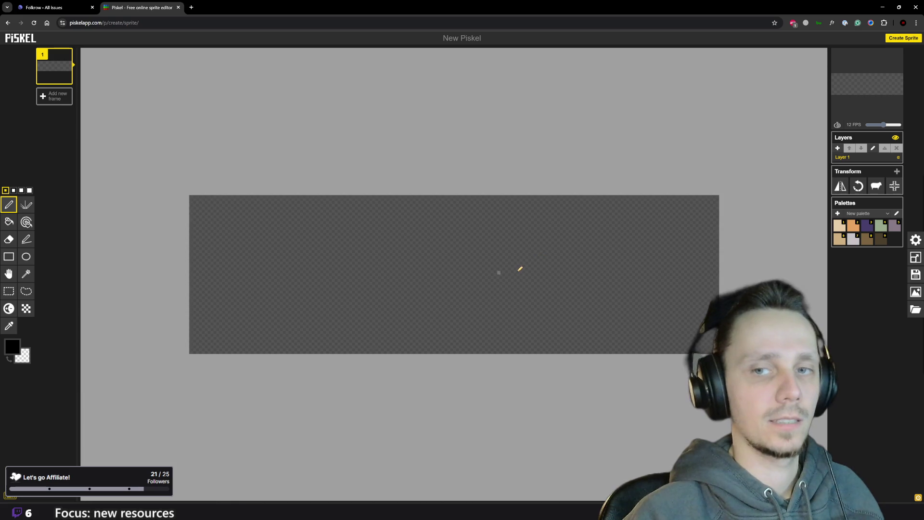
# Drag terrain.png from the sprites folder onto the Piskel canvas
pyautogui.scroll(-2, 510, 272)
pyautogui.scroll(2, 510, 272)
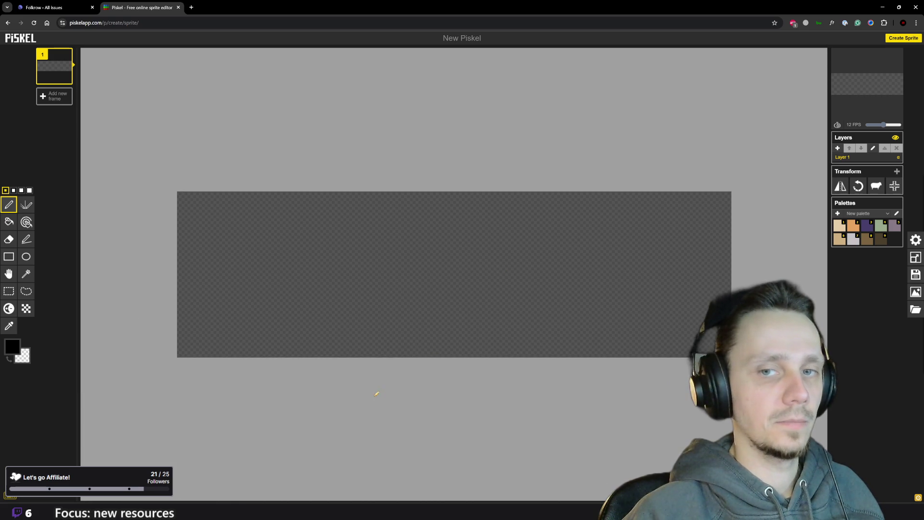
pyautogui.click(366, 493)
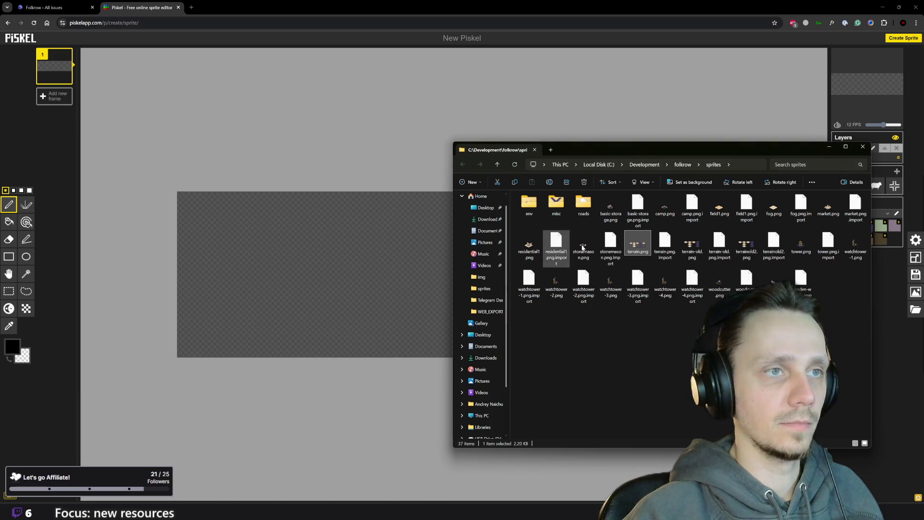
pyautogui.moveTo(639, 245)
pyautogui.mouseDown()
pyautogui.moveTo(298, 279)
pyautogui.moveTo(308, 284)
pyautogui.mouseUp()
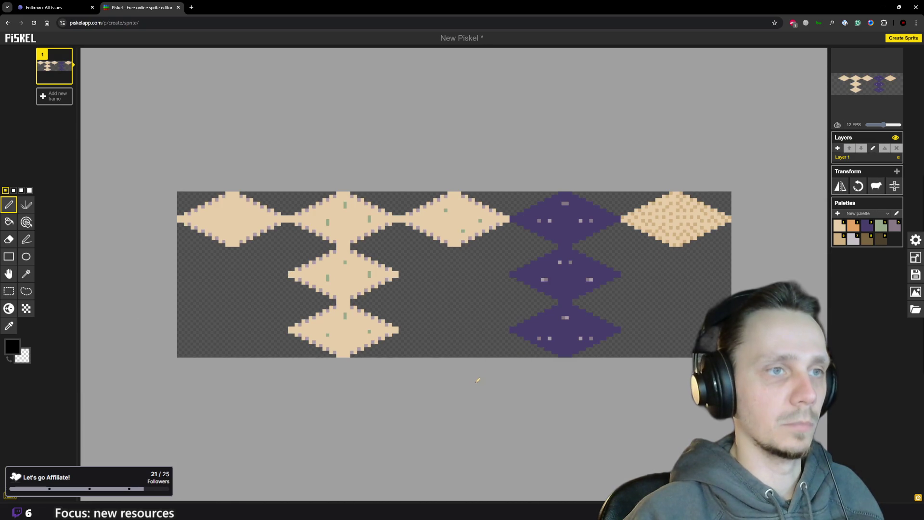
# Zoom in and sample the existing green with the colour picker, returning to the pen
pyautogui.scroll(-1, 398, 359)
pyautogui.scroll(2, 391, 357)
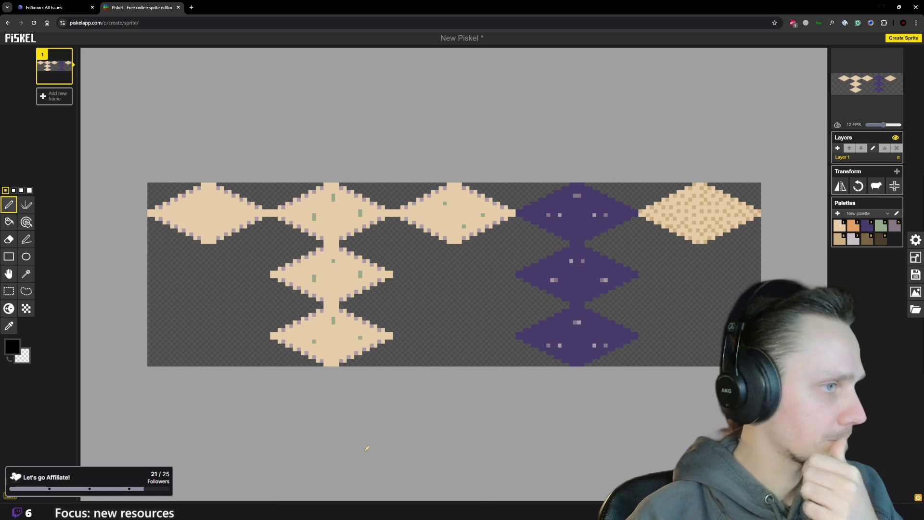
pyautogui.scroll(3, 366, 445)
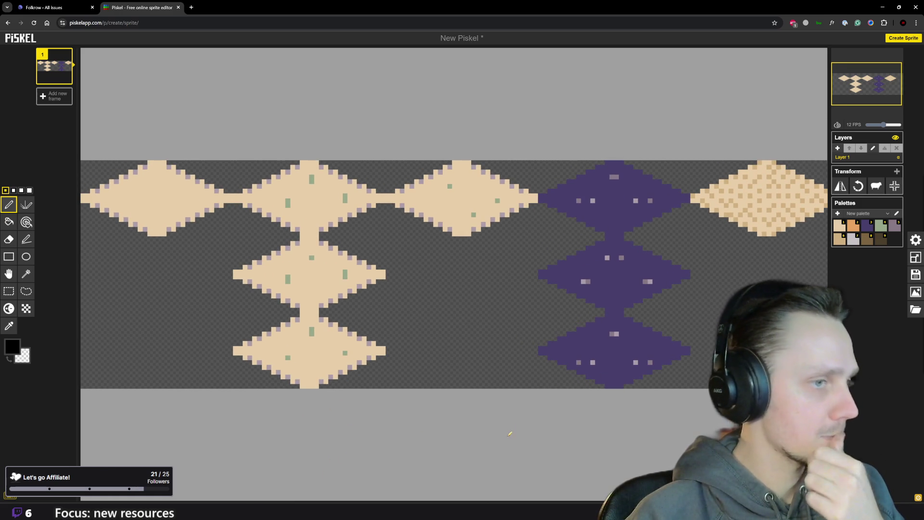
pyautogui.press('o')
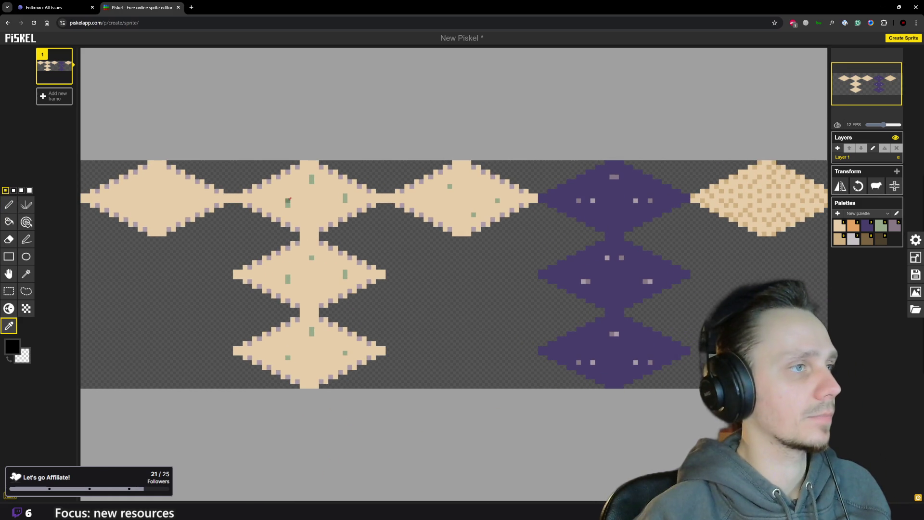
pyautogui.click(288, 201)
pyautogui.press('p')
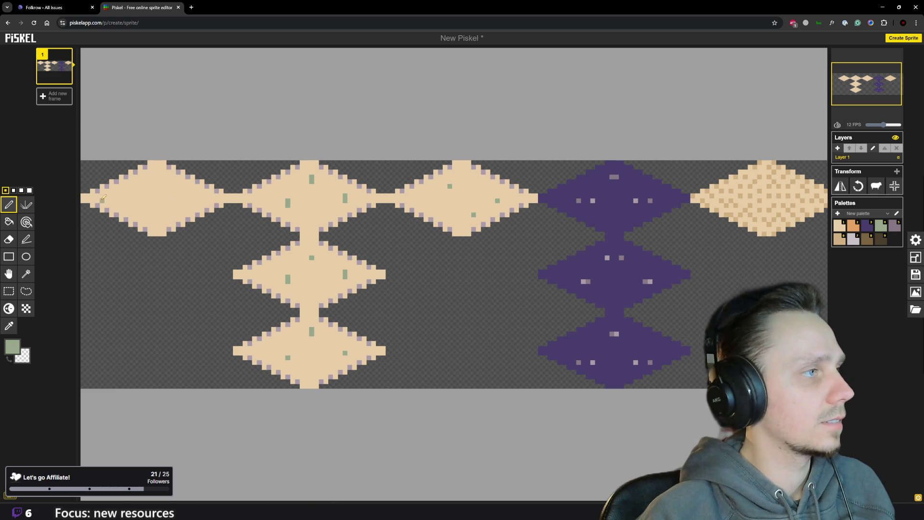
# Dot nine green pixels across the leftmost sand diamond
pyautogui.click(121, 204)
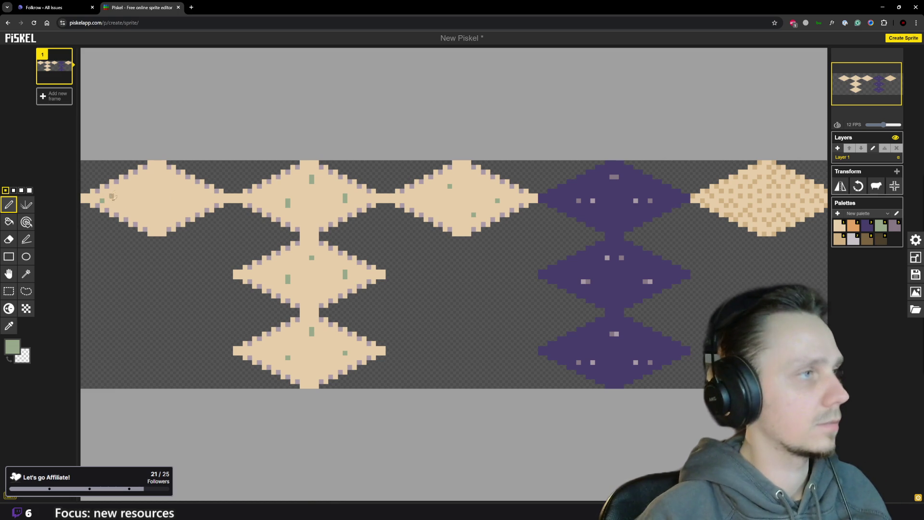
pyautogui.click(145, 181)
pyautogui.click(161, 205)
pyautogui.click(164, 176)
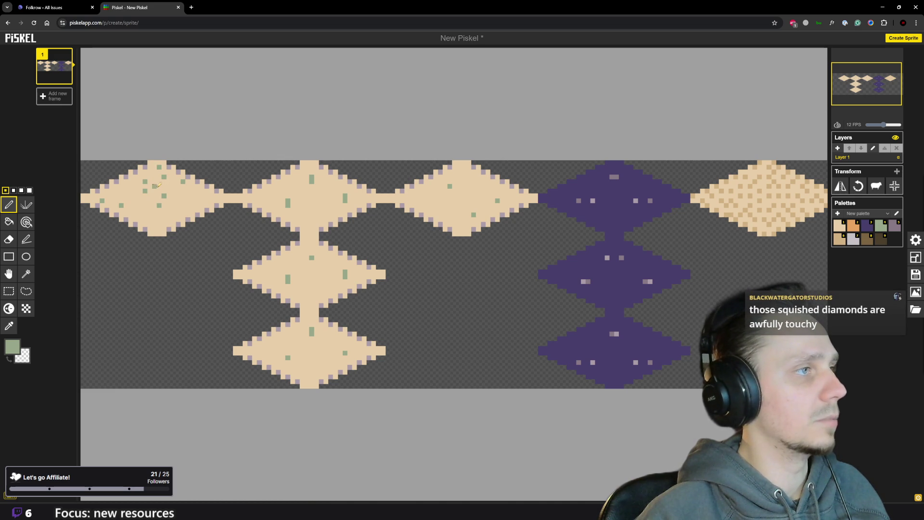
pyautogui.click(116, 186)
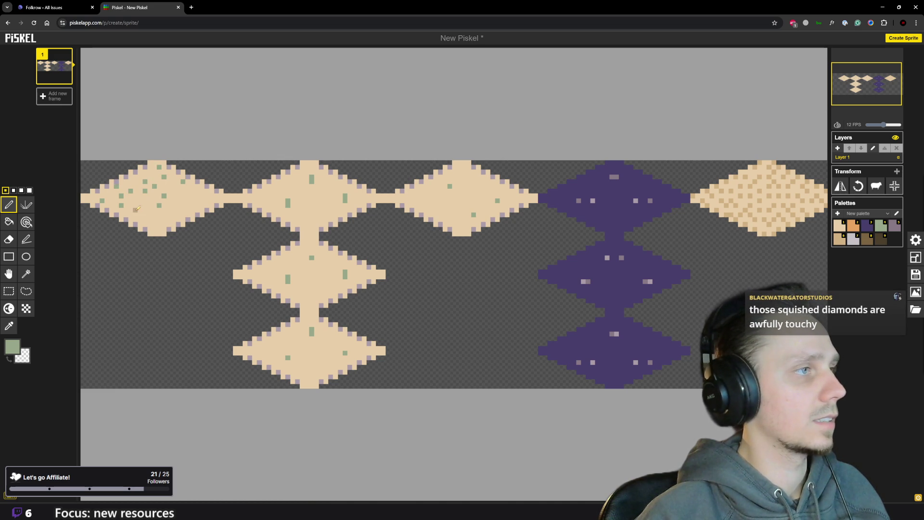
pyautogui.click(151, 222)
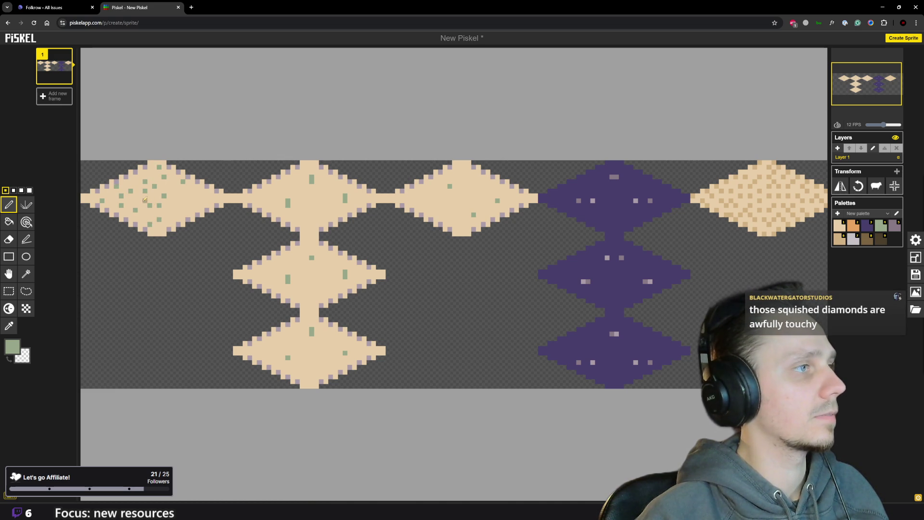
pyautogui.click(166, 186)
pyautogui.click(198, 200)
pyautogui.click(212, 201)
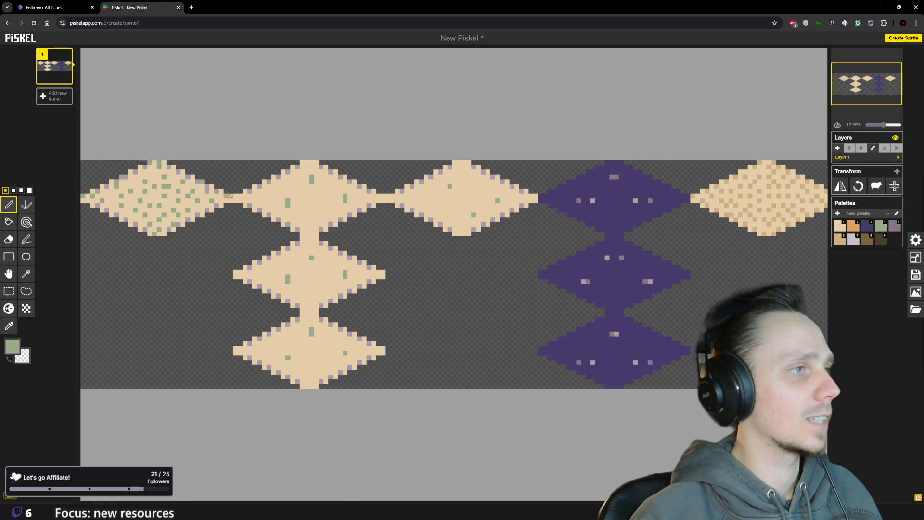
# Refine the leftmost diamond's speckles, alternately sampling beige and green
pyautogui.keyDown('alt'); pyautogui.click(230, 199); pyautogui.keyUp('alt')
pyautogui.keyDown('alt'); pyautogui.click(229, 197); pyautogui.keyUp('alt')
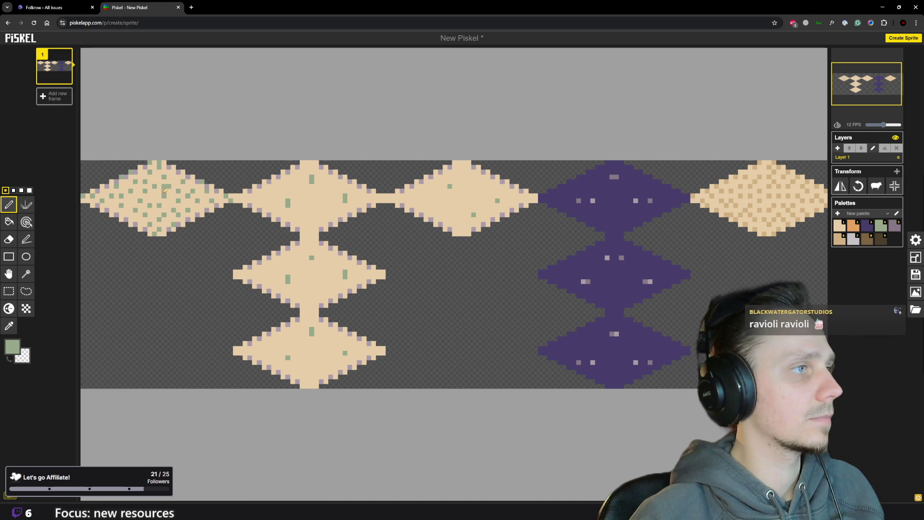
pyautogui.keyDown('alt'); pyautogui.click(174, 177); pyautogui.keyUp('alt')
pyautogui.press('alt')
pyautogui.keyDown('alt'); pyautogui.click(165, 170); pyautogui.keyUp('alt')
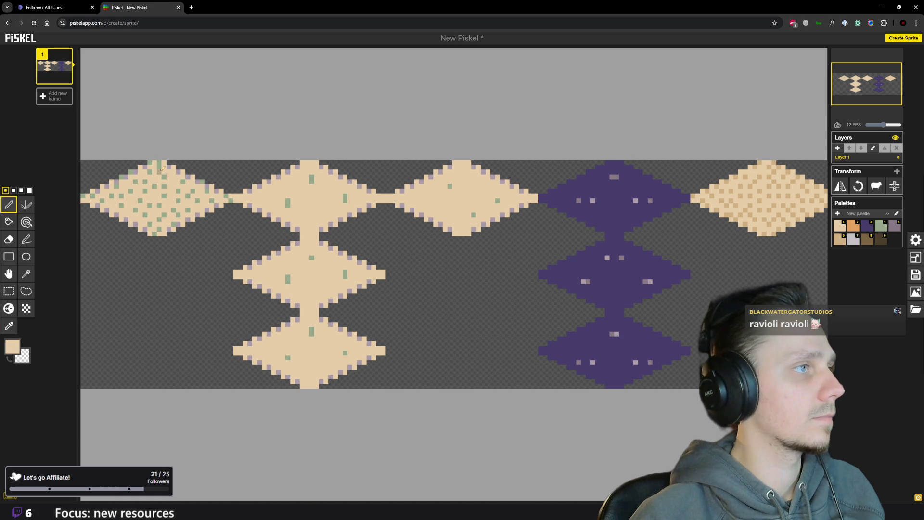
pyautogui.keyDown('alt'); pyautogui.click(167, 175); pyautogui.keyUp('alt')
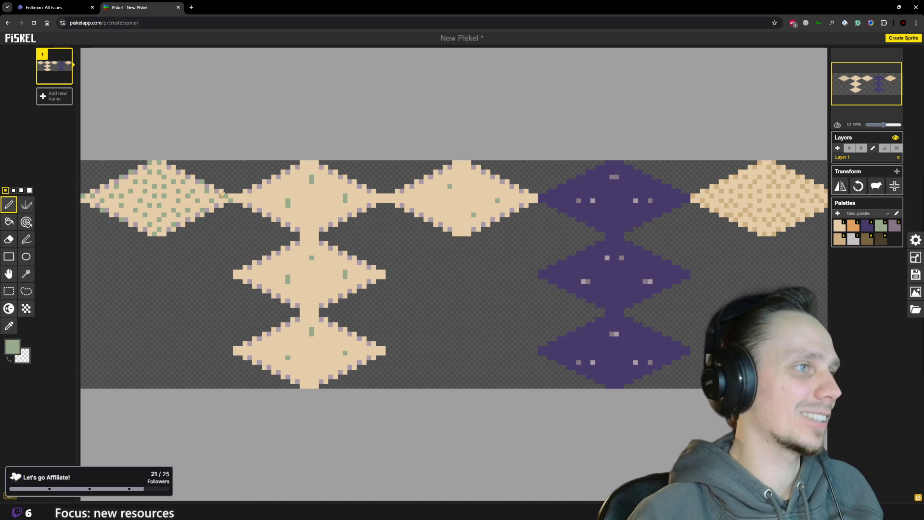
pyautogui.click(191, 7)
pyautogui.write('ravioli')
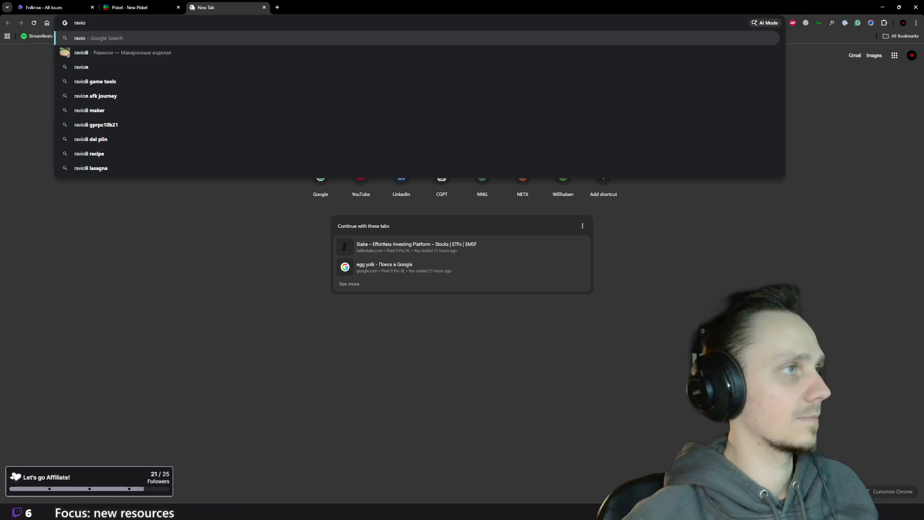
pyautogui.press('Return')
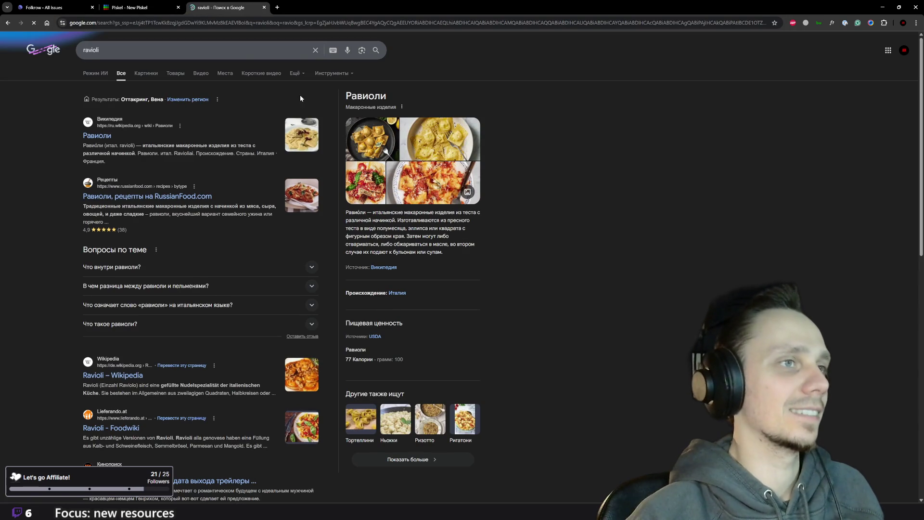
pyautogui.click(143, 73)
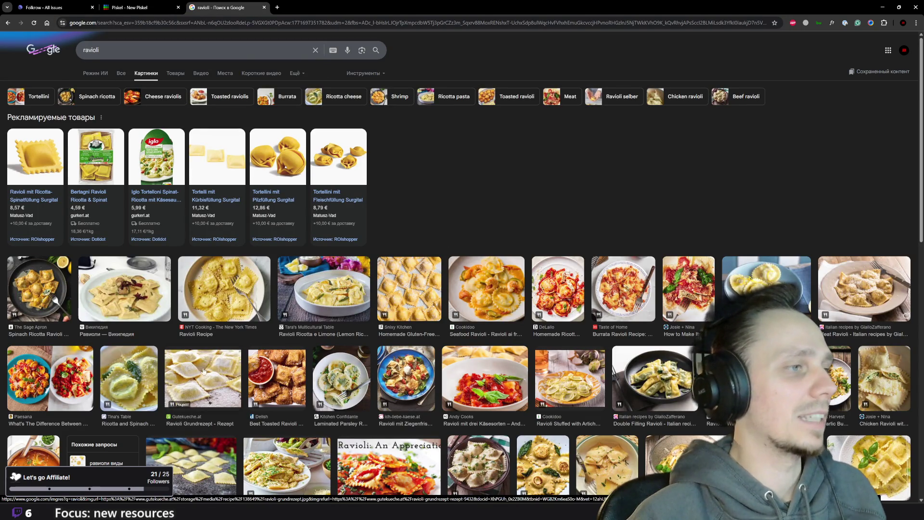
pyautogui.click(202, 382)
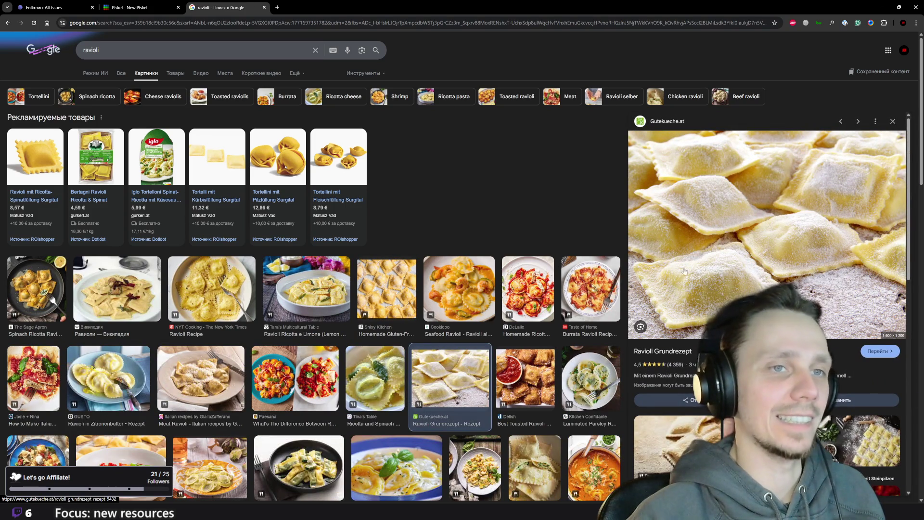
pyautogui.scroll(-5, 713, 299)
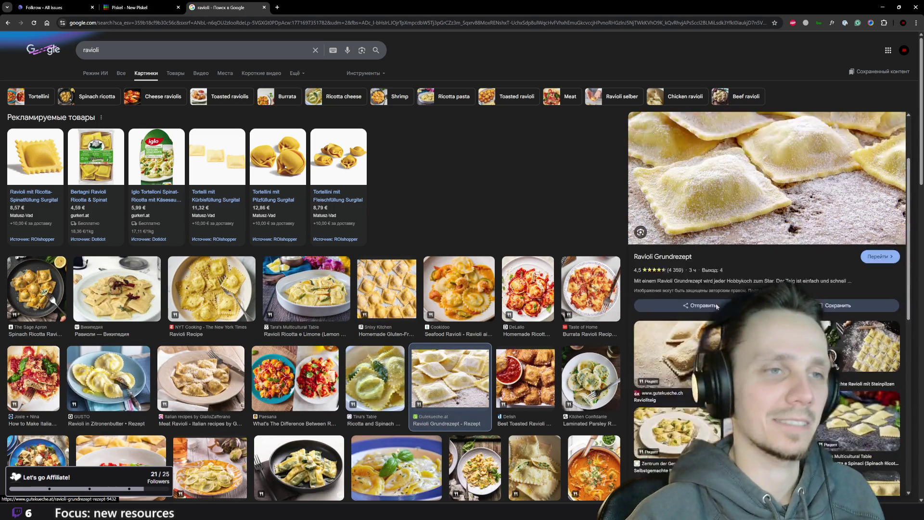
pyautogui.scroll(-5, 726, 302)
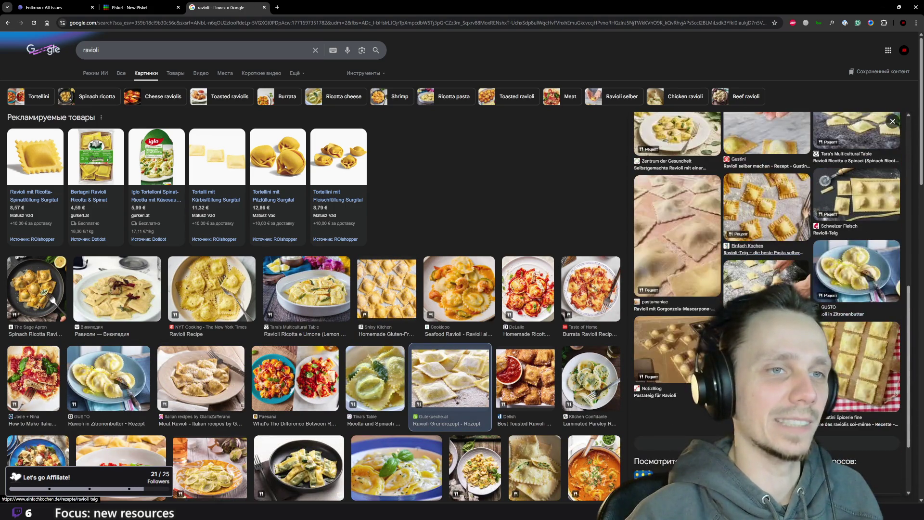
pyautogui.scroll(-2, 575, 397)
pyautogui.scroll(-8, 576, 398)
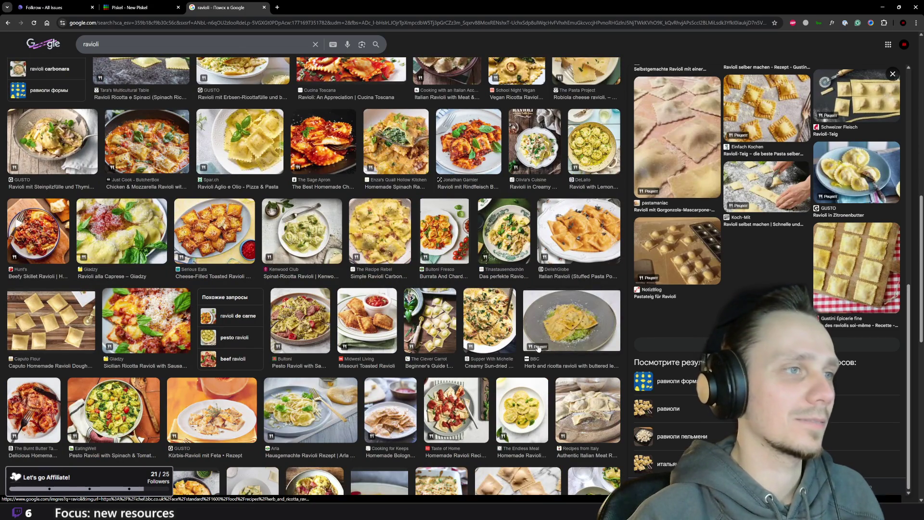
pyautogui.scroll(10, 435, 295)
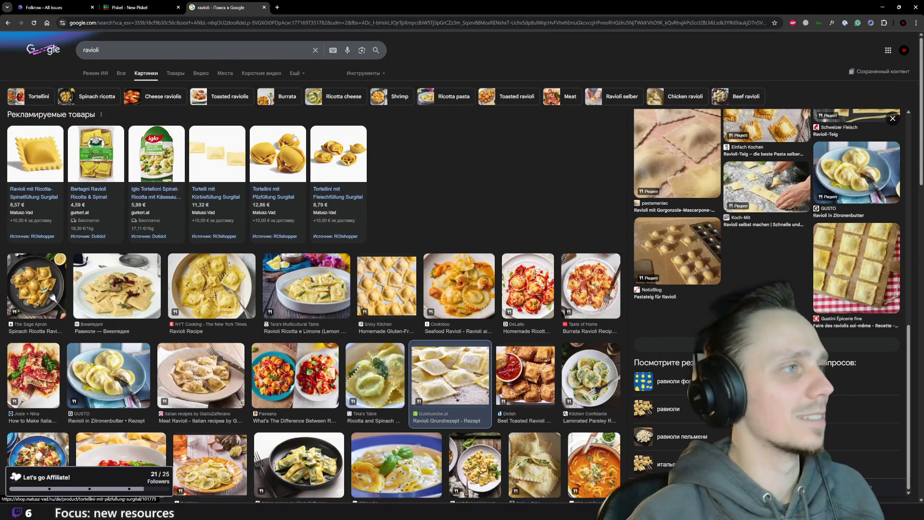
pyautogui.click(263, 6)
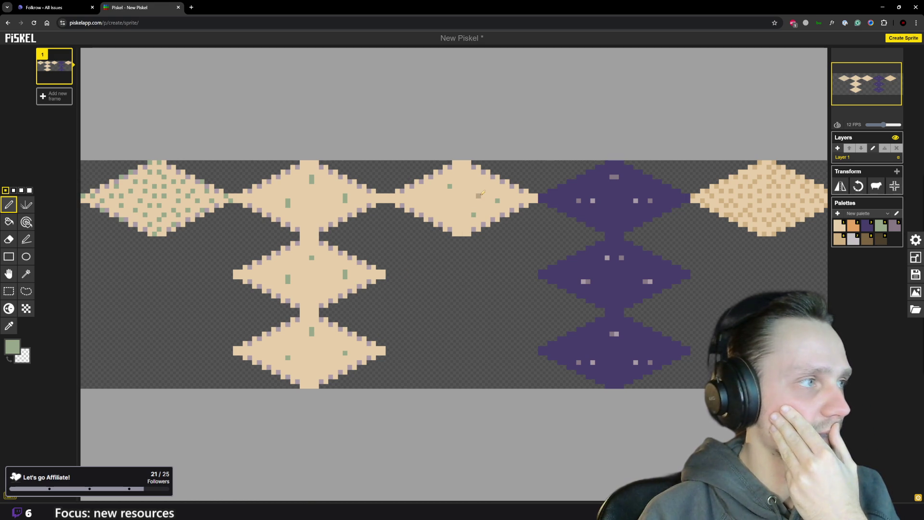
# Add a green speck to the third top-row diamond, then zoom out and in to review
pyautogui.click(473, 196)
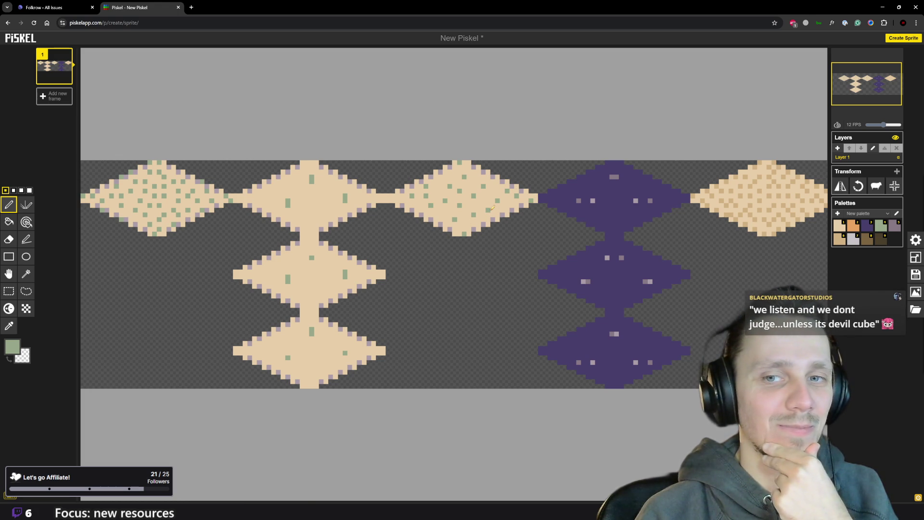
pyautogui.scroll(-5, 492, 208)
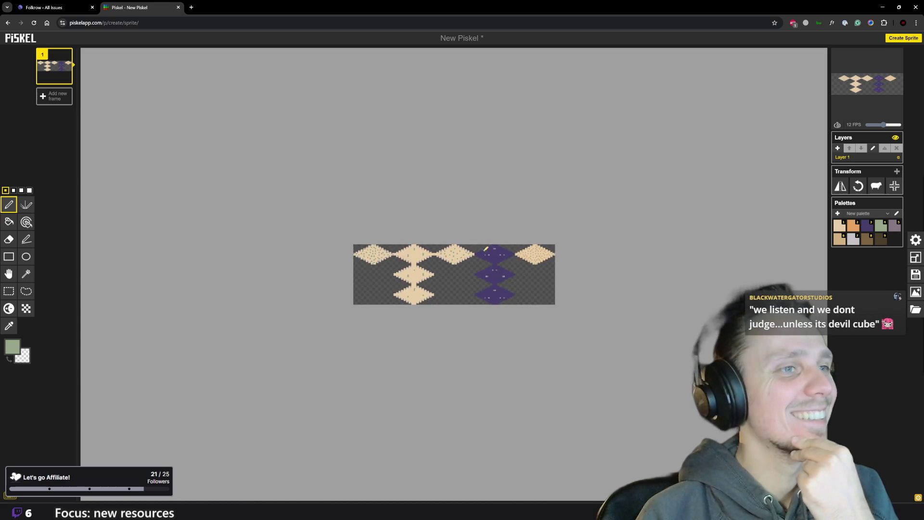
pyautogui.scroll(2, 484, 256)
pyautogui.scroll(-2, 486, 254)
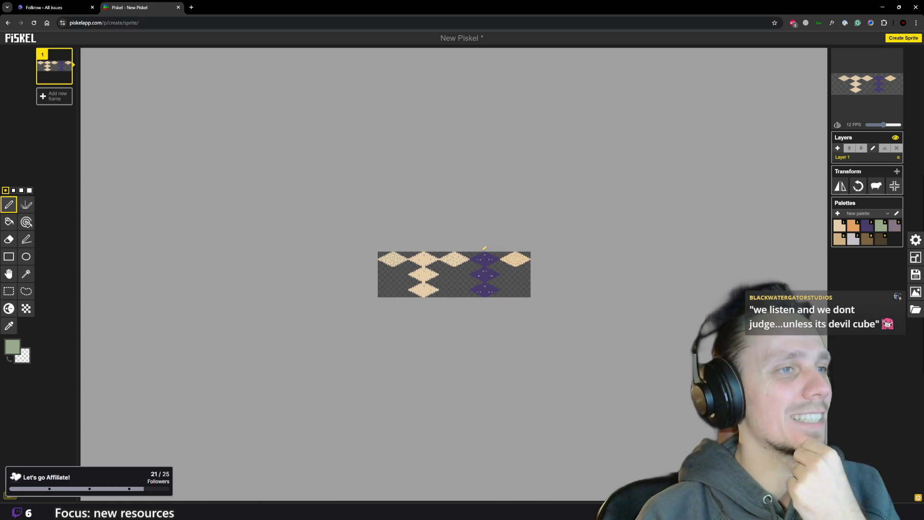
pyautogui.scroll(7, 443, 272)
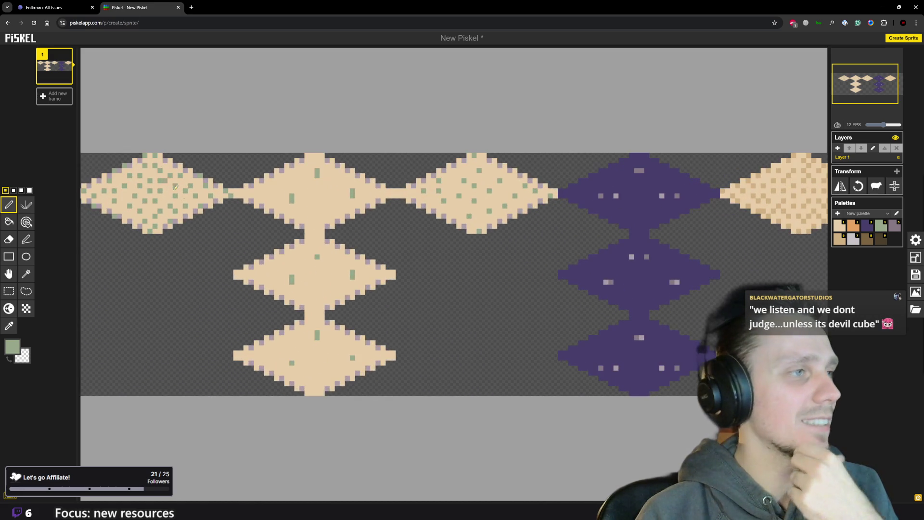
# Zoom in and add one green speck each to the middle and lower sand diamonds
pyautogui.scroll(1, 178, 233)
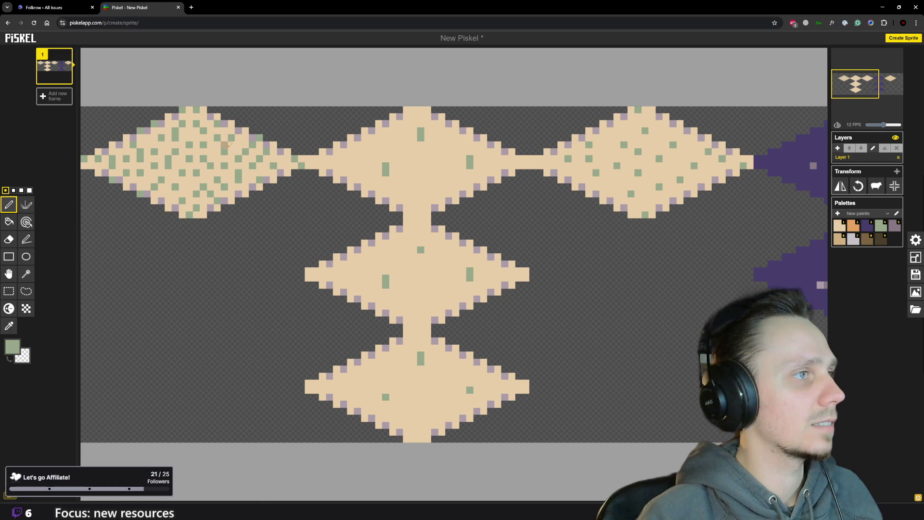
pyautogui.scroll(-3, 268, 154)
pyautogui.scroll(2, 269, 203)
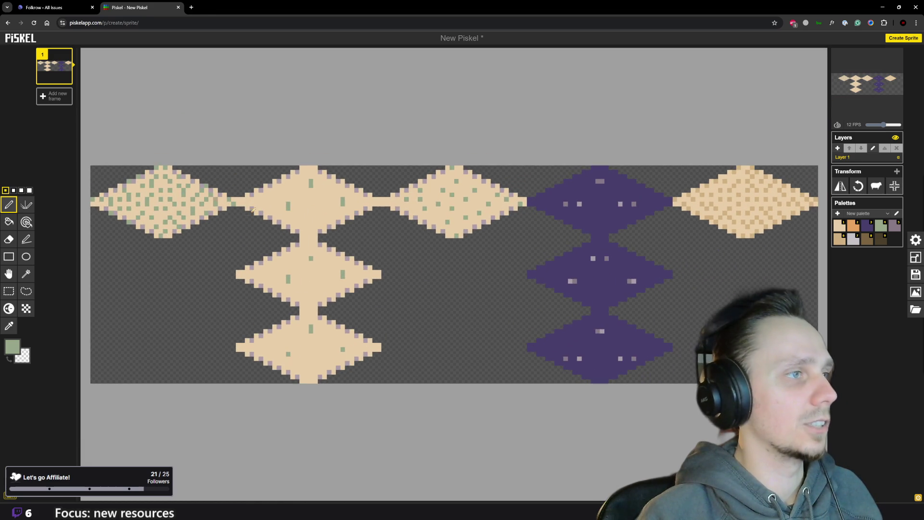
pyautogui.scroll(-2, 303, 226)
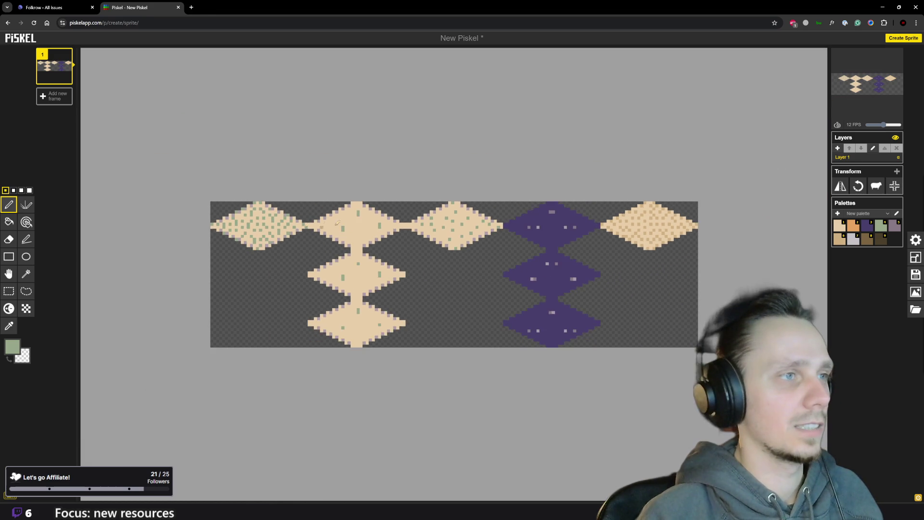
pyautogui.scroll(2, 390, 226)
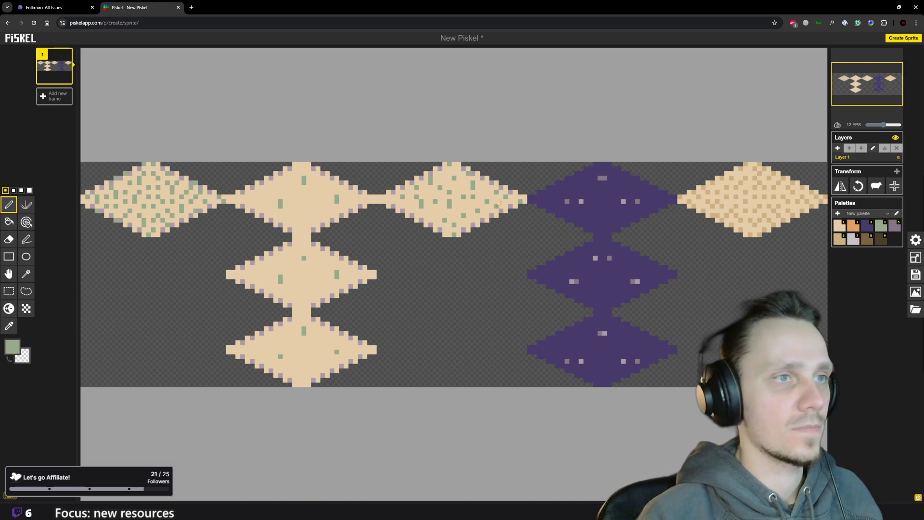
pyautogui.scroll(-3, 495, 207)
pyautogui.scroll(3, 491, 223)
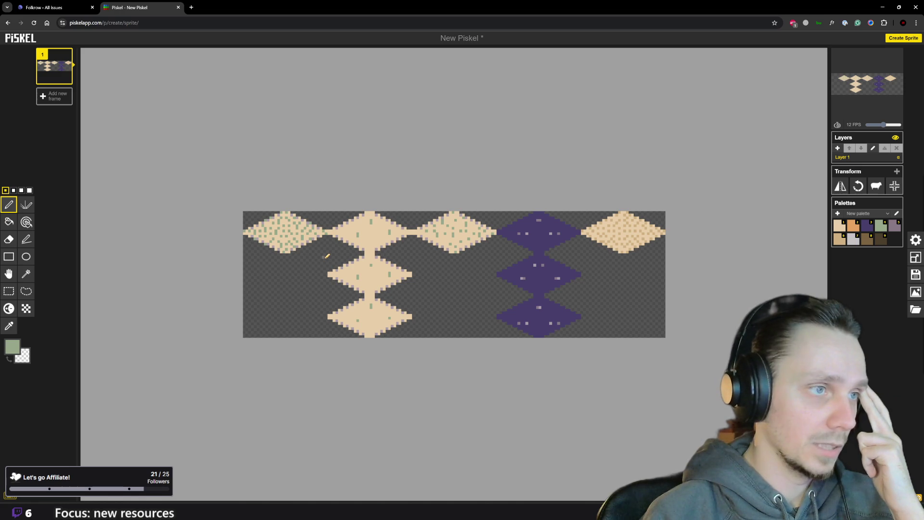
pyautogui.scroll(1, 326, 256)
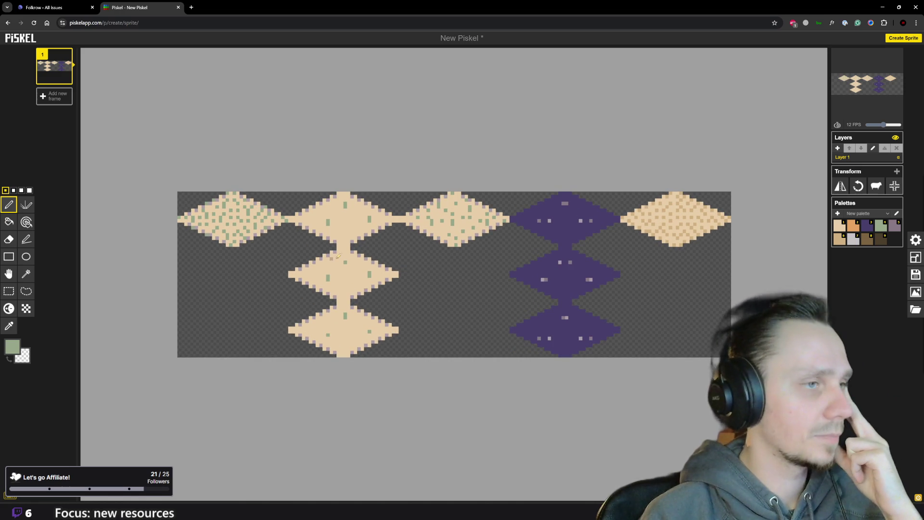
pyautogui.scroll(1, 332, 206)
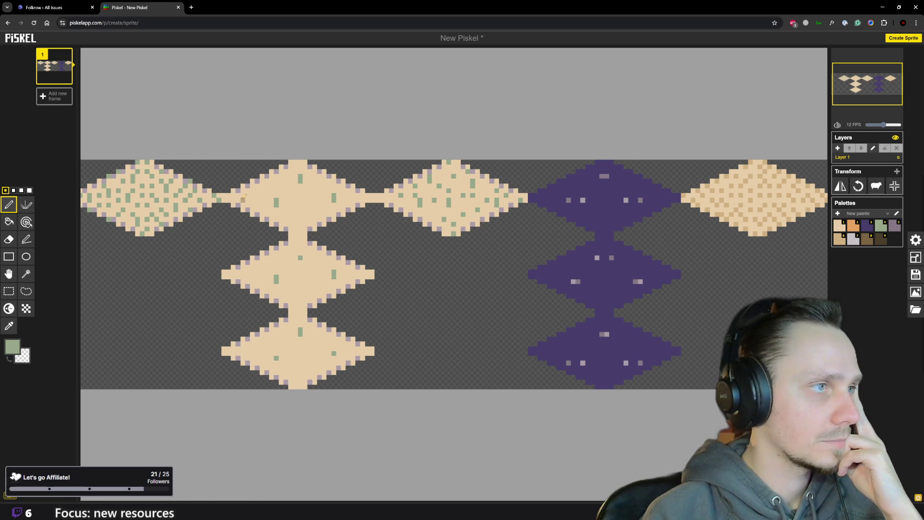
pyautogui.click(243, 276)
pyautogui.click(243, 353)
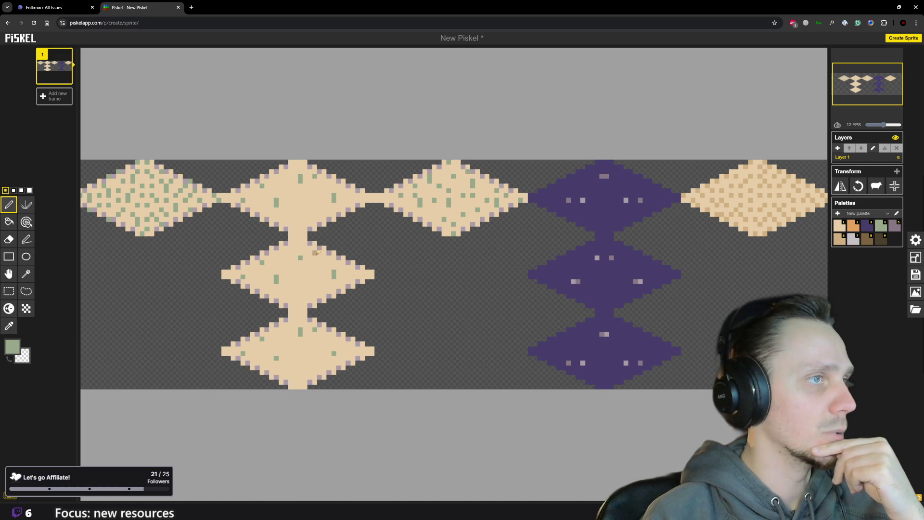
pyautogui.scroll(-3, 318, 252)
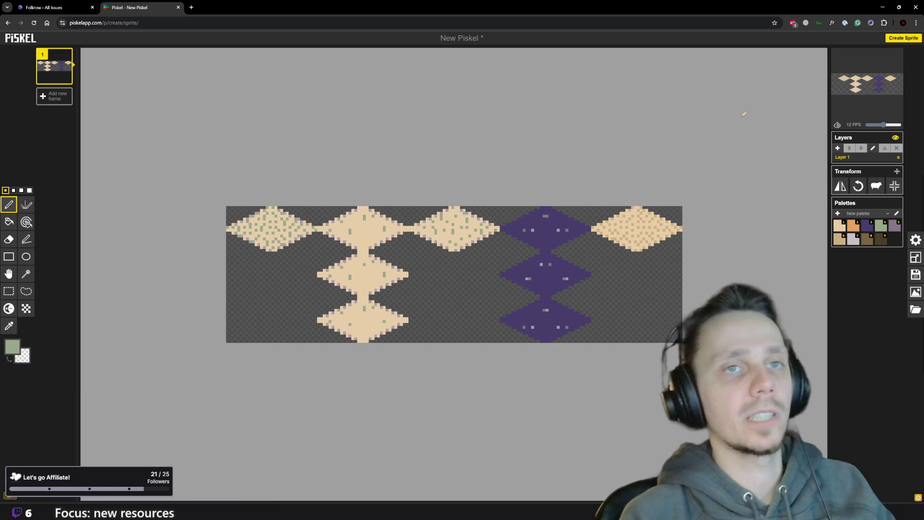
# Add Layer 2 and start dotting green grass pixels on the top-middle diamond
pyautogui.click(838, 149)
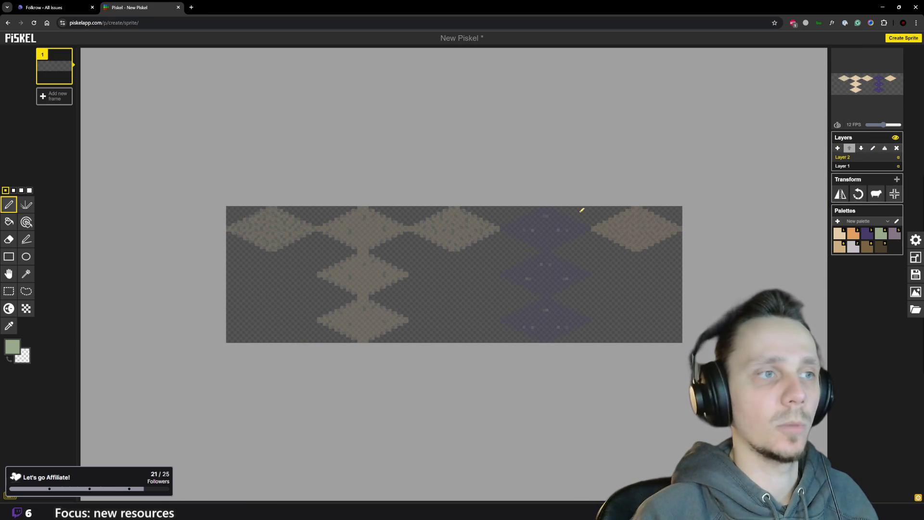
pyautogui.scroll(4, 268, 207)
pyautogui.scroll(-1, 252, 192)
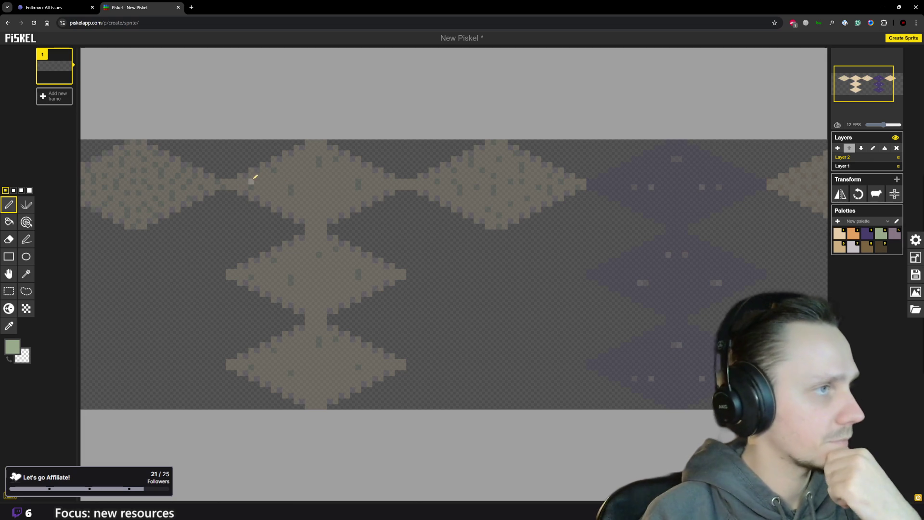
pyautogui.click(267, 193)
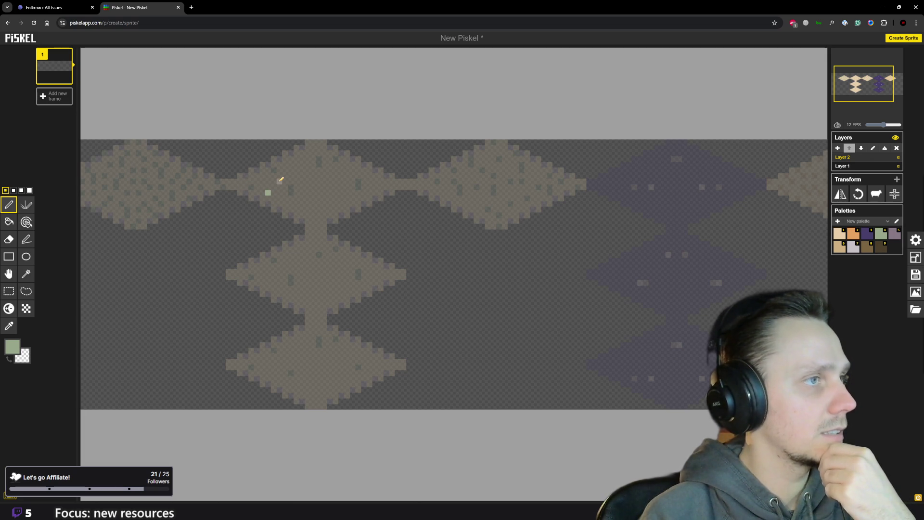
pyautogui.click(302, 164)
pyautogui.click(291, 164)
pyautogui.click(318, 193)
pyautogui.click(302, 198)
# Finish dotting the top-middle diamond's lower half, centre and right side
pyautogui.click(313, 215)
pyautogui.click(336, 204)
pyautogui.click(319, 176)
pyautogui.click(318, 148)
pyautogui.click(347, 170)
pyautogui.click(381, 180)
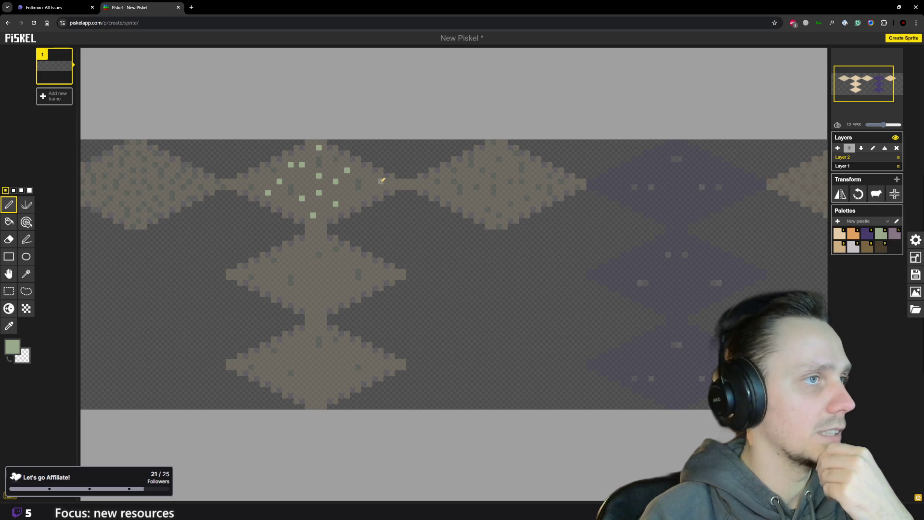
pyautogui.click(352, 198)
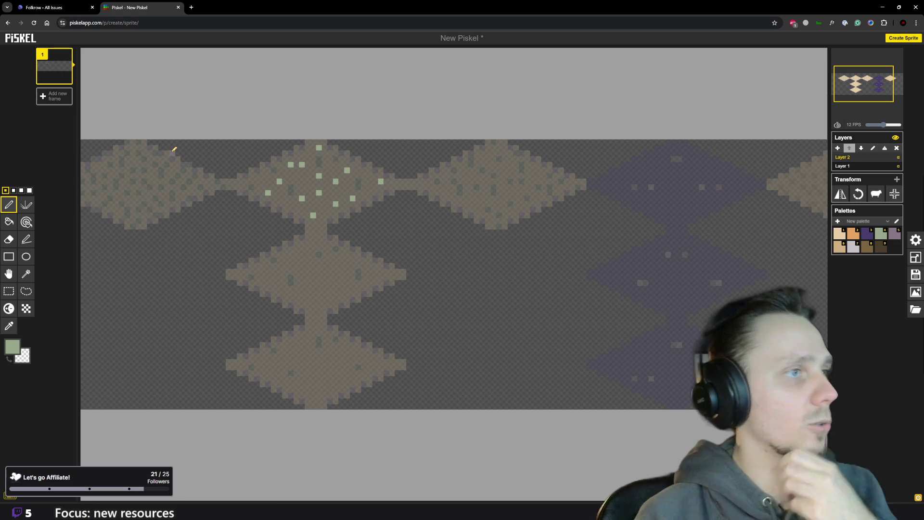
# Rectangle-select the dotted diamond and copy it onto the middle and lowest diamonds
pyautogui.click(9, 291)
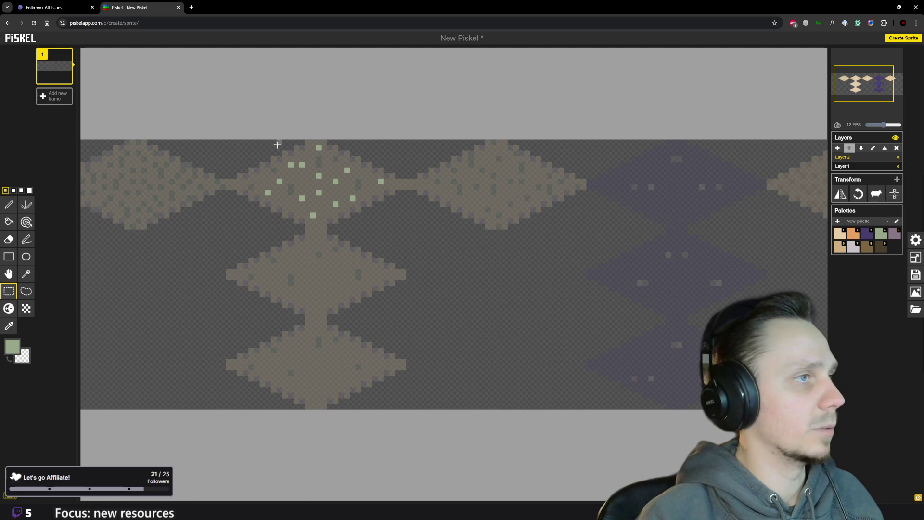
pyautogui.moveTo(226, 140)
pyautogui.mouseDown()
pyautogui.moveTo(293, 203)
pyautogui.moveTo(417, 230)
pyautogui.moveTo(405, 231)
pyautogui.mouseUp()
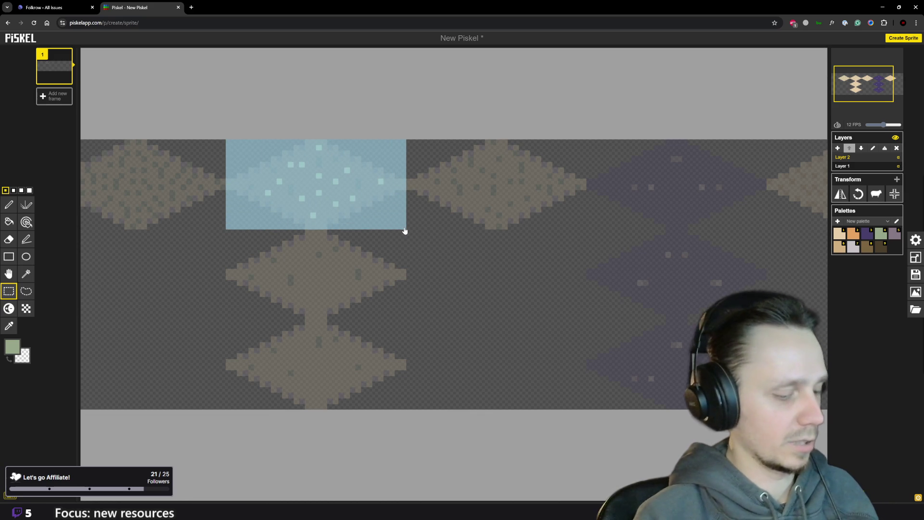
pyautogui.moveTo(367, 195); pyautogui.dragTo(370, 283)
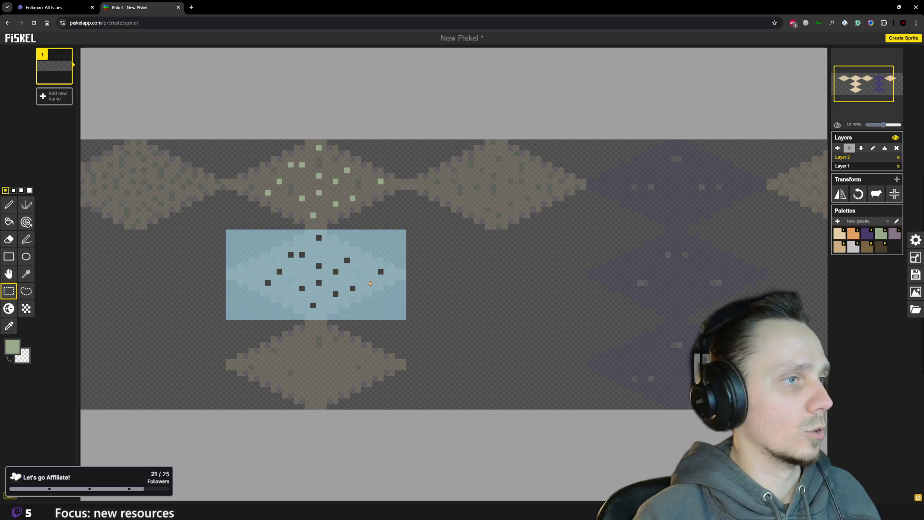
pyautogui.moveTo(369, 278); pyautogui.dragTo(370, 369)
pyautogui.click(455, 285)
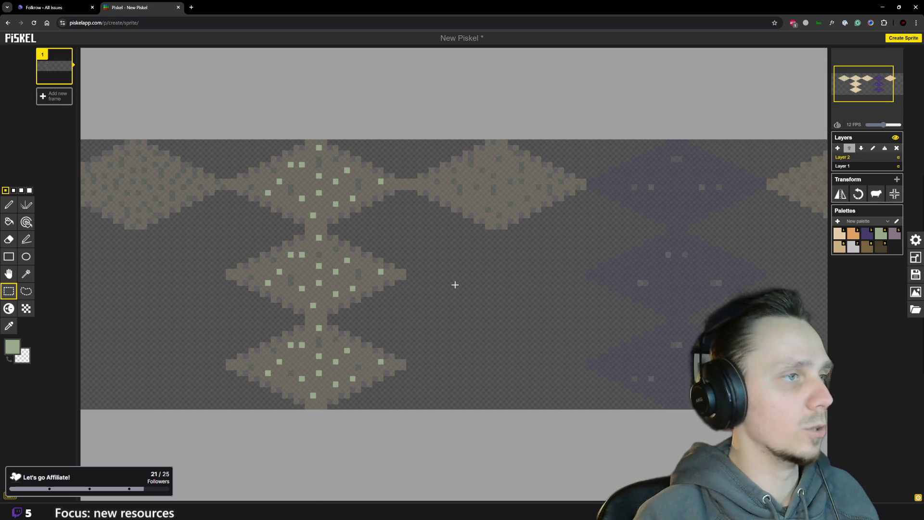
pyautogui.click(860, 166)
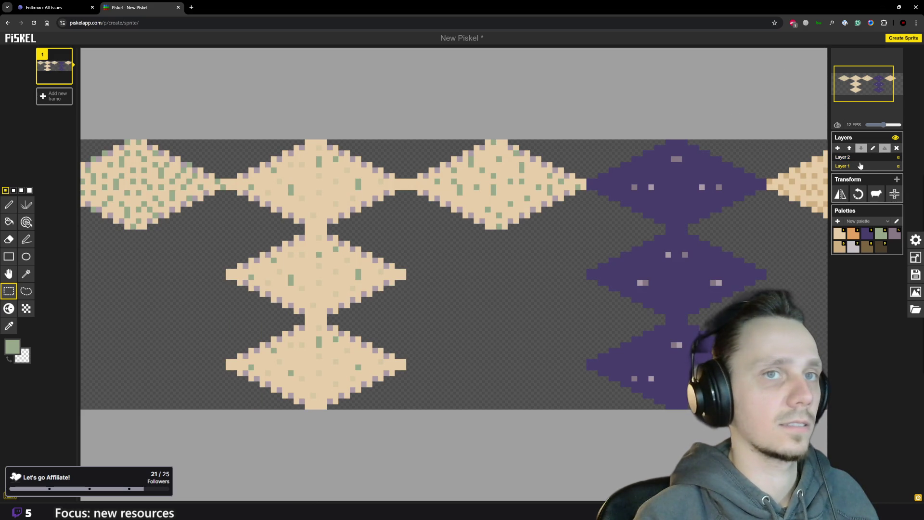
# Reselect Layer 2, move it down and back up, then merge it with the layer below
pyautogui.click(860, 159)
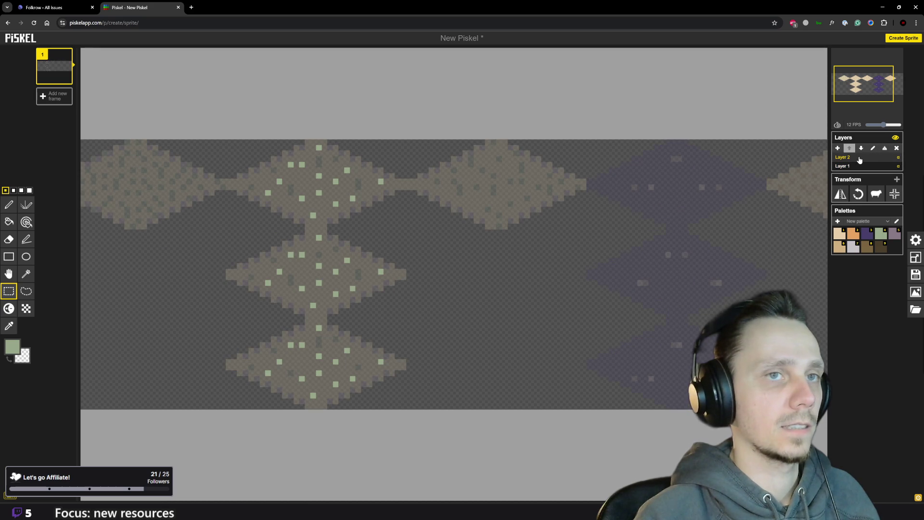
pyautogui.rightClick(859, 160)
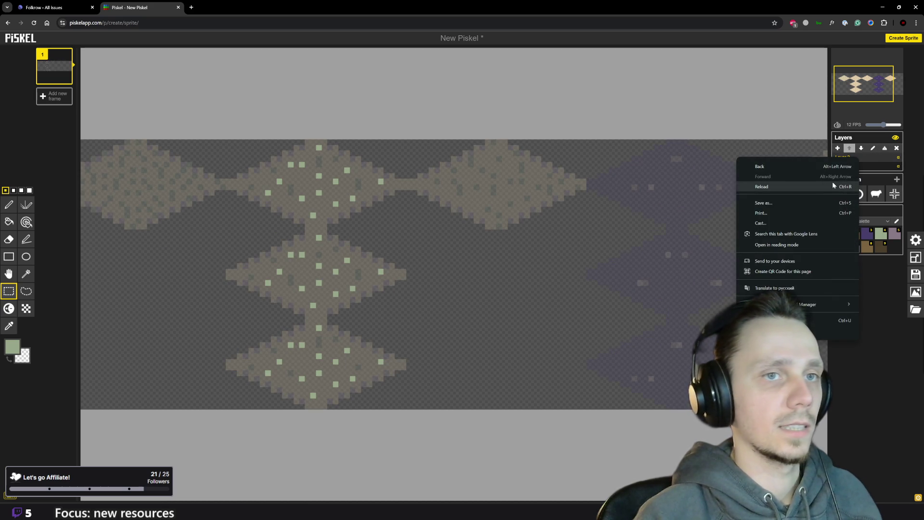
pyautogui.click(879, 162)
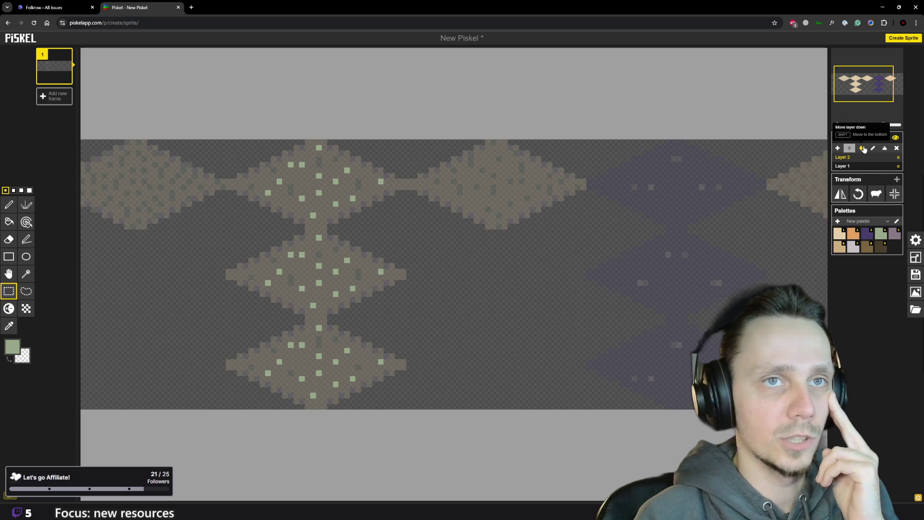
pyautogui.click(863, 149)
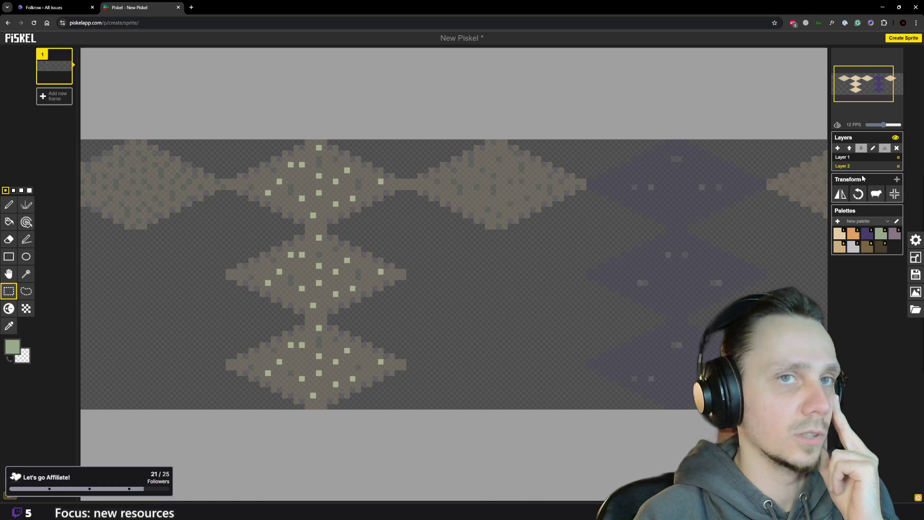
pyautogui.click(850, 148)
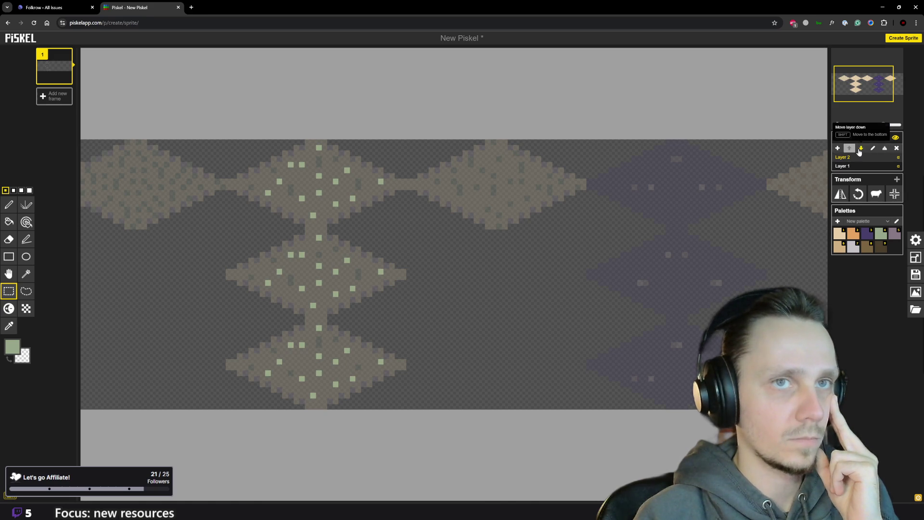
pyautogui.click(885, 149)
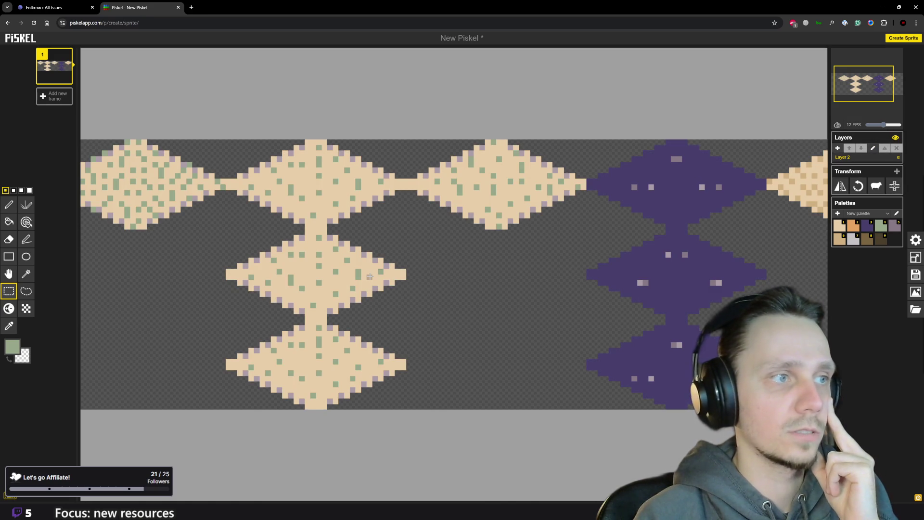
# Download the terrain tiles as a 160×48 PNG spritesheet and show New Piskel (8).png in Downloads
pyautogui.scroll(-8, 483, 291)
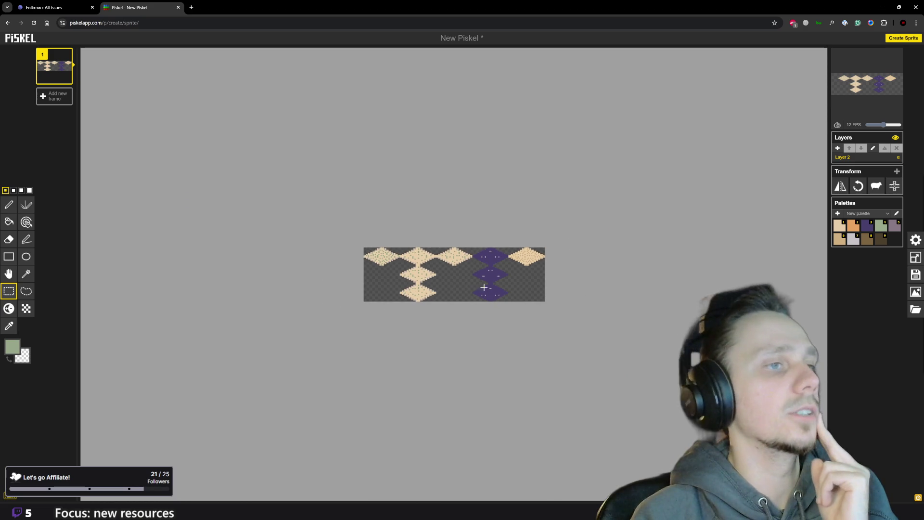
pyautogui.scroll(-2, 483, 291)
pyautogui.scroll(3, 483, 279)
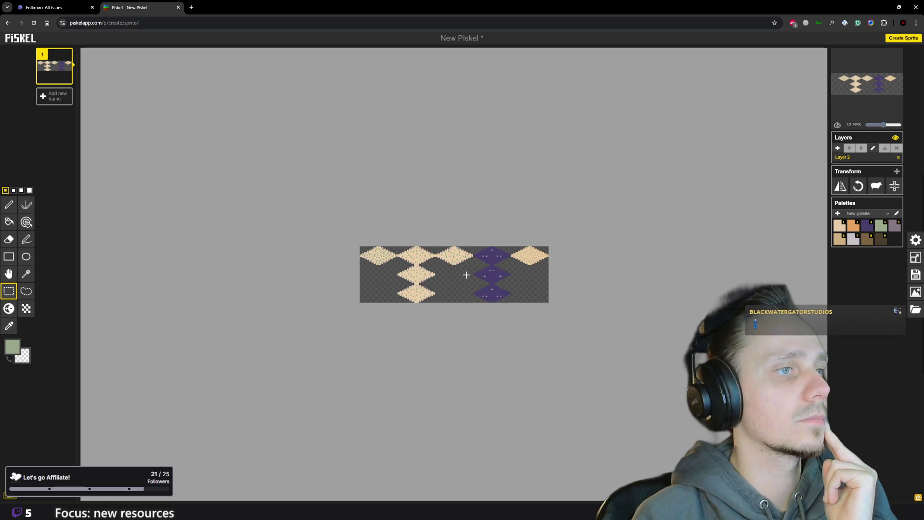
pyautogui.scroll(4, 407, 266)
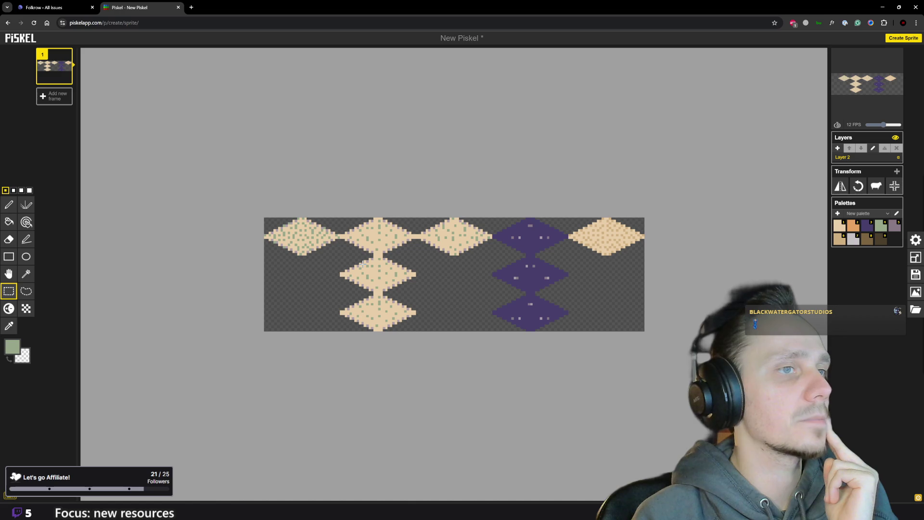
pyautogui.scroll(-4, 362, 263)
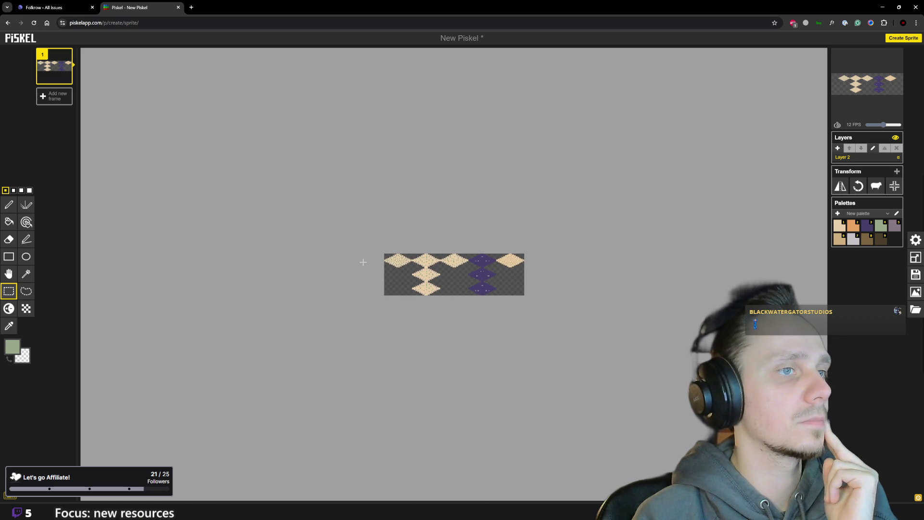
pyautogui.scroll(4, 487, 248)
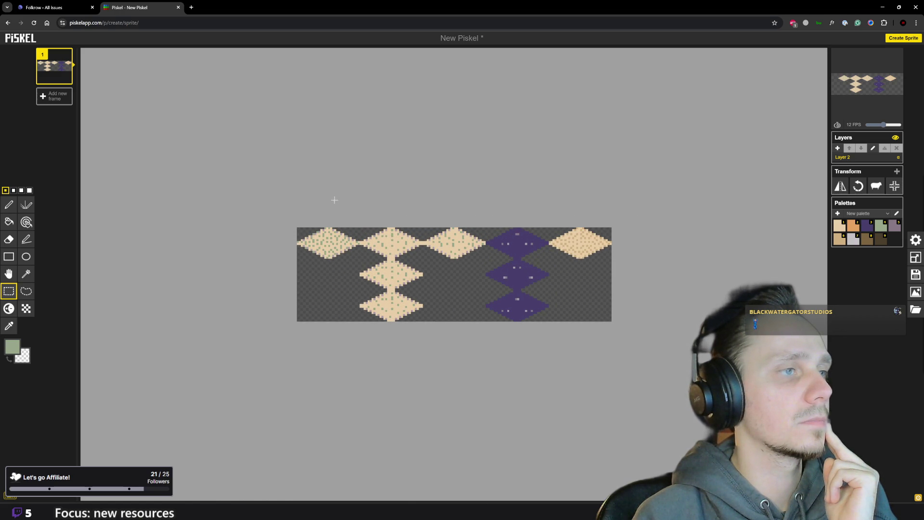
pyautogui.scroll(2, 284, 211)
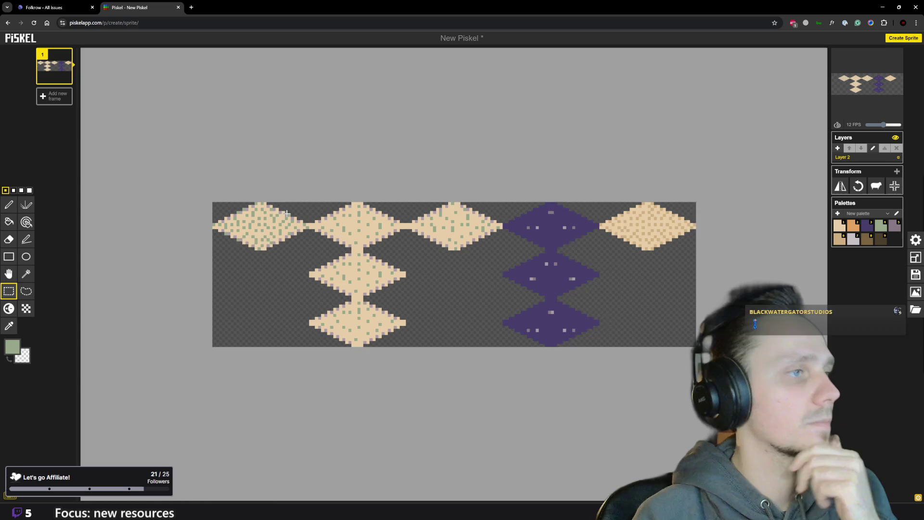
pyautogui.scroll(1, 287, 212)
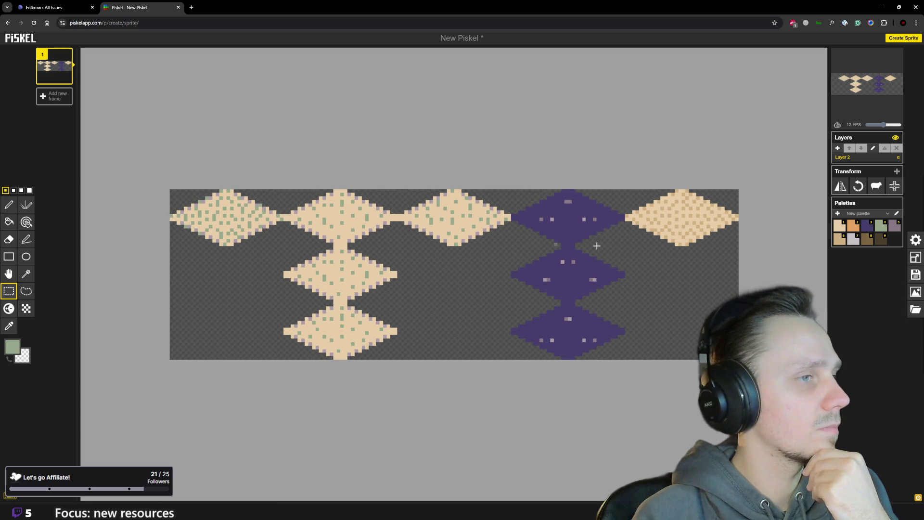
pyautogui.scroll(-2, 526, 265)
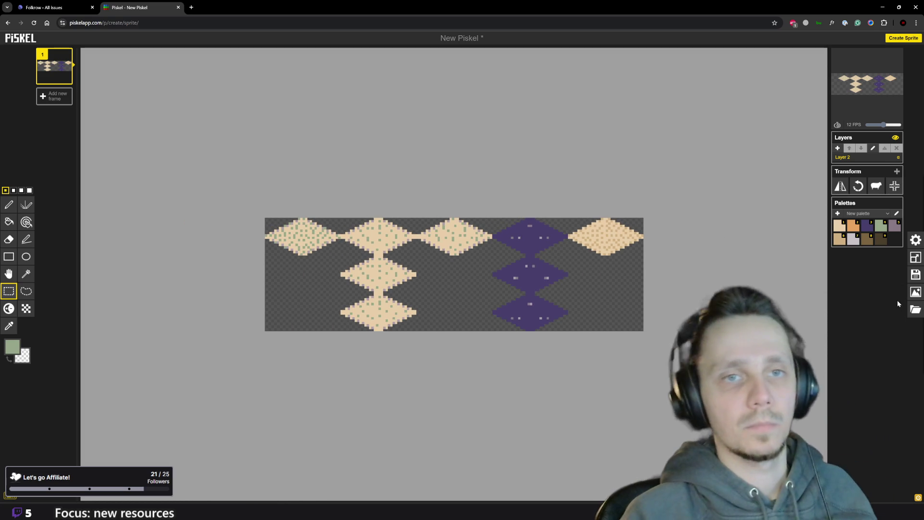
pyautogui.click(915, 292)
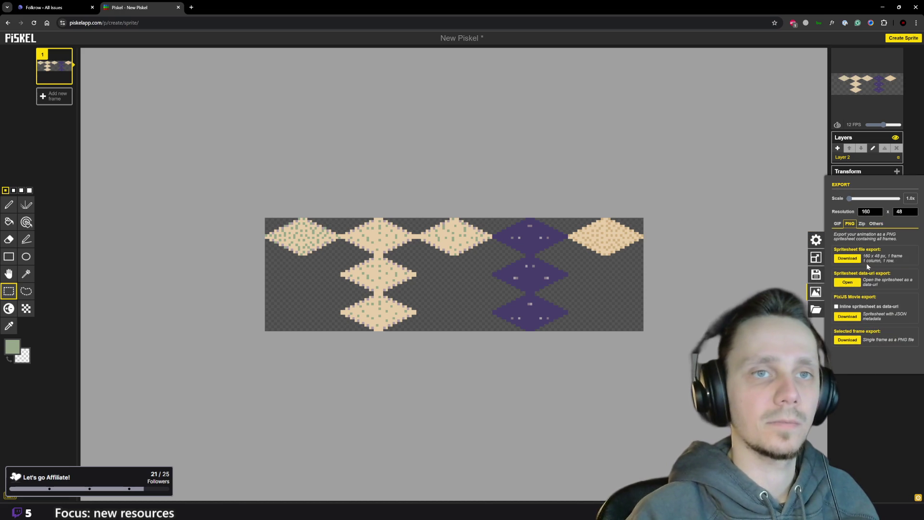
pyautogui.click(847, 259)
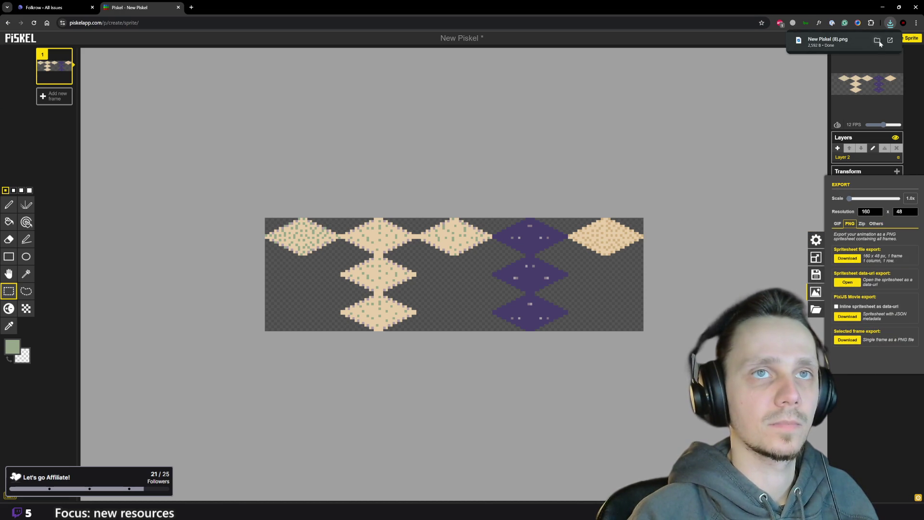
pyautogui.click(875, 40)
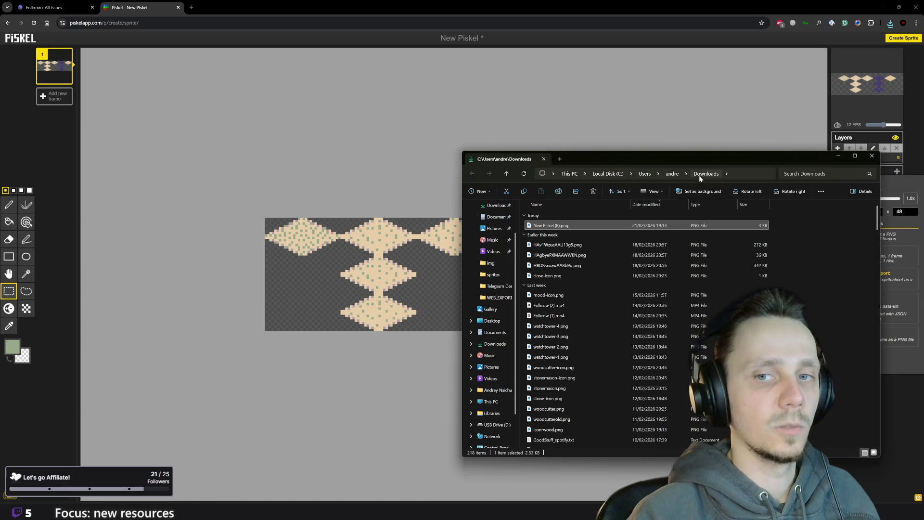
# Rename the downloaded spritesheet to terrain, accepting terrain (2).png since terrain.png already exists
pyautogui.press('F2')
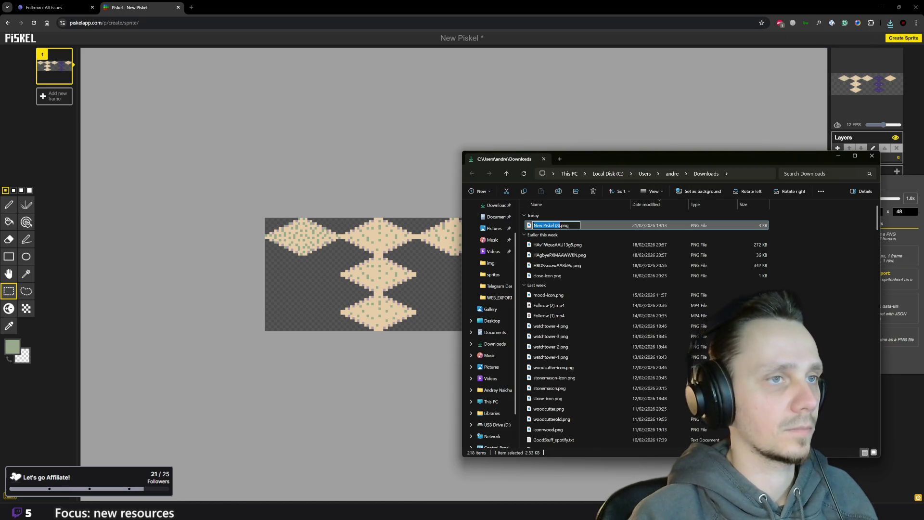
pyautogui.write('tserrain')
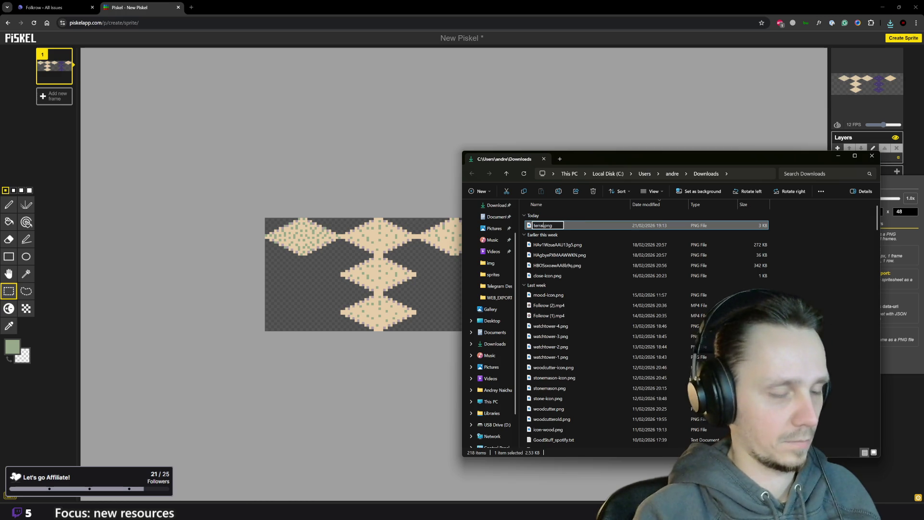
pyautogui.press('Return')
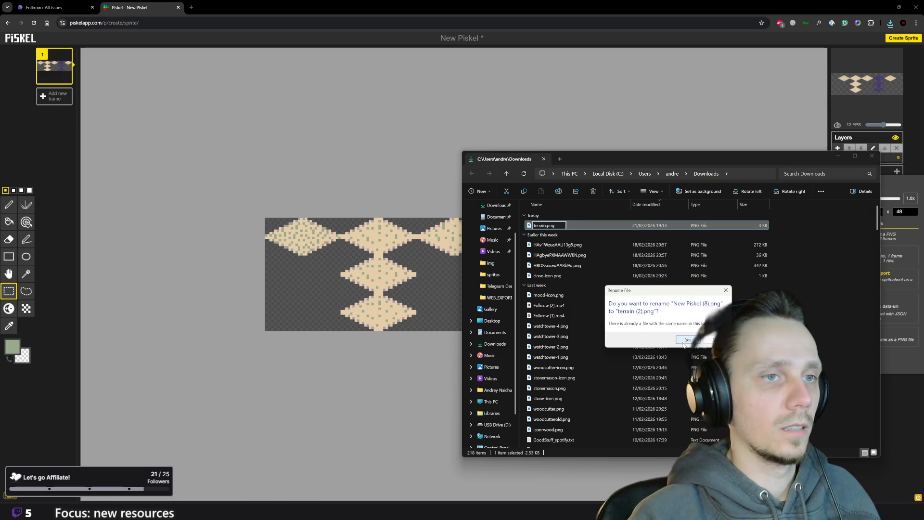
pyautogui.click(686, 340)
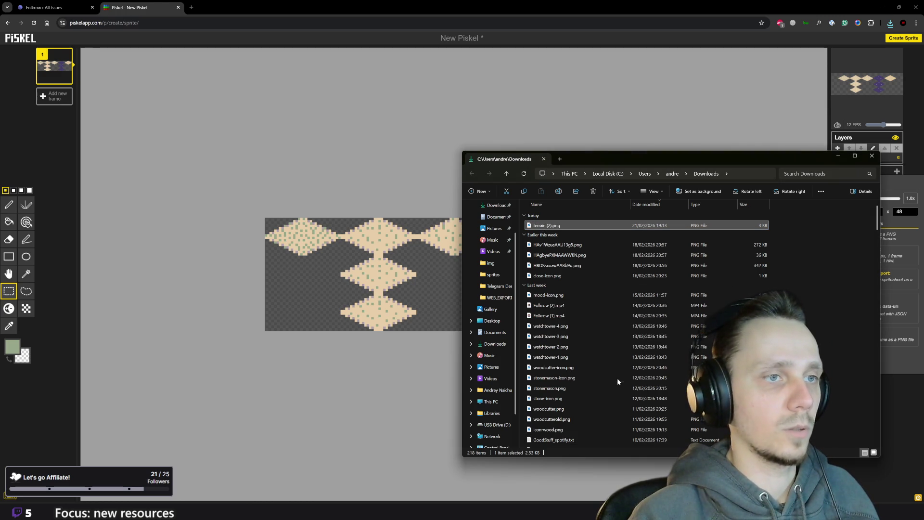
# Delete the old terrain.png from the Downloads folder
pyautogui.scroll(-5, 617, 378)
pyautogui.scroll(5, 614, 361)
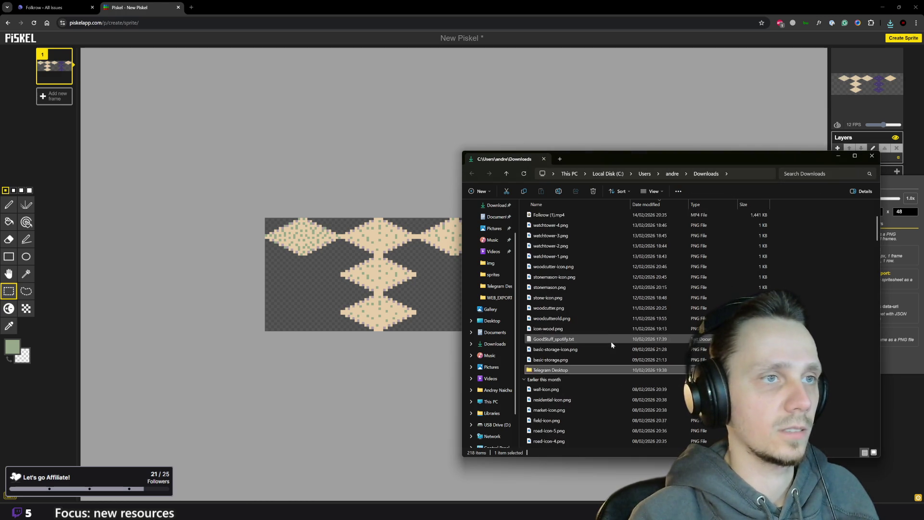
pyautogui.scroll(-10, 577, 352)
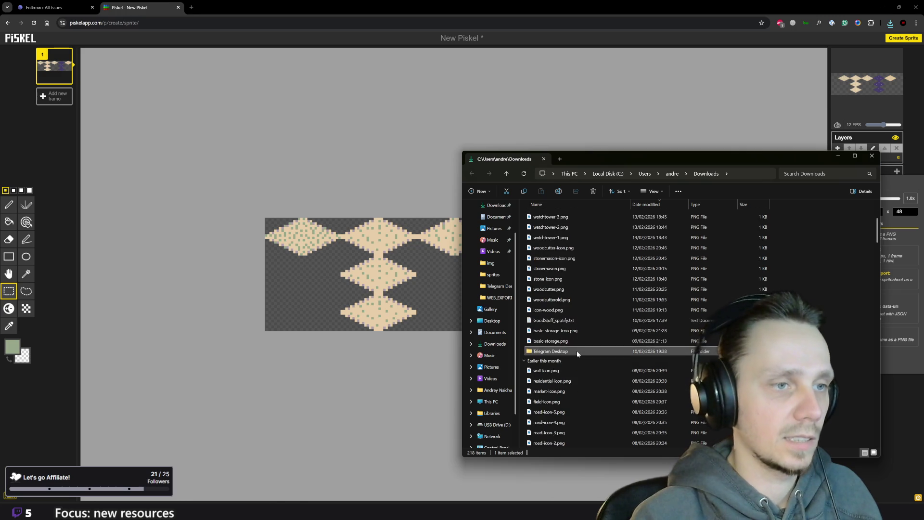
pyautogui.write('terrain')
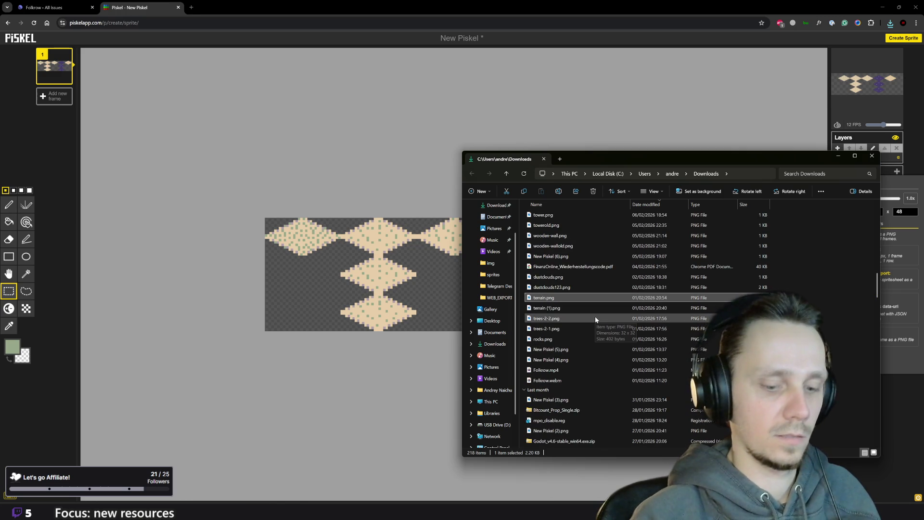
pyautogui.press('Delete')
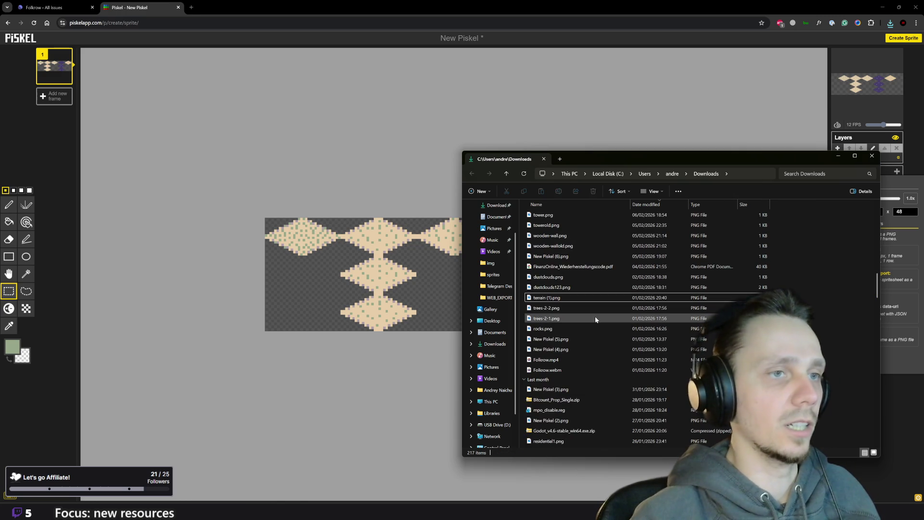
# Rename terrain (2).png to terrain.png and switch back to Godot
pyautogui.scroll(10, 560, 254)
pyautogui.click(549, 226)
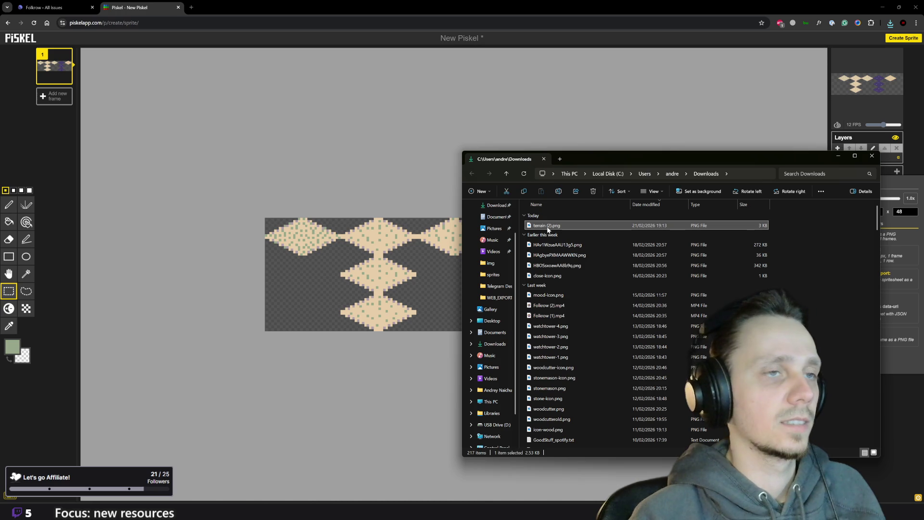
pyautogui.press('F2')
pyautogui.press('Right')
pyautogui.press('BackSpace')
pyautogui.press('BackSpace')
pyautogui.press('BackSpace')
pyautogui.press('Return')
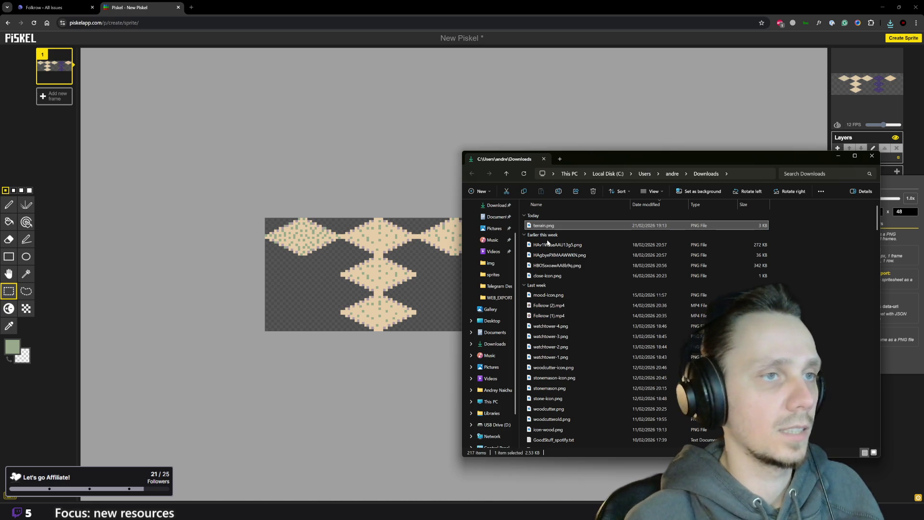
pyautogui.moveTo(556, 510)
pyautogui.click(572, 469)
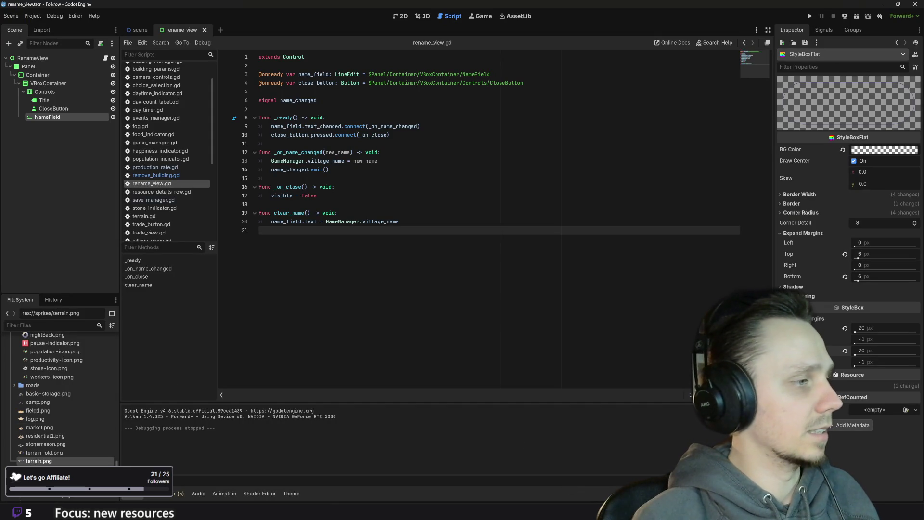
# Rename terrain-old.png to terrain-old-old.png in the FileSystem dock
pyautogui.click(52, 453)
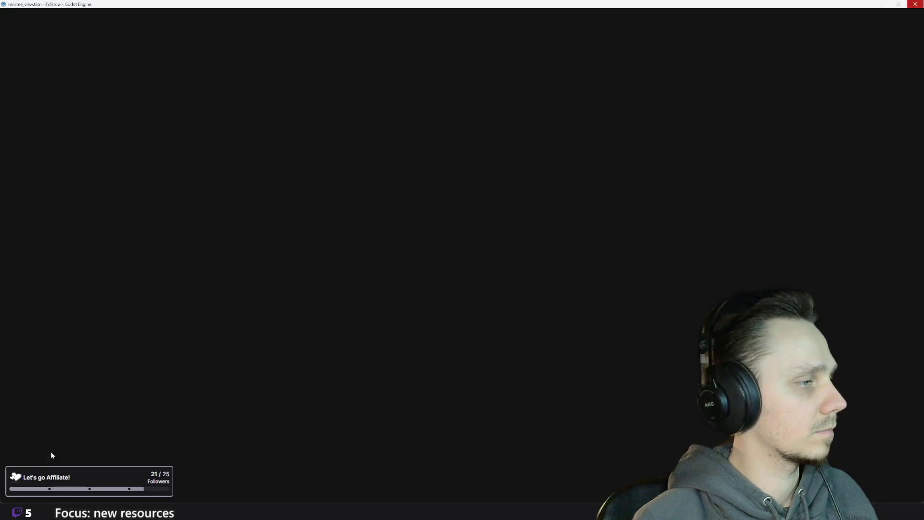
pyautogui.rightClick(52, 455)
pyautogui.click(87, 421)
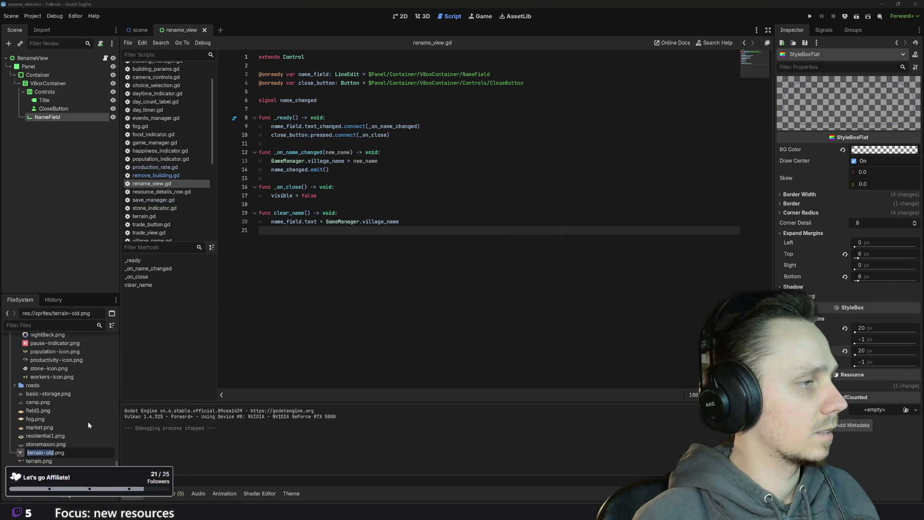
pyautogui.press('Right')
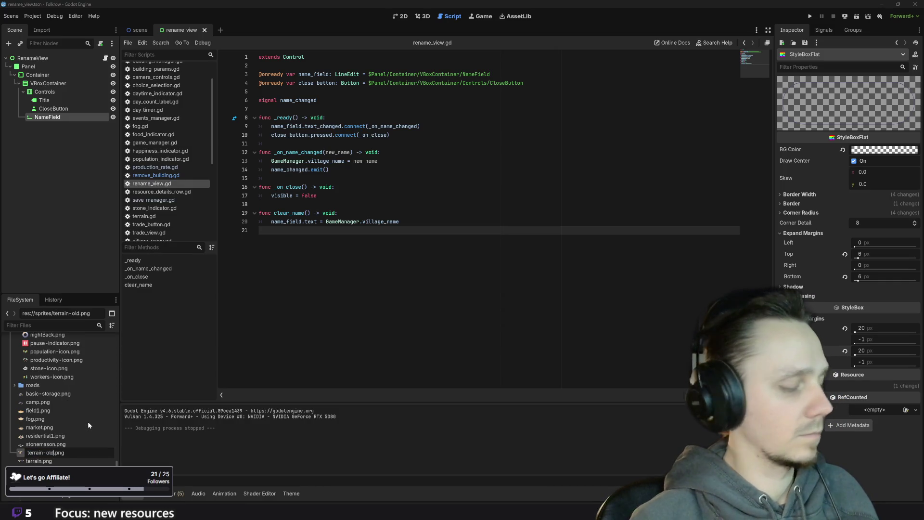
pyautogui.write('-old')
pyautogui.press('Return')
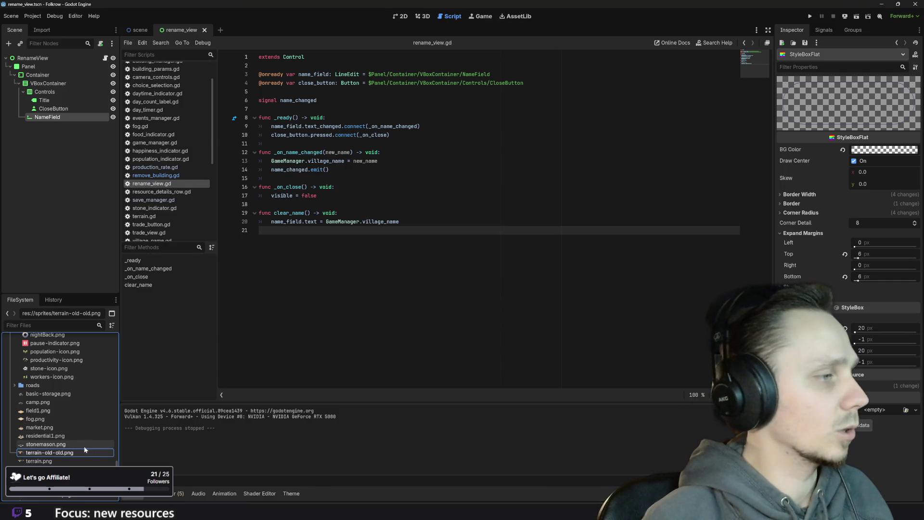
# Duplicate terrain.png as terrain-old.png, then bring the Downloads folder back
pyautogui.click(51, 461)
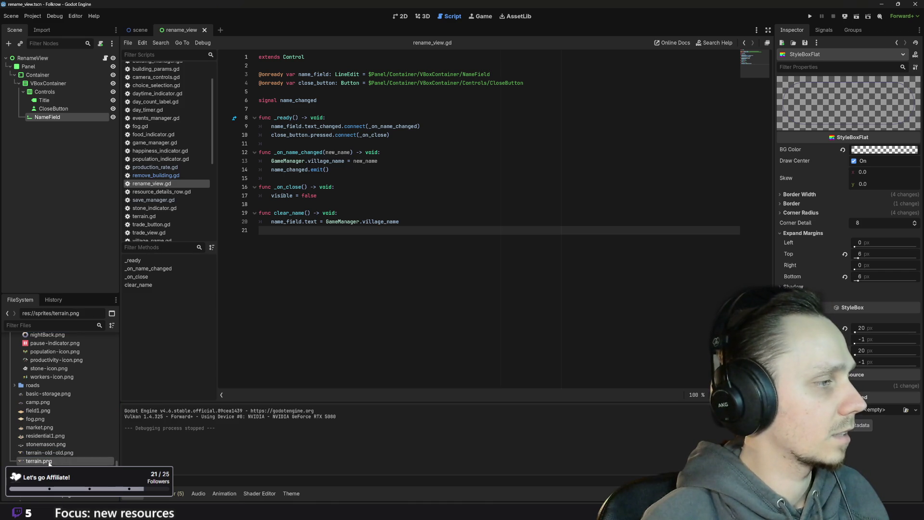
pyautogui.moveTo(48, 462)
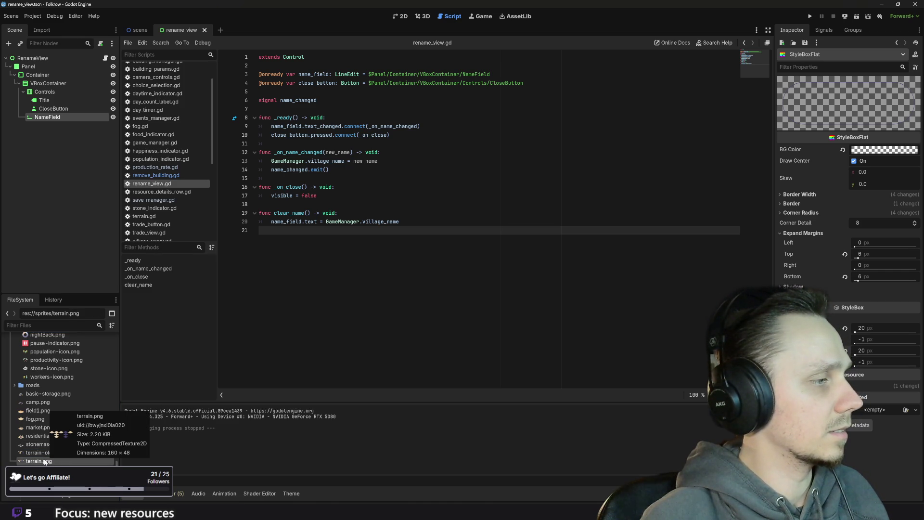
pyautogui.rightClick(45, 462)
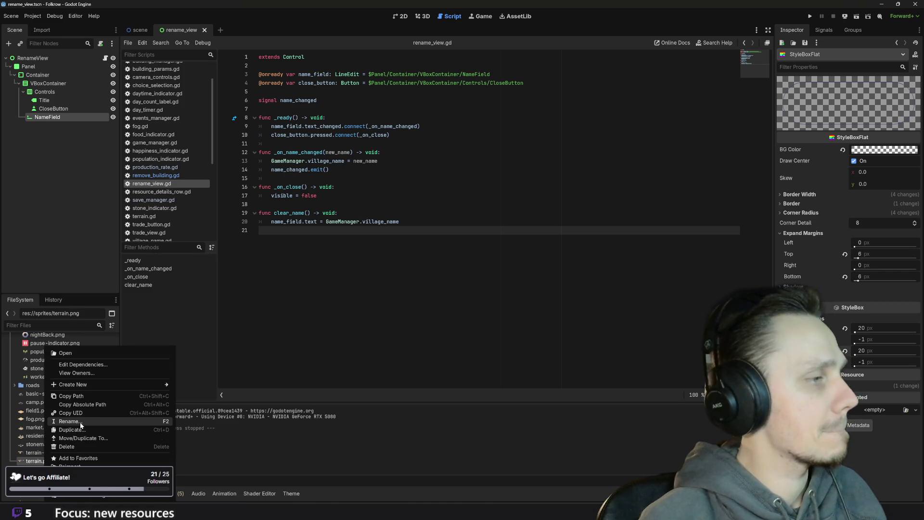
pyautogui.click(69, 421)
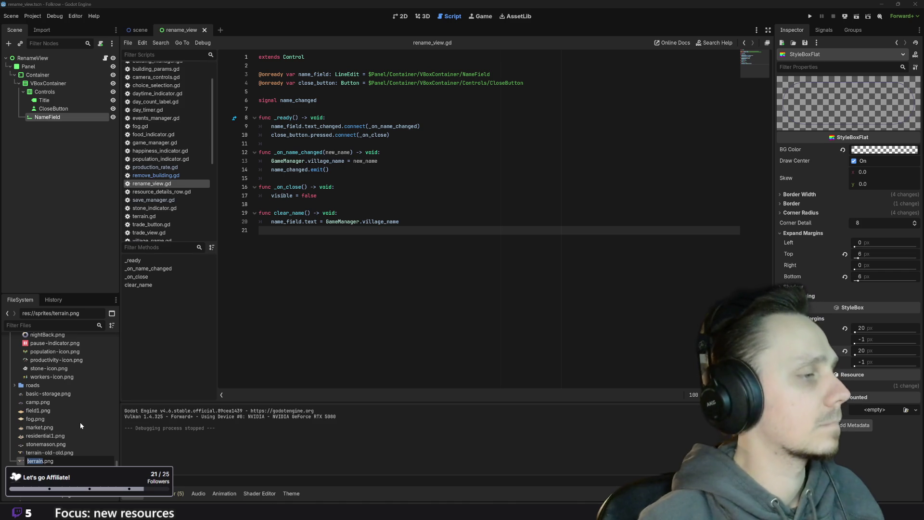
pyautogui.press('Right')
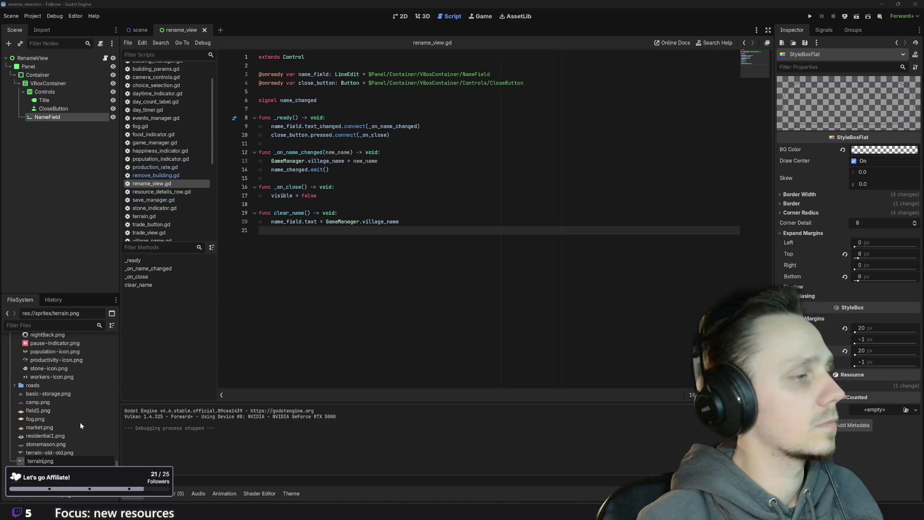
pyautogui.press('Return')
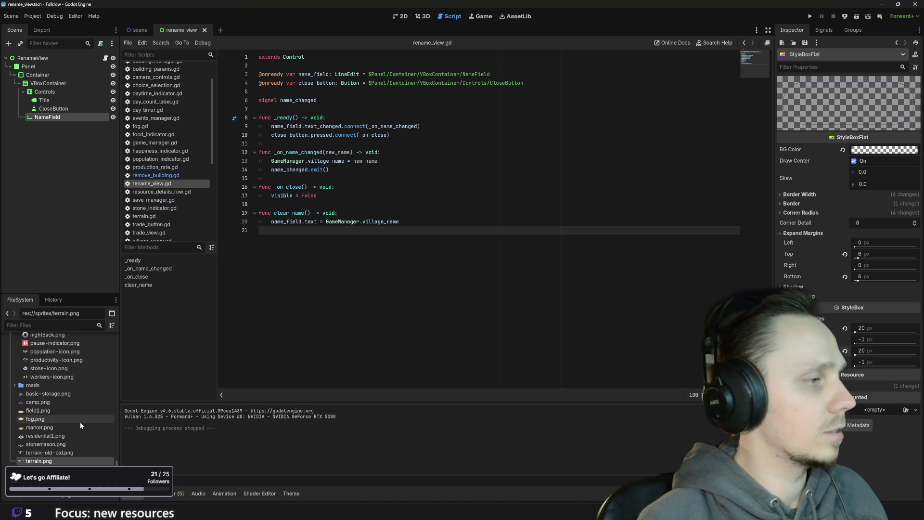
pyautogui.moveTo(66, 463)
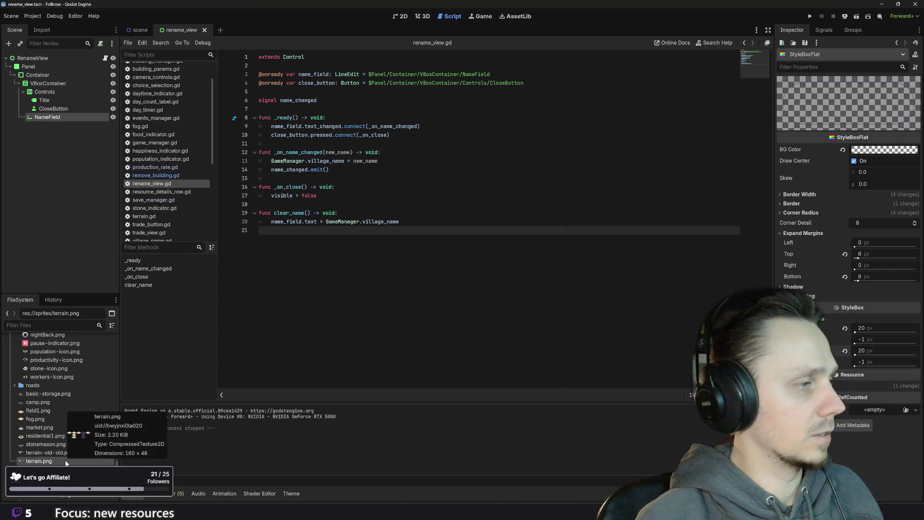
pyautogui.hotkey('ctrl', 'd')
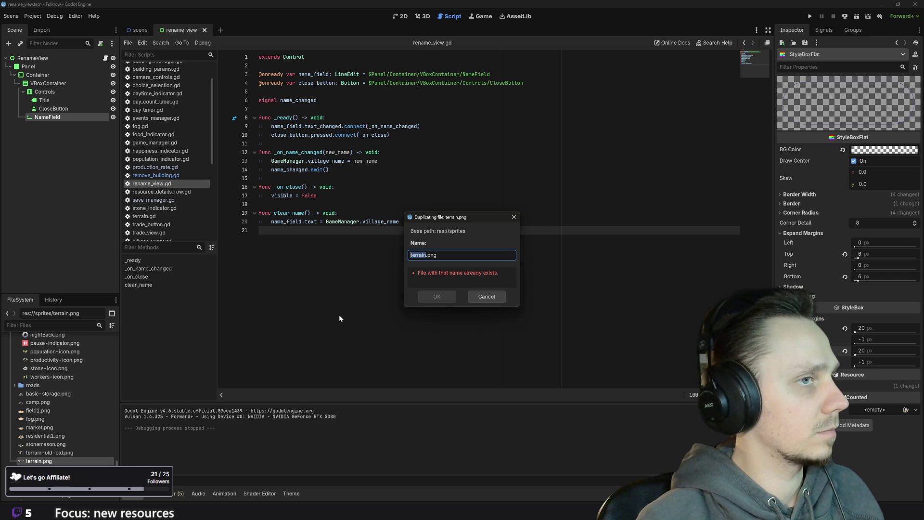
pyautogui.write('terrain-old')
pyautogui.press('Return')
pyautogui.moveTo(367, 512)
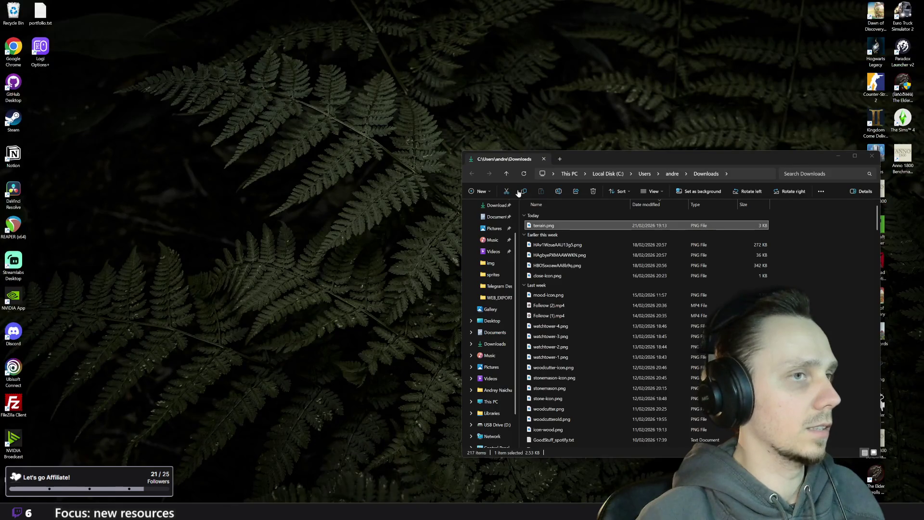
pyautogui.click(398, 476)
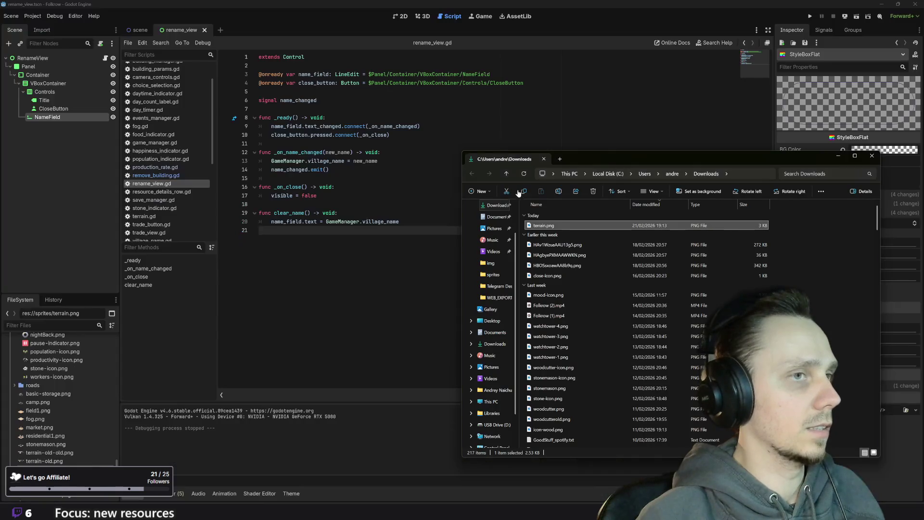
# Open the main game scene, select the Terrain node and run the game
pyautogui.click(140, 30)
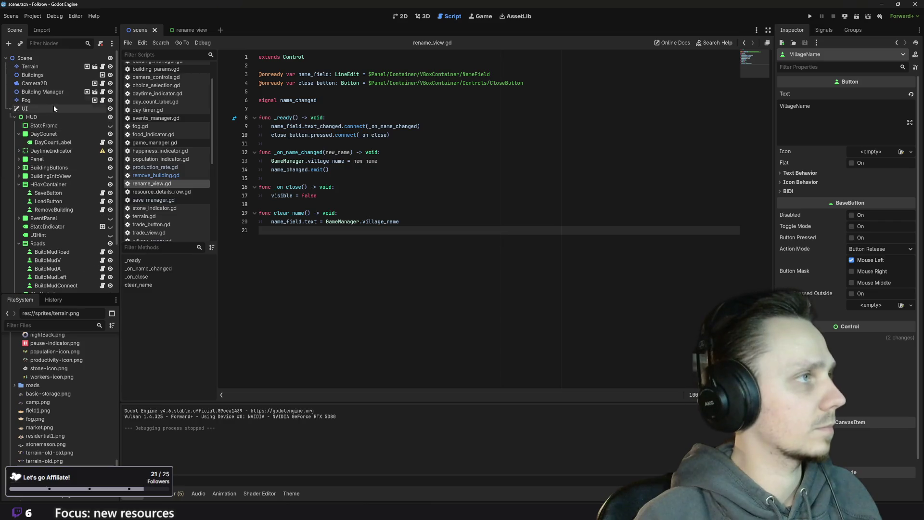
pyautogui.click(32, 66)
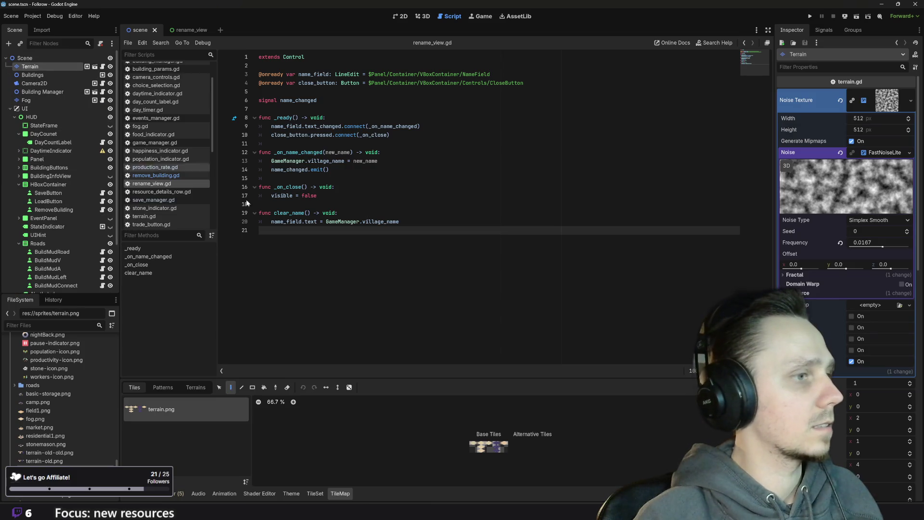
pyautogui.scroll(8, 473, 434)
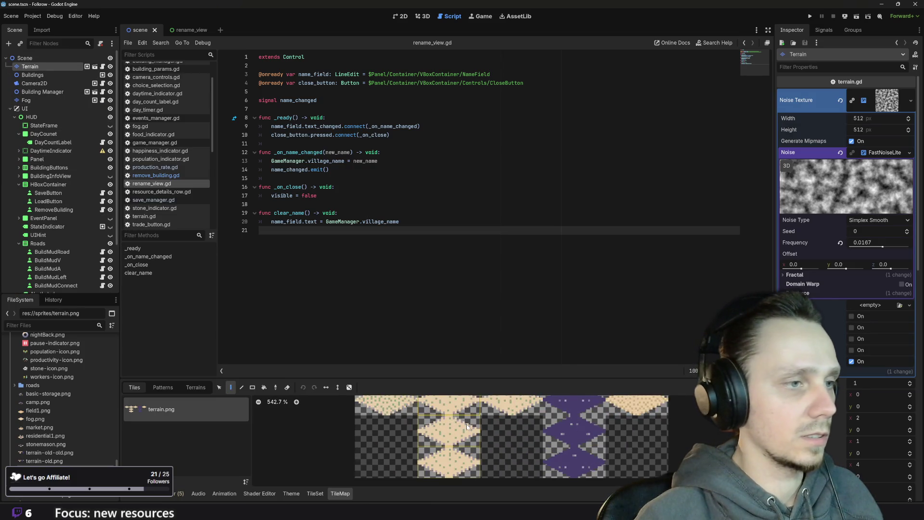
pyautogui.scroll(-1, 474, 436)
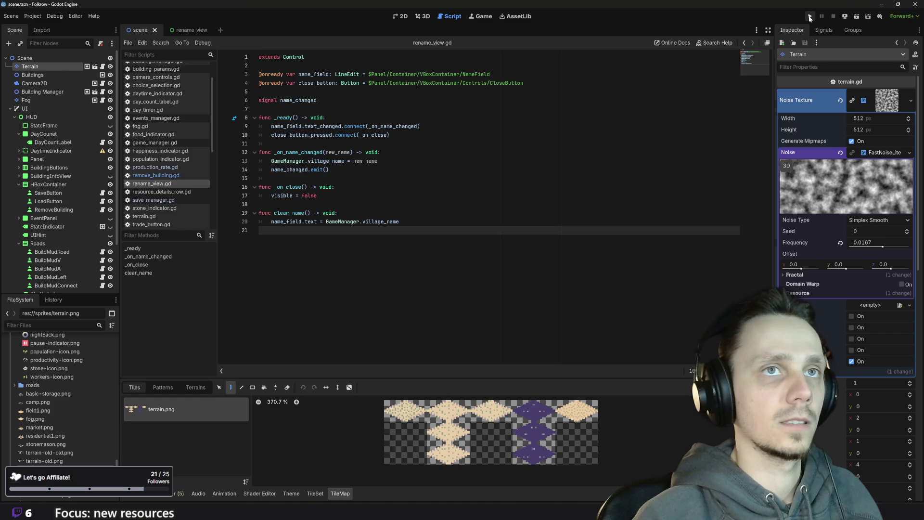
pyautogui.click(810, 17)
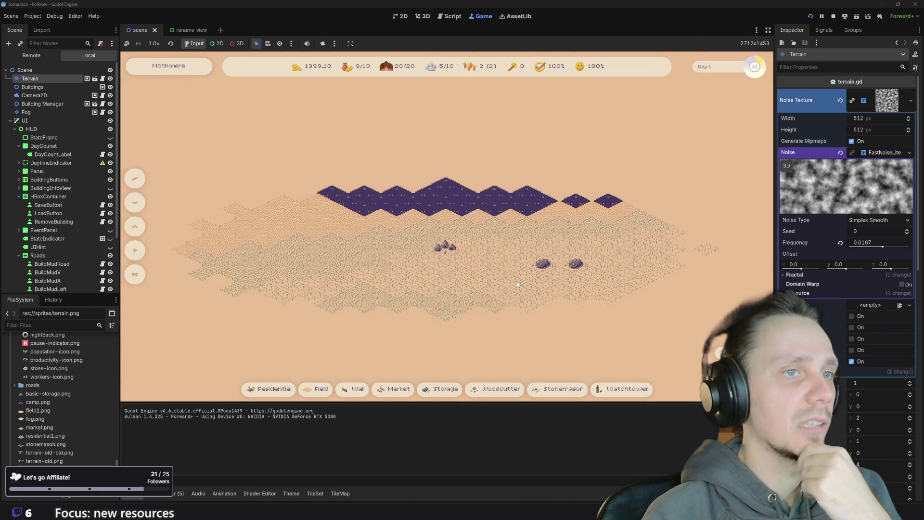
# Hide the Fog layer and pan around the map to inspect the terrain, then return to Piskel
pyautogui.scroll(-3, 517, 284)
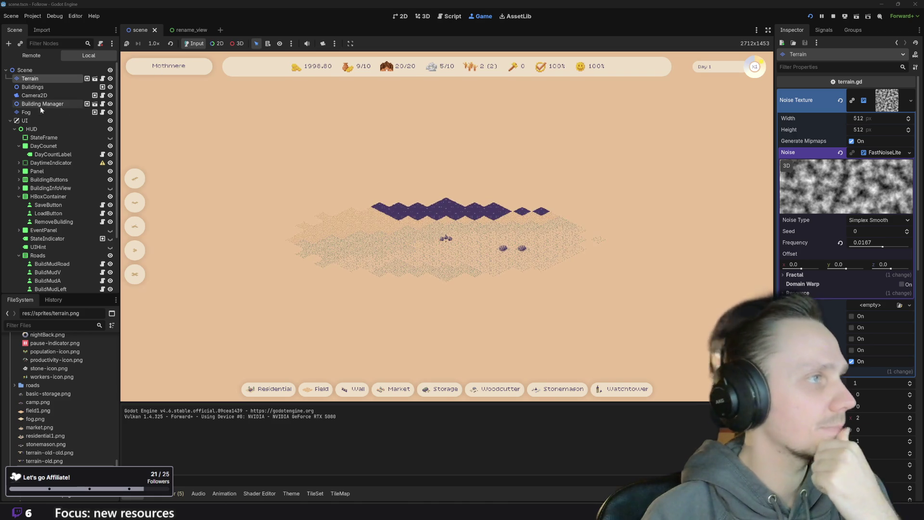
pyautogui.click(110, 113)
pyautogui.moveTo(495, 309); pyautogui.dragTo(361, 220)
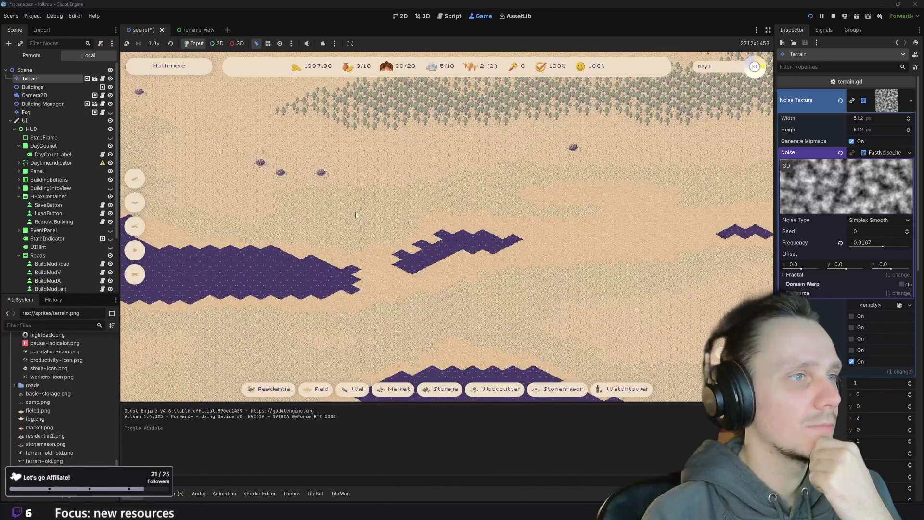
pyautogui.scroll(5, 361, 219)
pyautogui.scroll(-4, 443, 262)
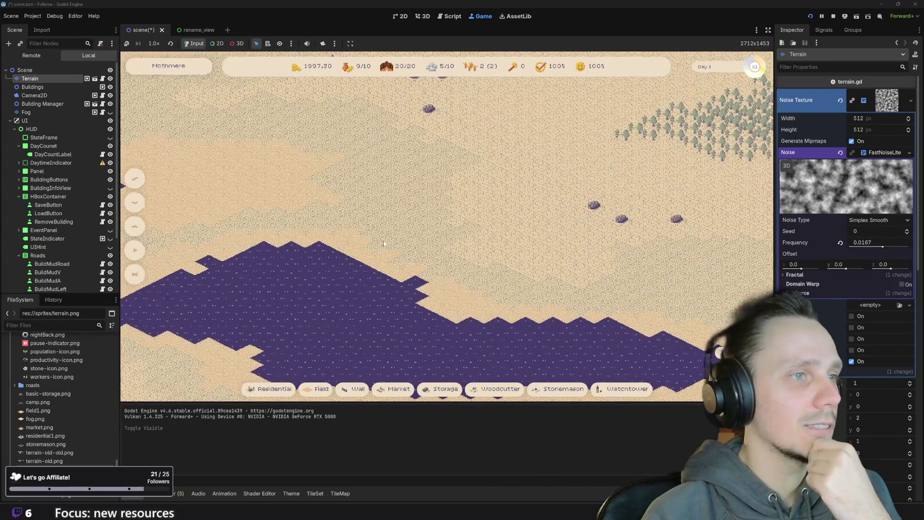
pyautogui.moveTo(385, 244); pyautogui.dragTo(545, 322)
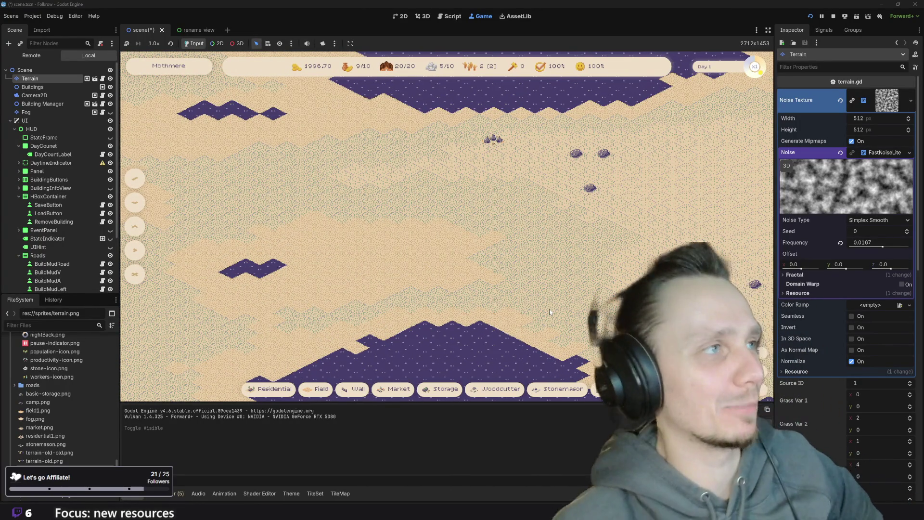
pyautogui.moveTo(402, 513)
pyautogui.click(424, 474)
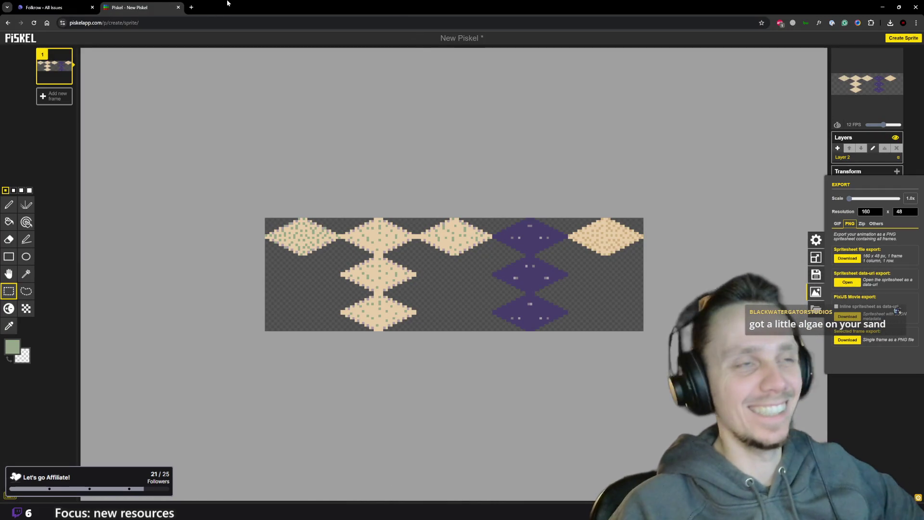
# Search Google Images for 'color blind test' in a new tab, then return to Godot
pyautogui.click(191, 7)
pyautogui.write('color bli')
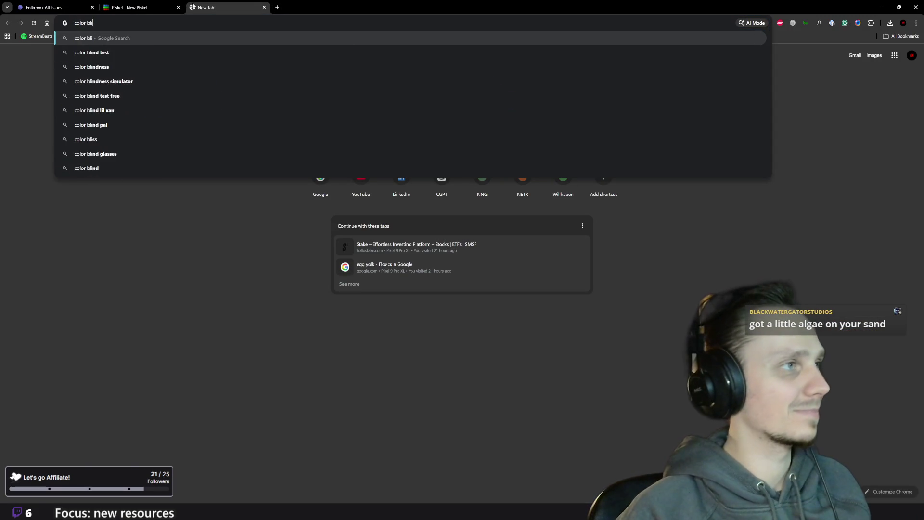
pyautogui.press('Return')
pyautogui.click(145, 73)
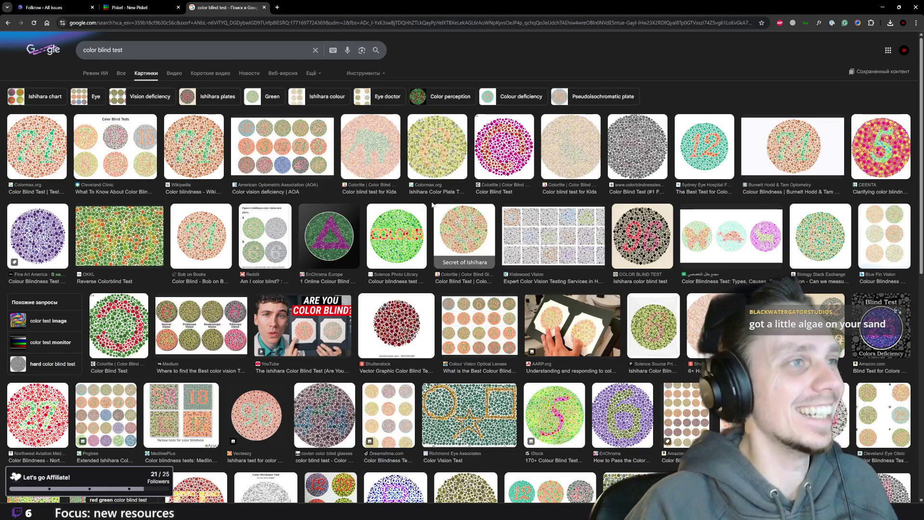
pyautogui.moveTo(571, 511)
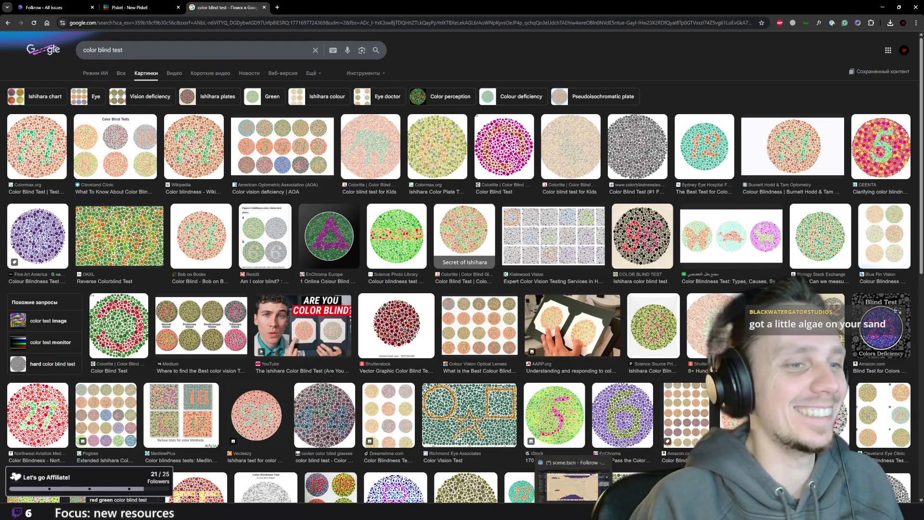
pyautogui.click(573, 488)
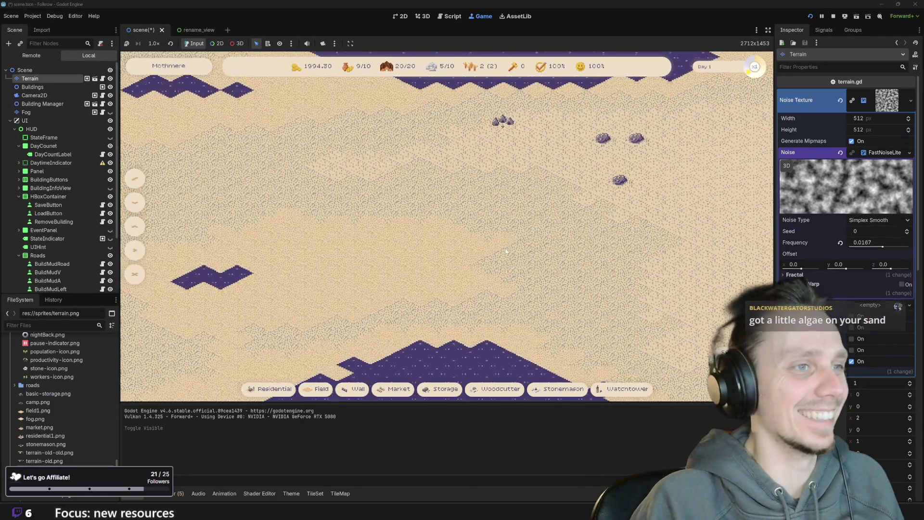
pyautogui.press('s')
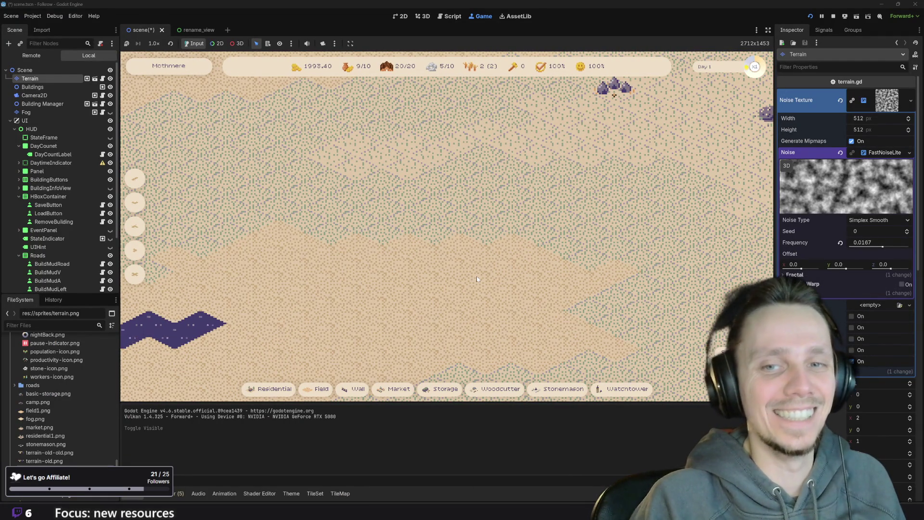
pyautogui.press('w')
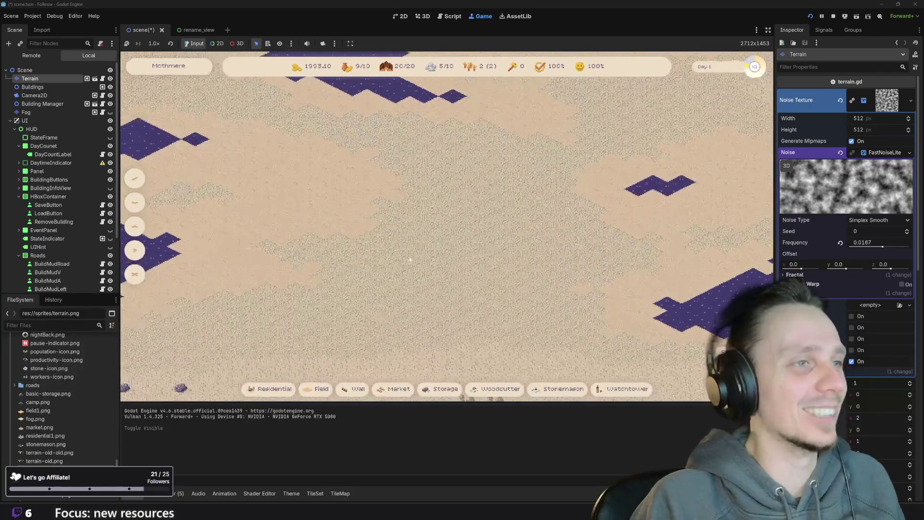
pyautogui.scroll(3, 448, 241)
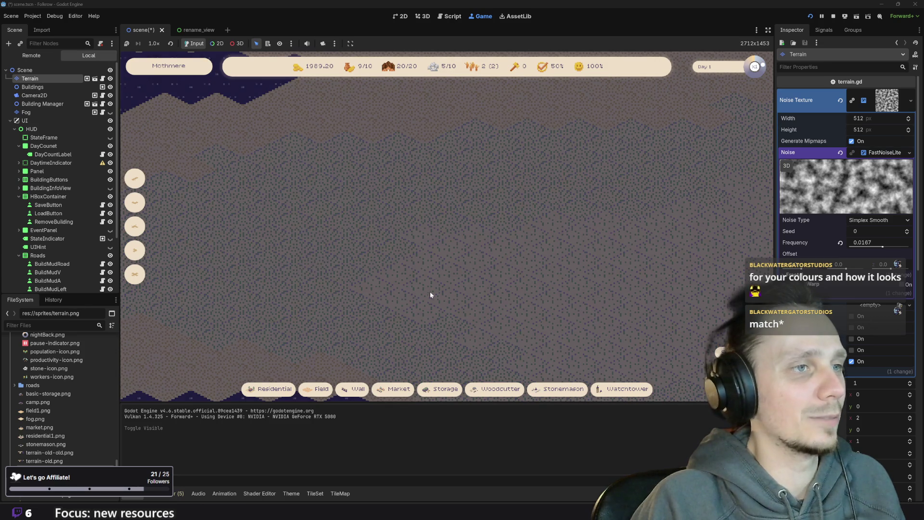
pyautogui.moveTo(281, 302); pyautogui.dragTo(566, 290)
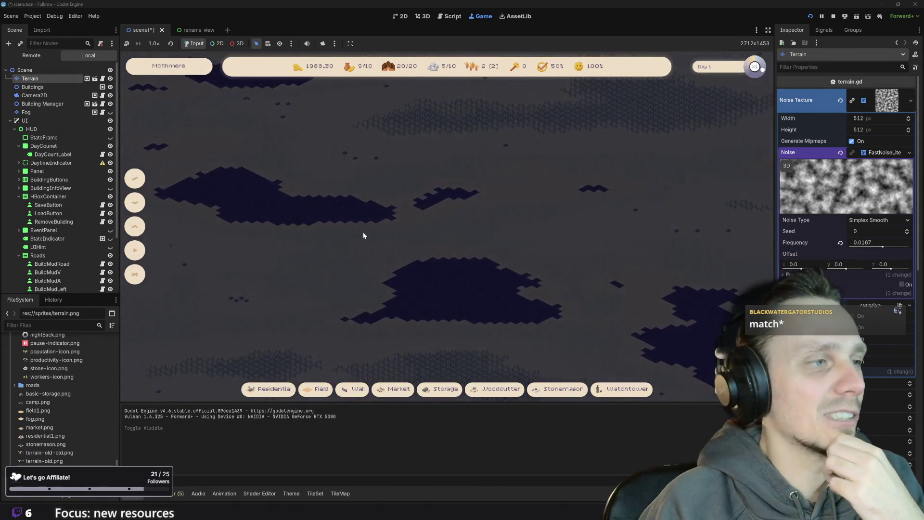
pyautogui.click(833, 18)
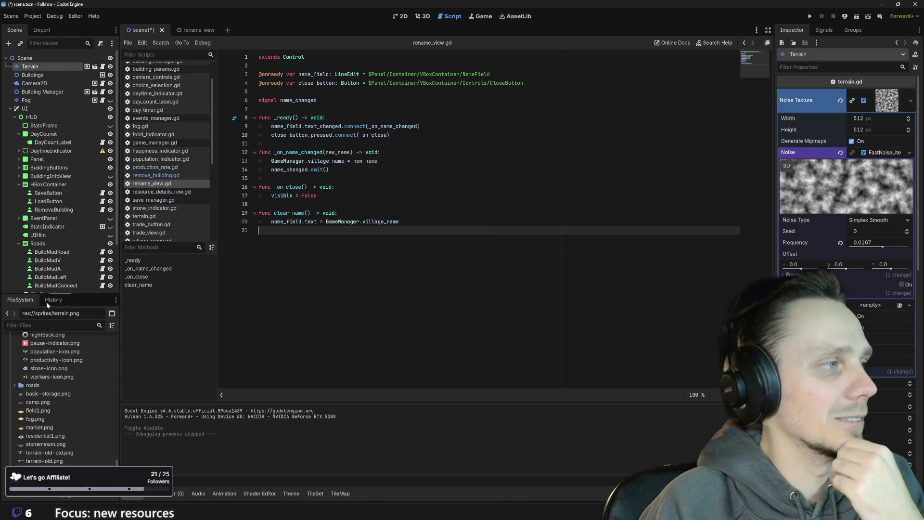
# Reveal terrain-old.png from the sprites folder in File Explorer via Open in File Manager
pyautogui.scroll(-5, 54, 393)
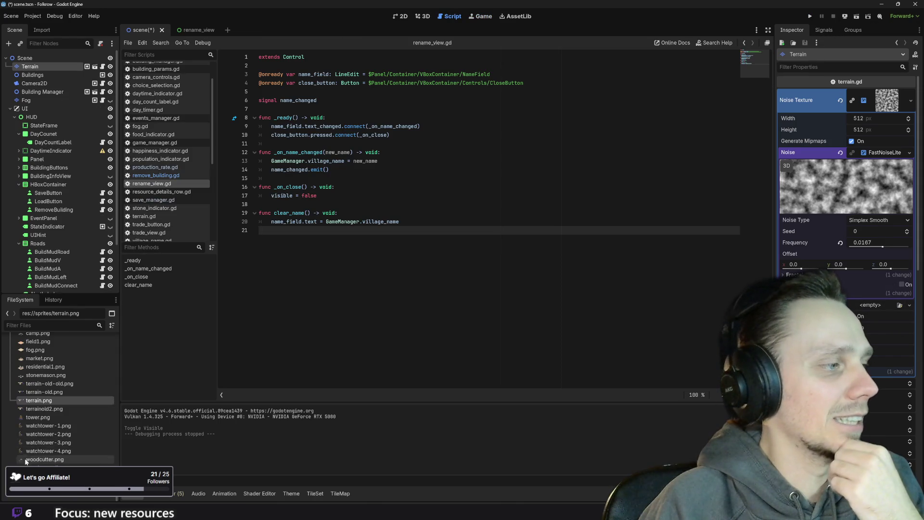
pyautogui.click(56, 394)
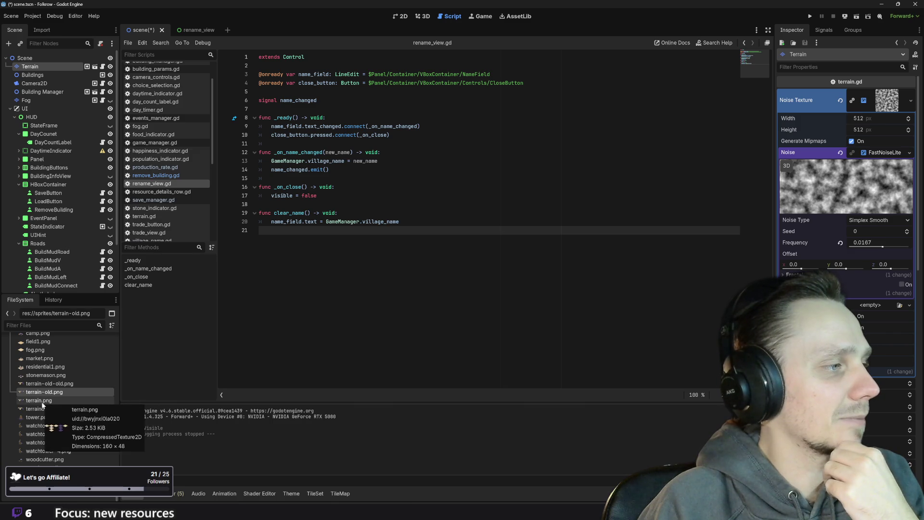
pyautogui.click(42, 401)
pyautogui.rightClick(41, 404)
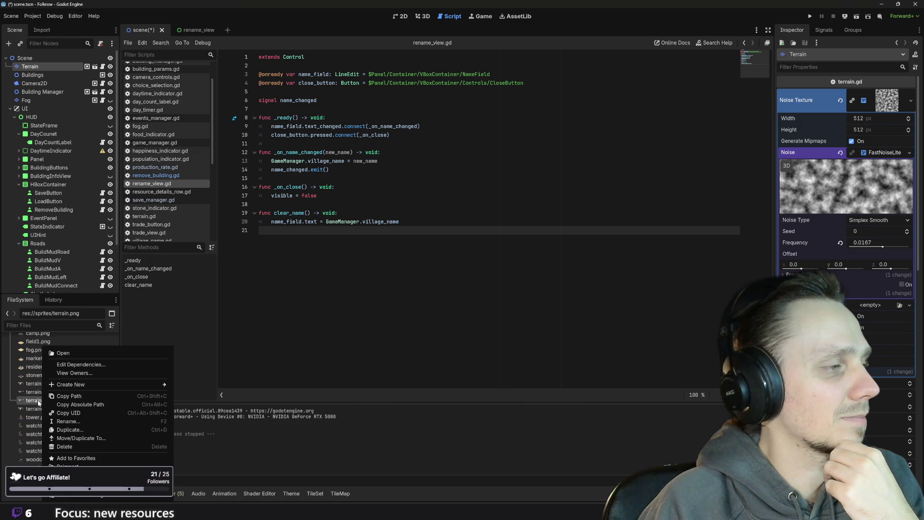
pyautogui.click(40, 403)
pyautogui.click(41, 394)
pyautogui.rightClick(42, 395)
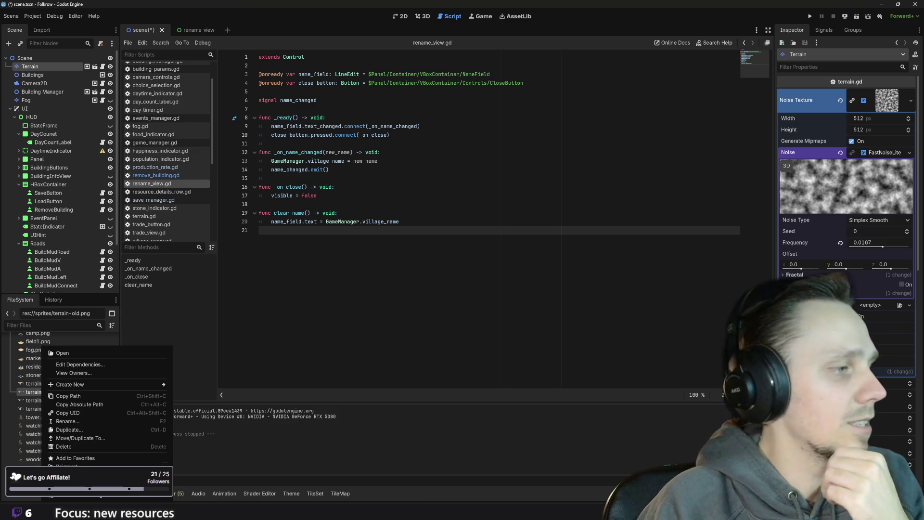
pyautogui.click(72, 486)
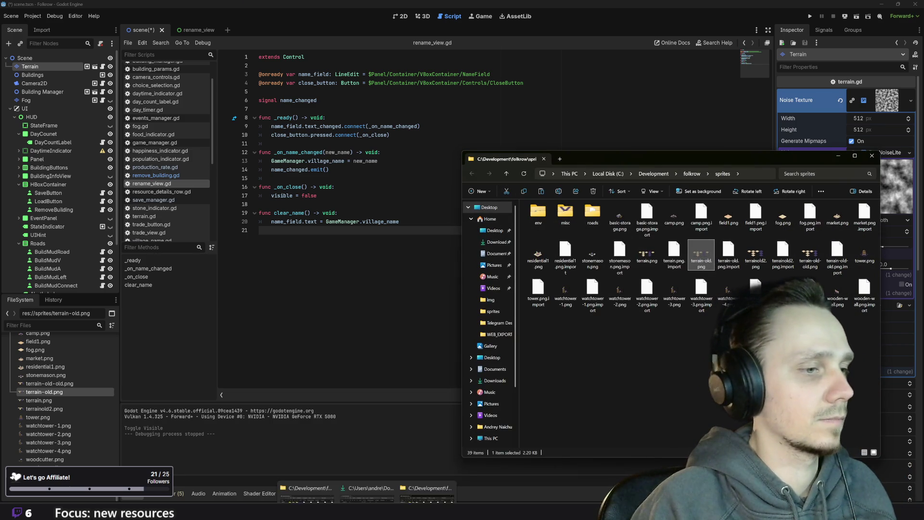
# Rename terrain-old.png in Downloads to terrain.png and run the Godot game again
pyautogui.moveTo(367, 515)
pyautogui.click(367, 469)
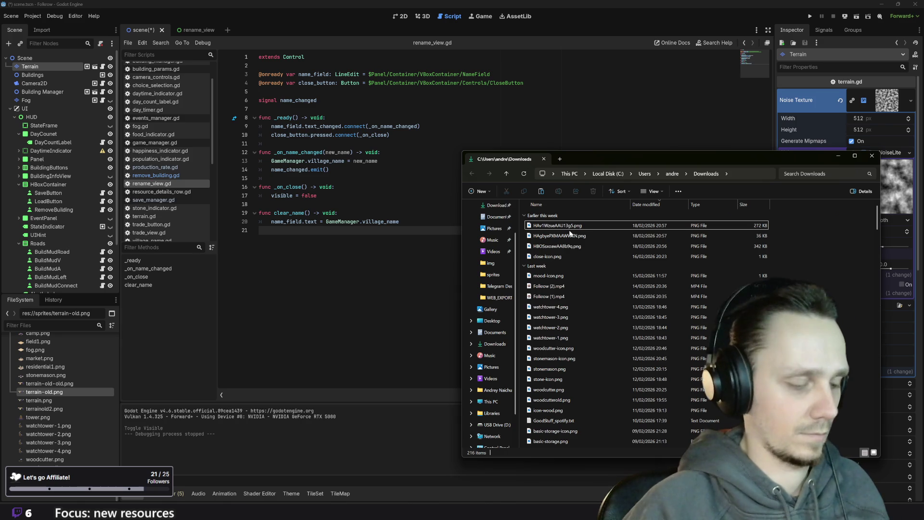
pyautogui.moveTo(586, 155); pyautogui.dragTo(580, 152)
pyautogui.hotkey('ctrl', 'v')
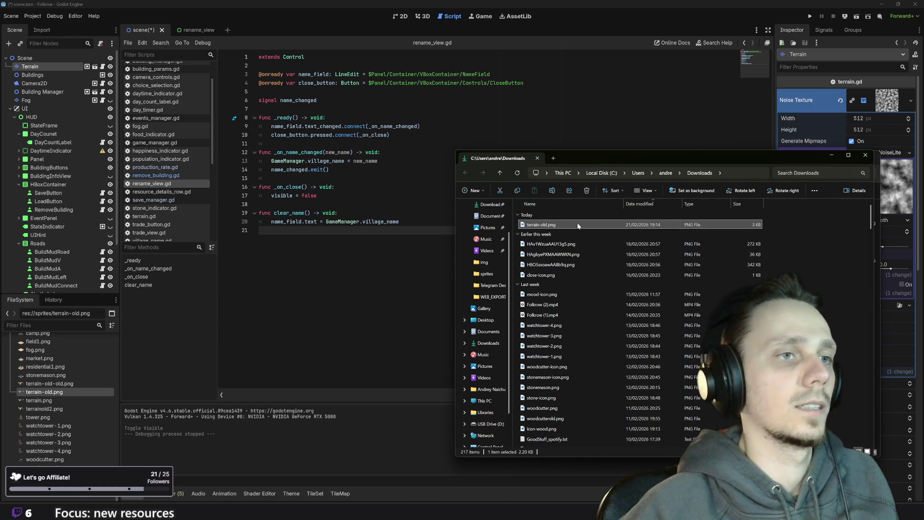
pyautogui.press('F2')
pyautogui.press('Return')
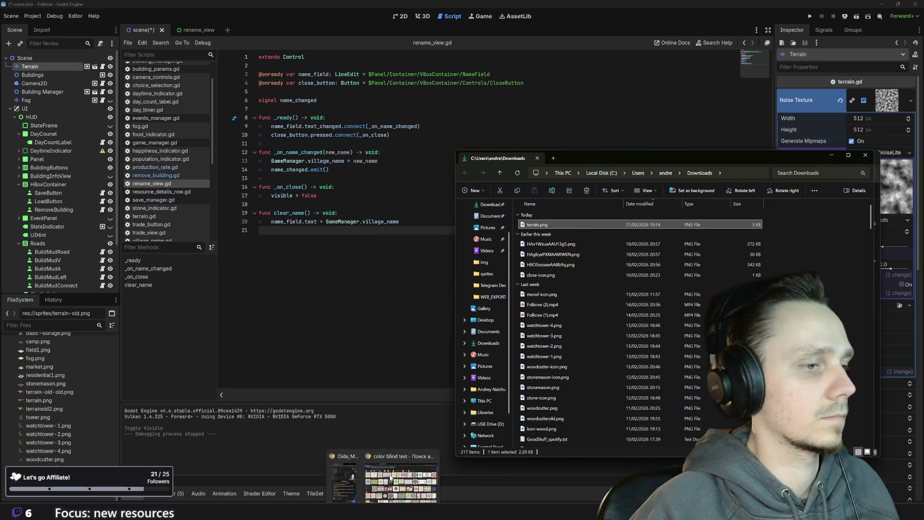
pyautogui.click(810, 16)
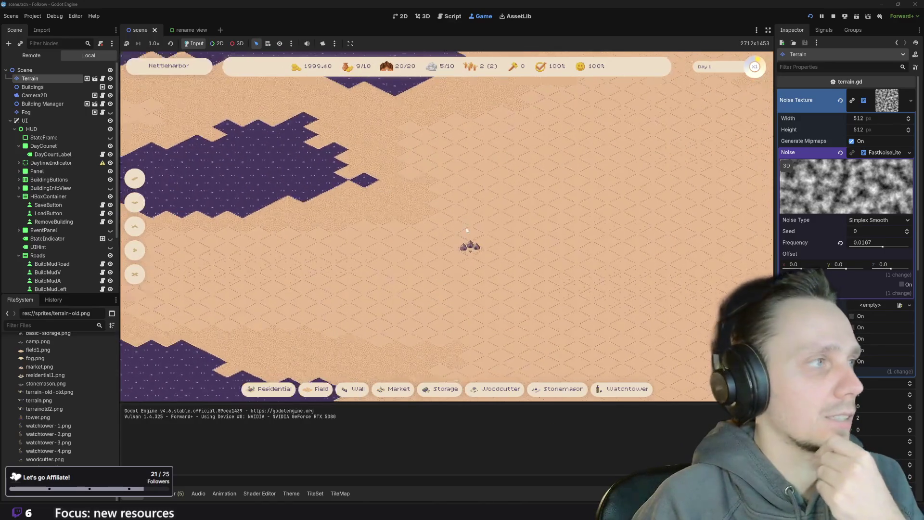
# Hide the Fog layer and pan the camera with W and S to inspect the terrain
pyautogui.click(109, 112)
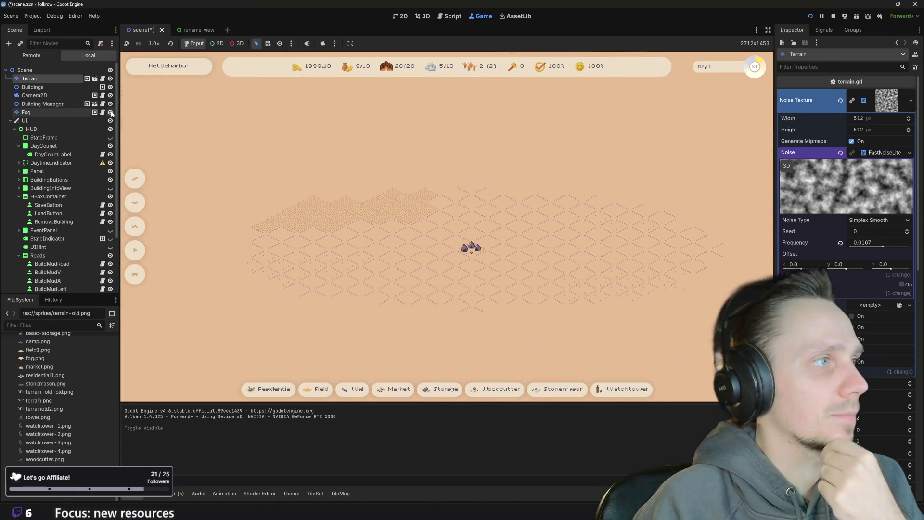
pyautogui.scroll(-2, 583, 269)
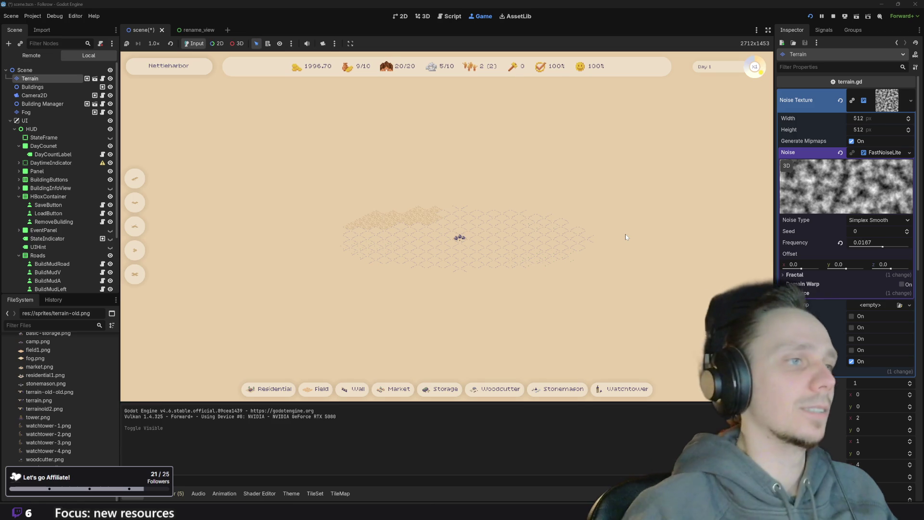
pyautogui.click(111, 112)
pyautogui.press('w')
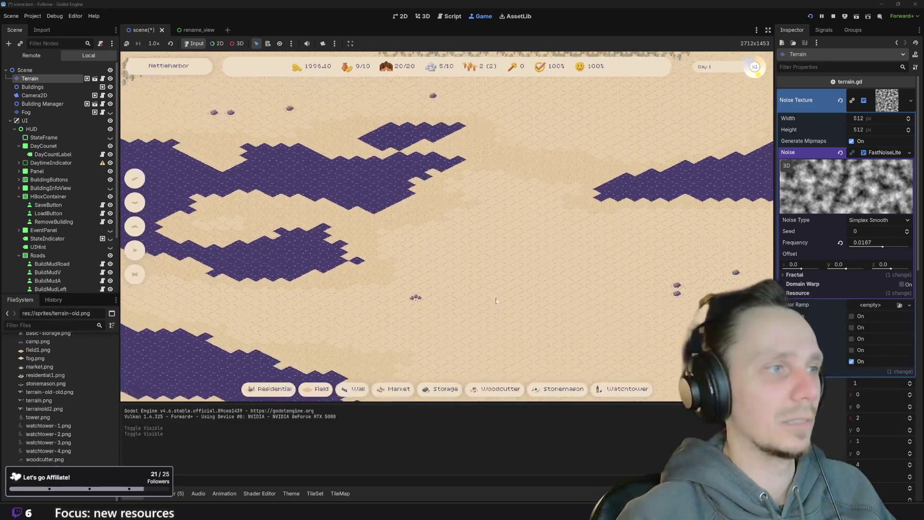
pyautogui.scroll(5, 290, 247)
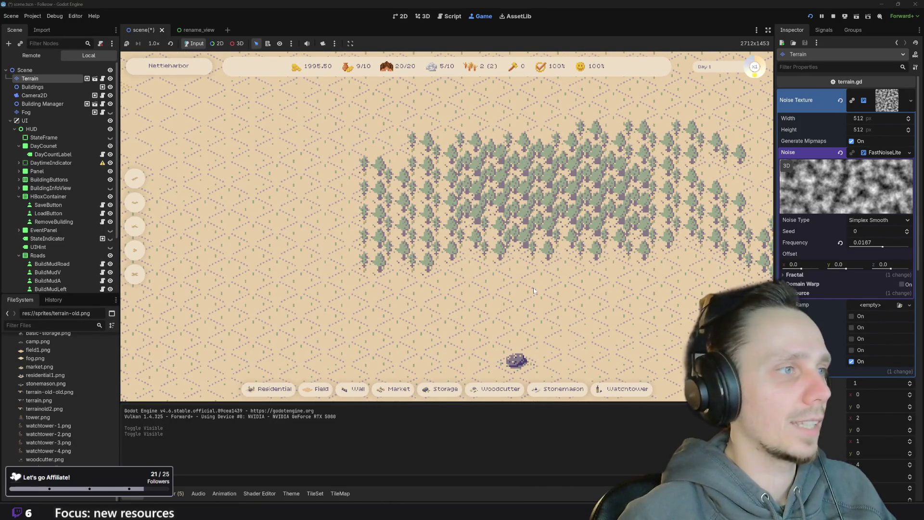
pyautogui.scroll(-5, 524, 273)
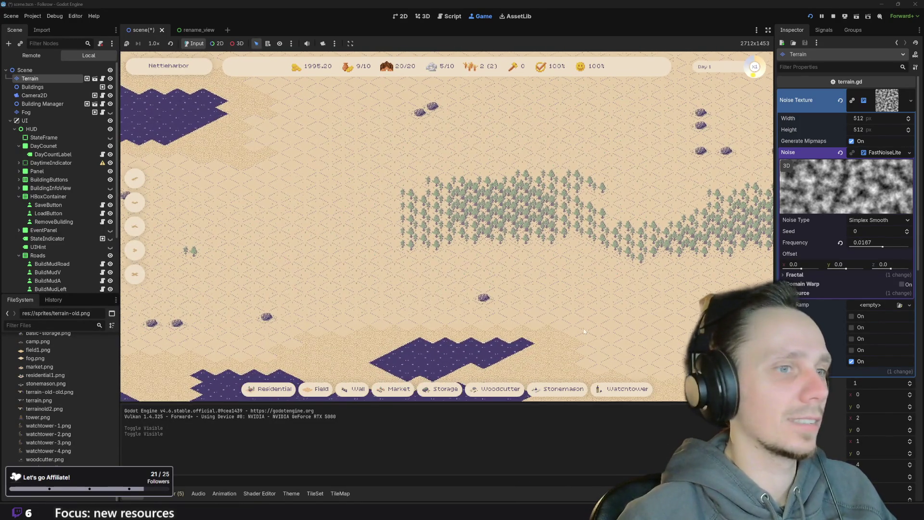
pyautogui.press('s')
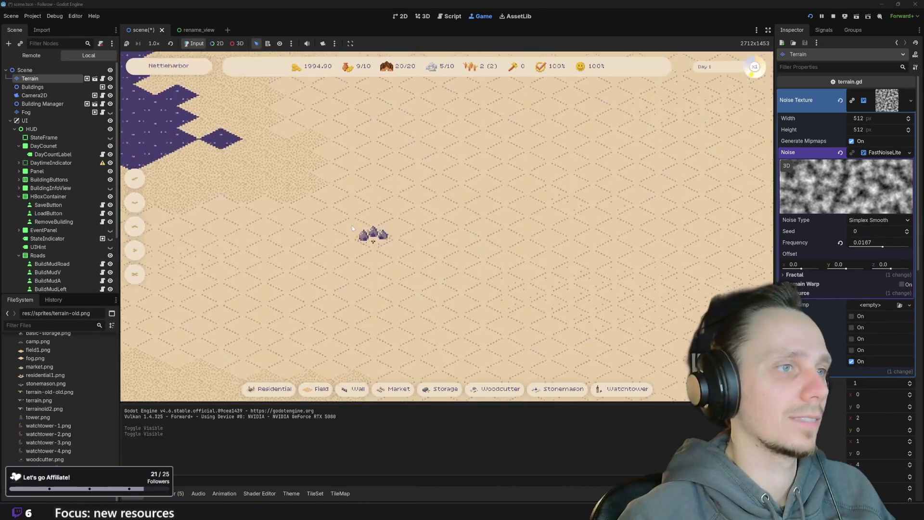
pyautogui.scroll(1, 353, 228)
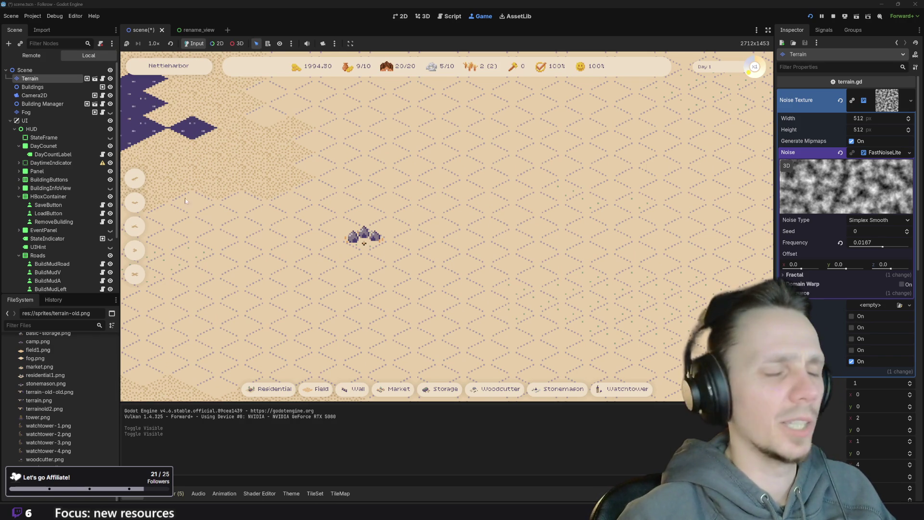
# Toggle the Fog layer off and back on, then switch to the colour-blind test results
pyautogui.click(111, 115)
pyautogui.click(111, 115)
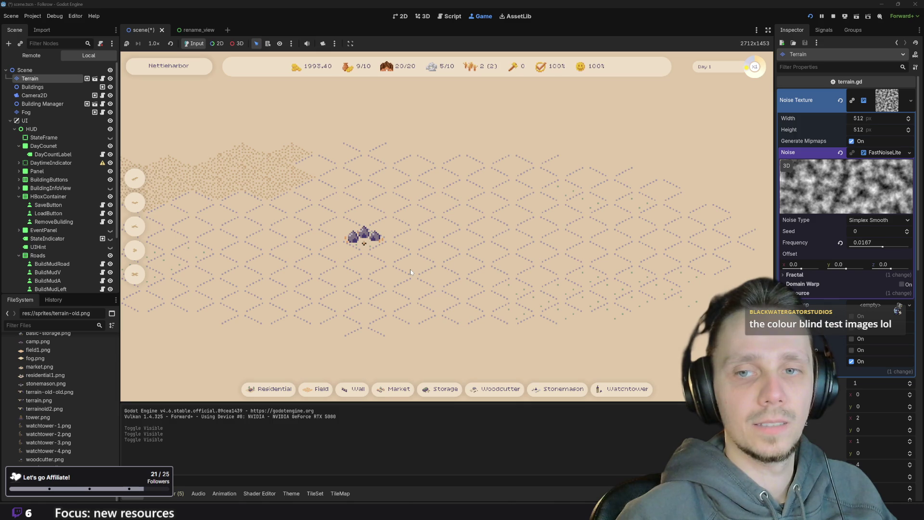
pyautogui.moveTo(379, 495)
pyautogui.click(366, 469)
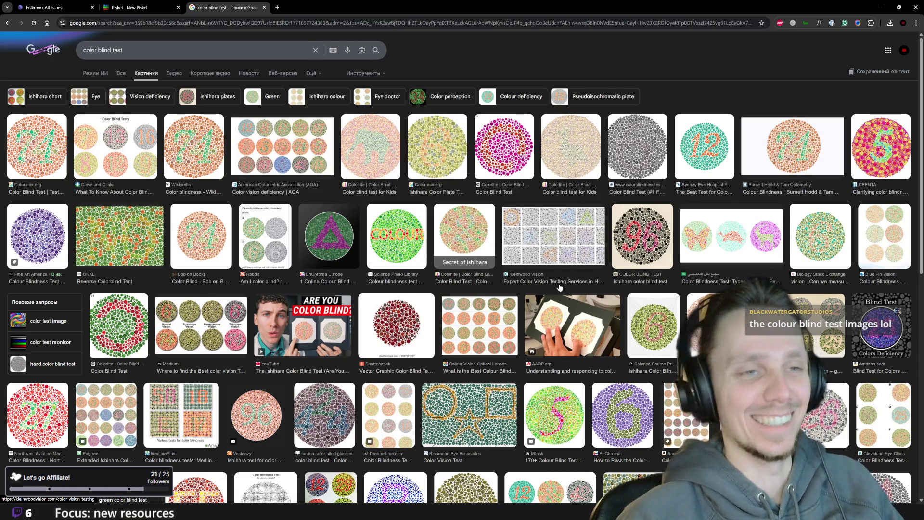
# Browse the 'color blind test' images, preview a Colormax.org Ishihara plate, then close the tab
pyautogui.scroll(-3, 560, 281)
pyautogui.scroll(3, 530, 301)
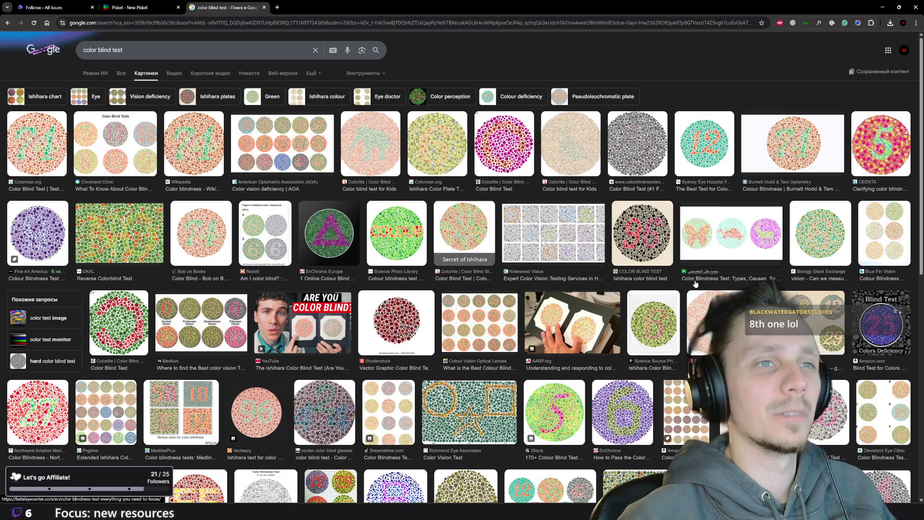
pyautogui.scroll(-1, 695, 284)
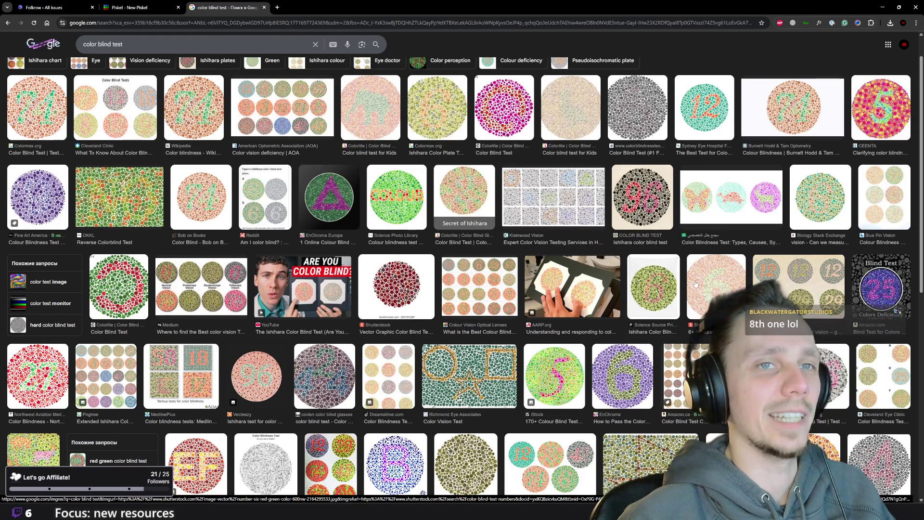
pyautogui.scroll(-3, 695, 284)
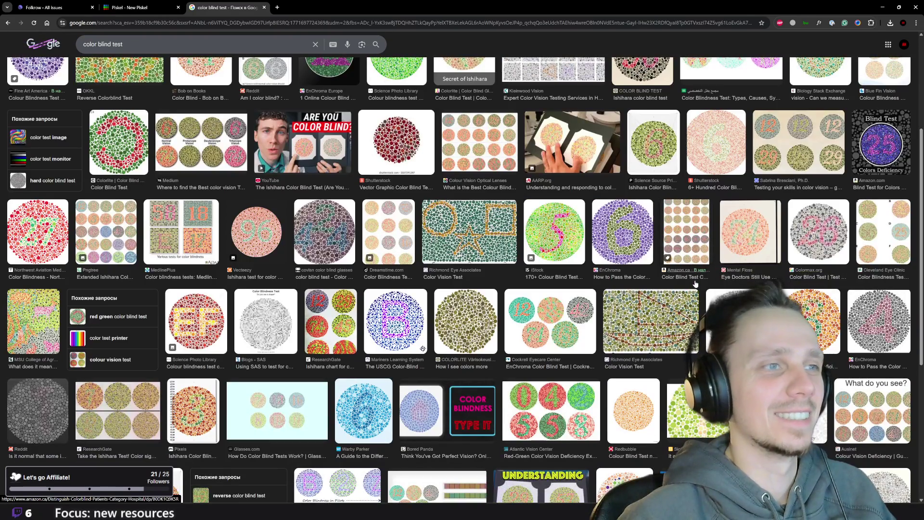
pyautogui.scroll(4, 695, 284)
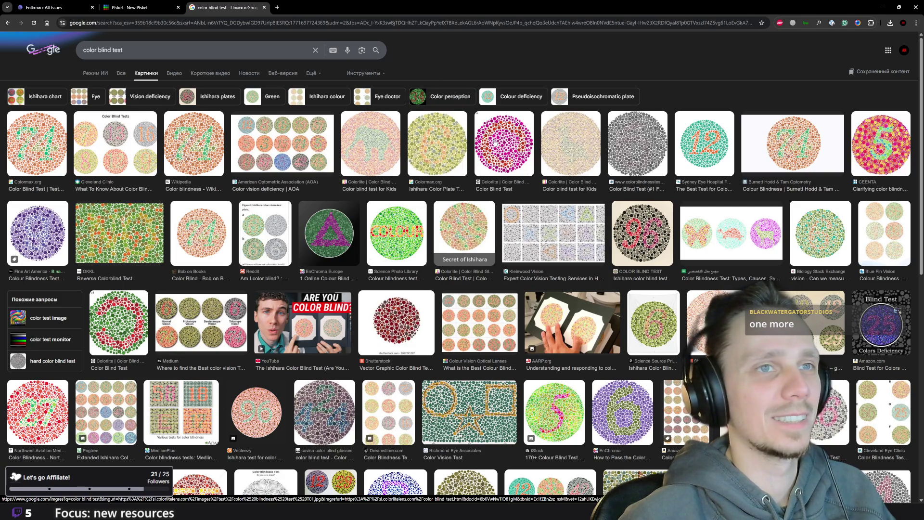
pyautogui.click(439, 156)
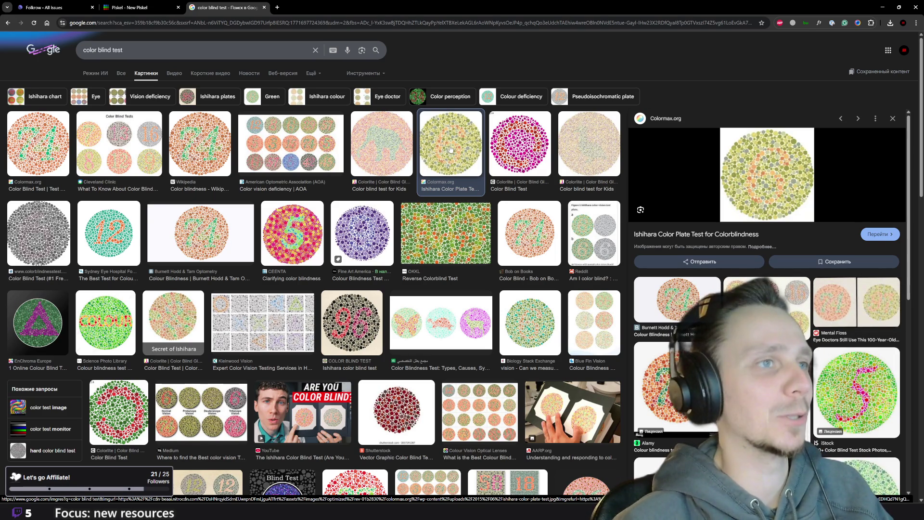
pyautogui.click(892, 117)
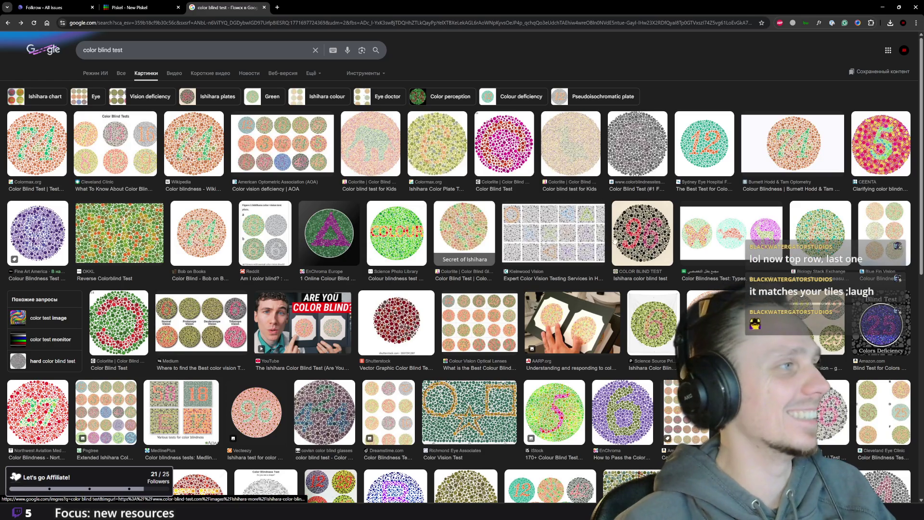
pyautogui.scroll(-15, 549, 307)
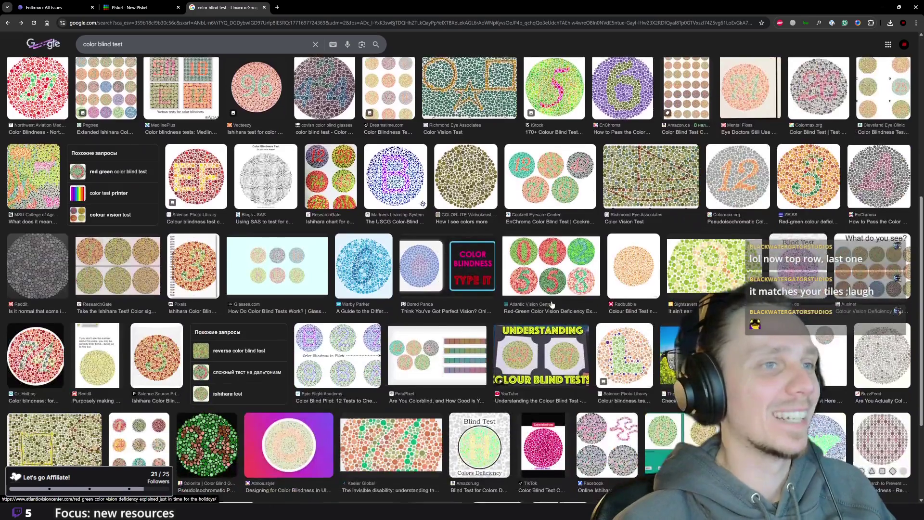
pyautogui.scroll(15, 555, 292)
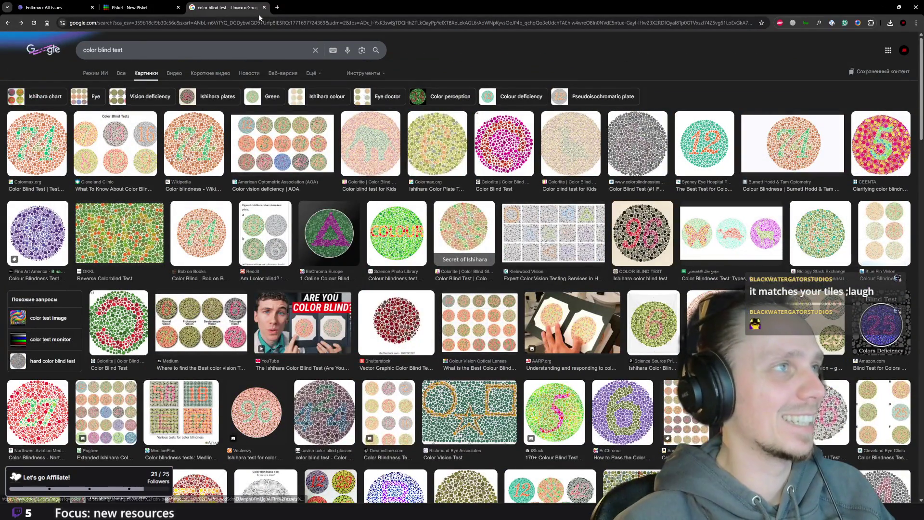
pyautogui.click(263, 7)
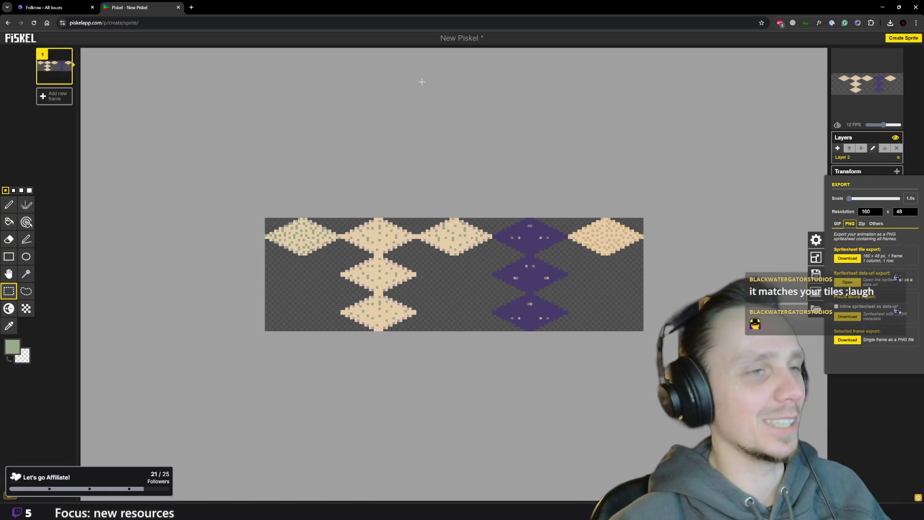
# Close the Piskel tab without saving, view the running game's terrain in Godot, then stop the game
pyautogui.click(178, 8)
pyautogui.click(494, 69)
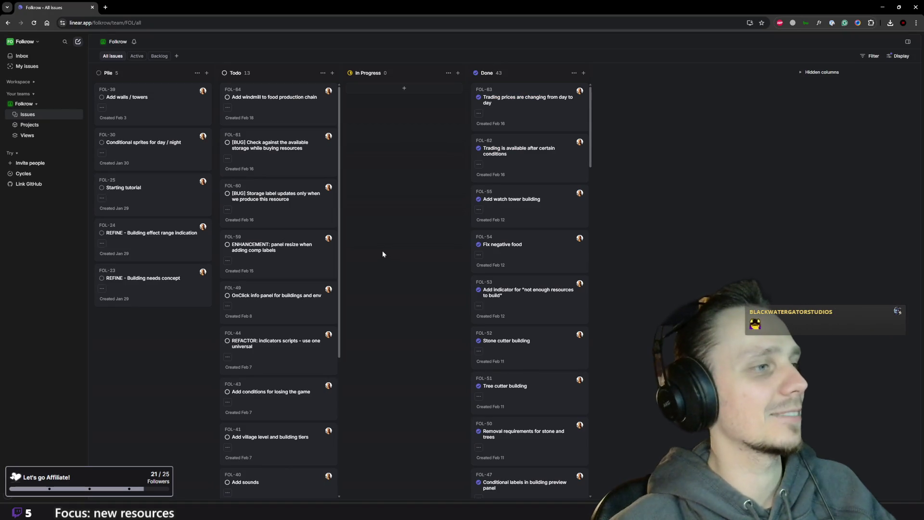
pyautogui.click(581, 486)
pyautogui.scroll(-5, 544, 326)
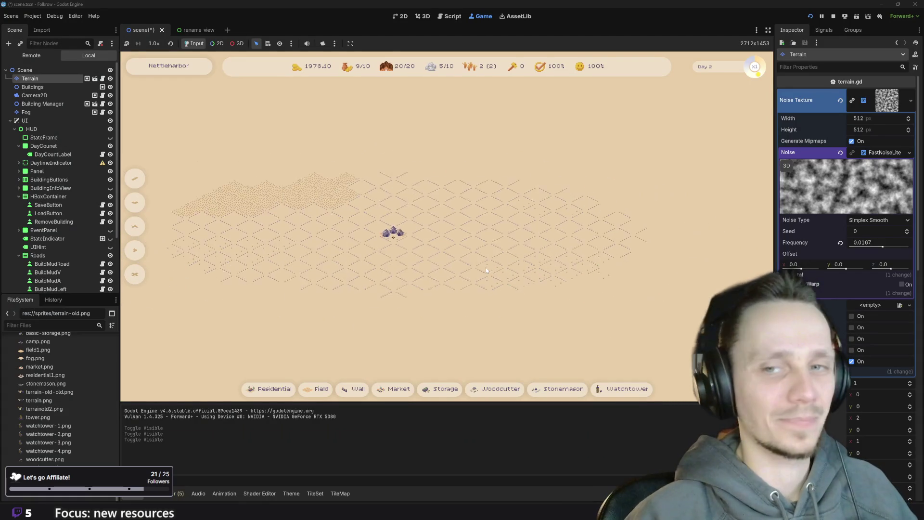
pyautogui.scroll(5, 484, 265)
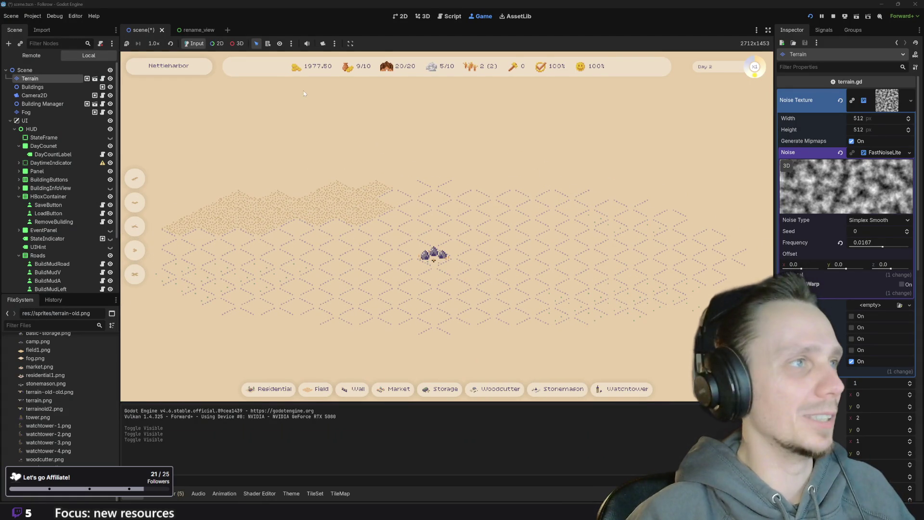
pyautogui.click(834, 17)
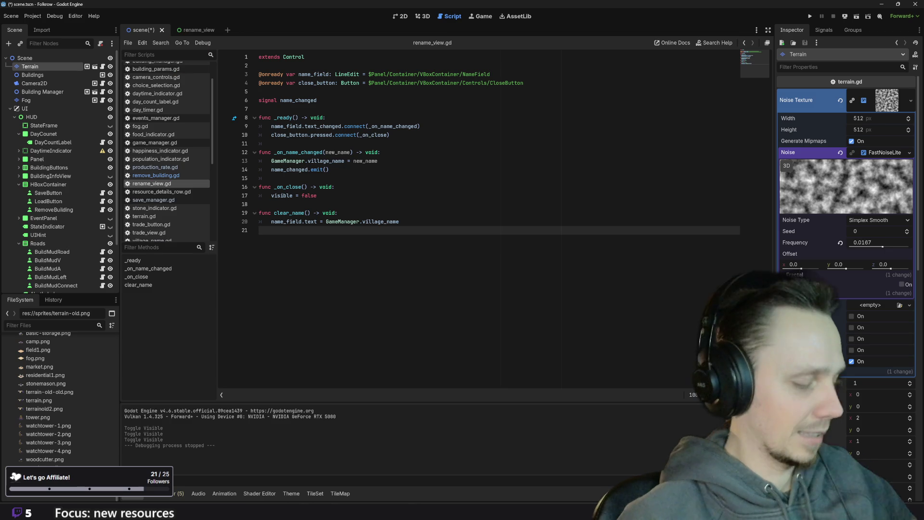
# Save the scene, commit the 17 changed files to main as 'village name', and push to origin
pyautogui.hotkey('ctrl', 's')
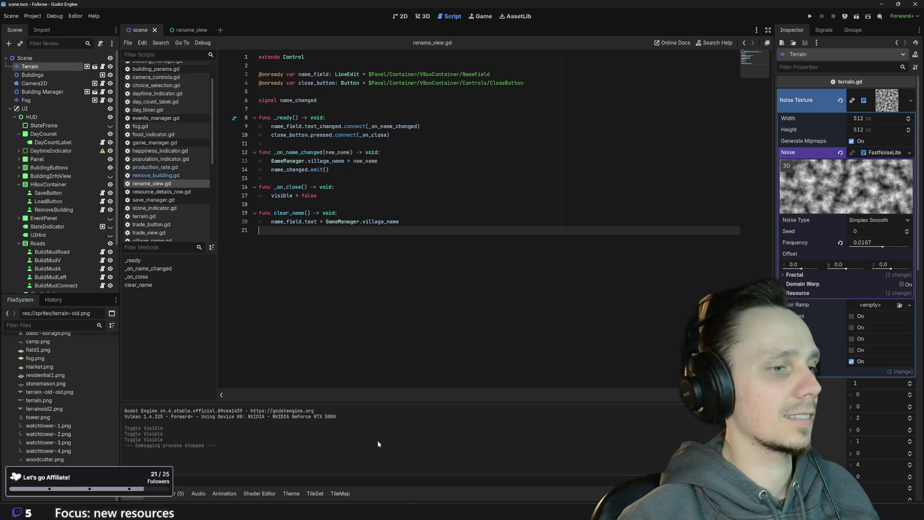
pyautogui.hotkey('alt', 'Tab')
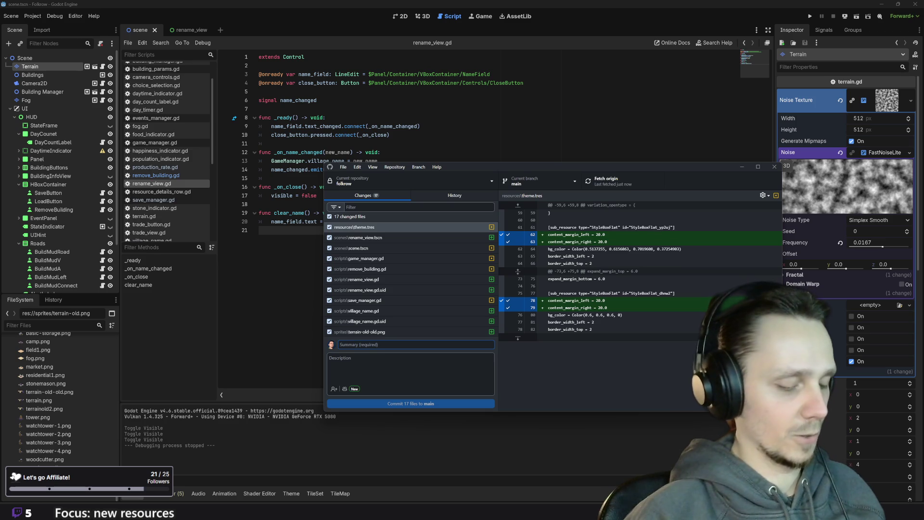
pyautogui.write('village name')
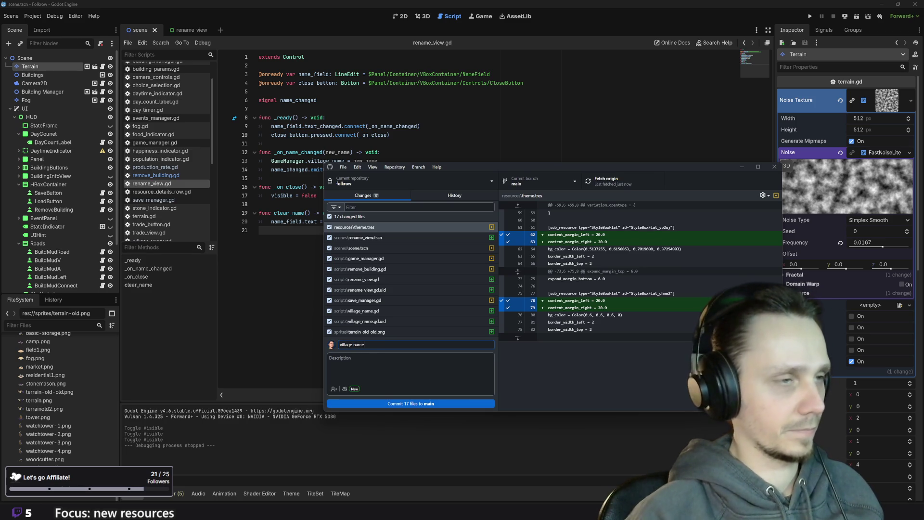
pyautogui.click(427, 401)
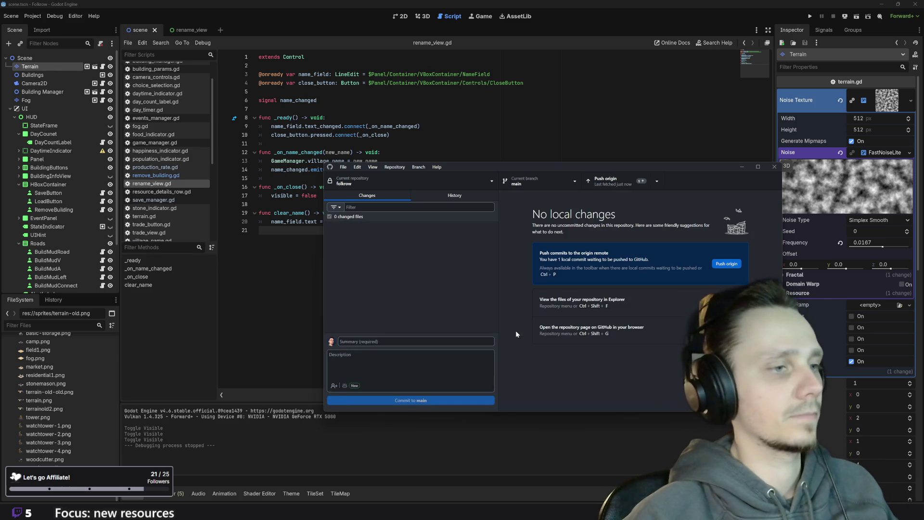
pyautogui.click(613, 182)
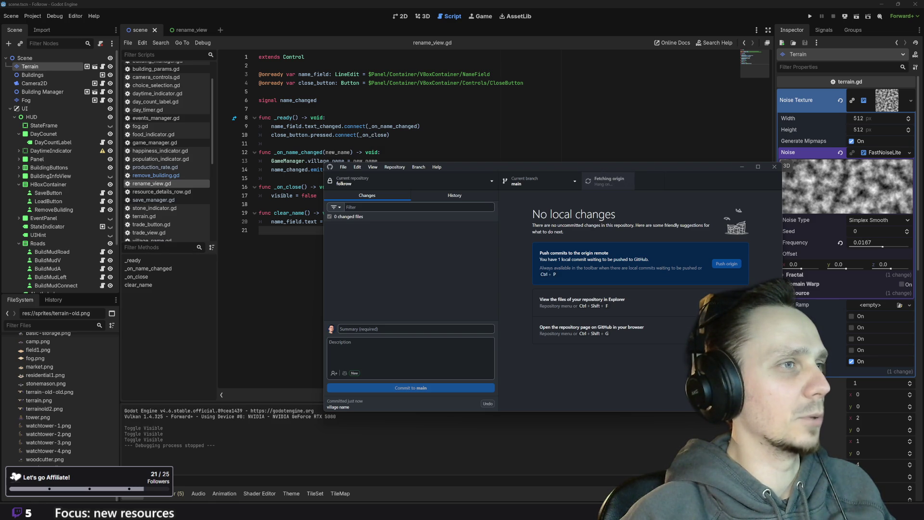
pyautogui.click(260, 108)
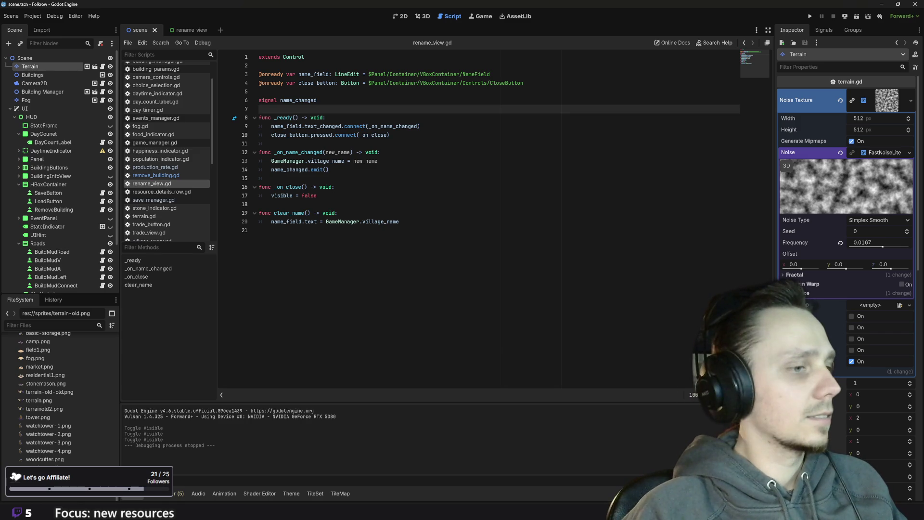
# Scroll the Folkrow board's Todo column in Linear to the bottom, then bring up Discord
pyautogui.click(382, 473)
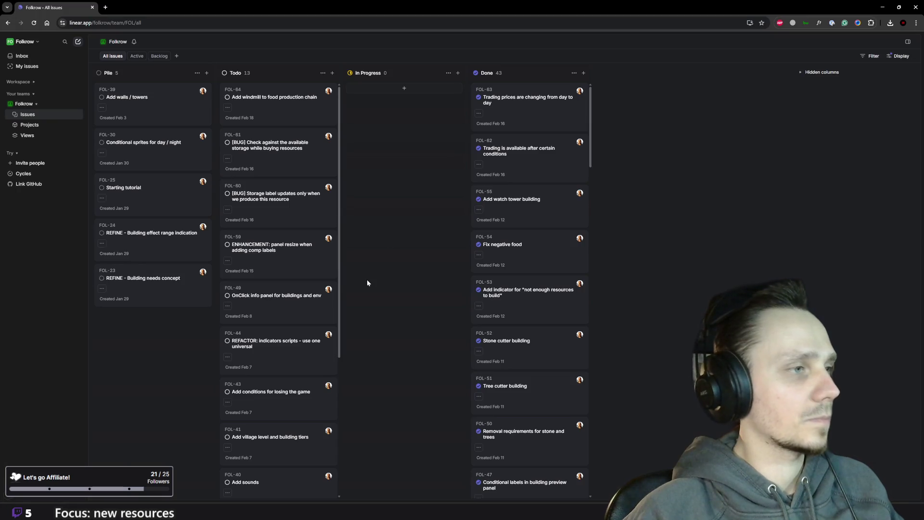
pyautogui.scroll(-2, 300, 253)
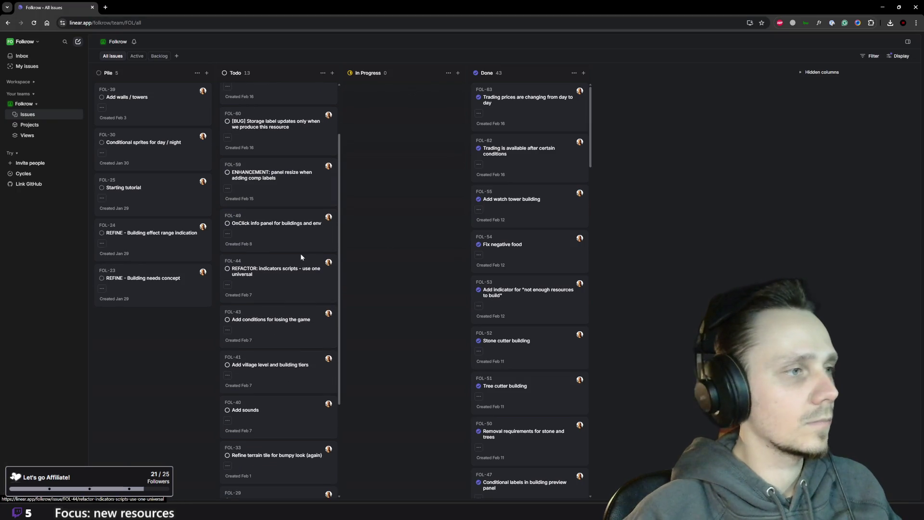
pyautogui.scroll(-3, 294, 232)
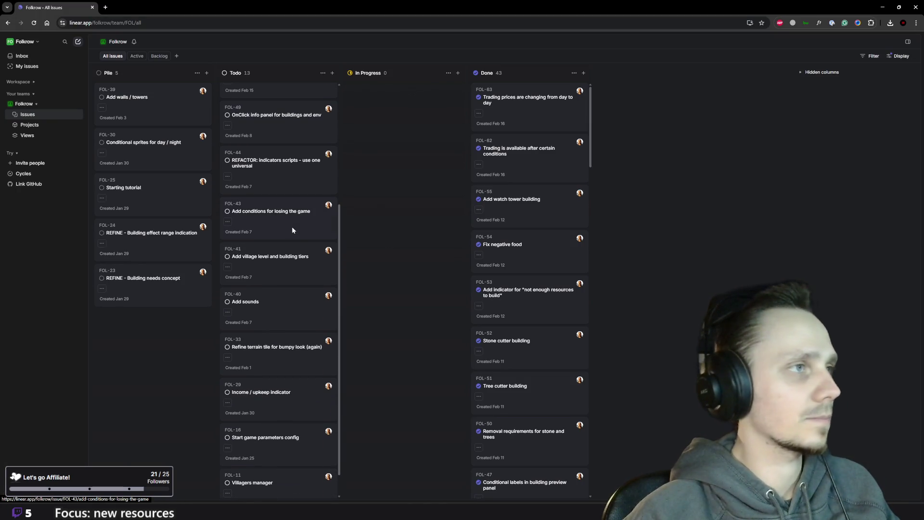
pyautogui.scroll(-1, 291, 230)
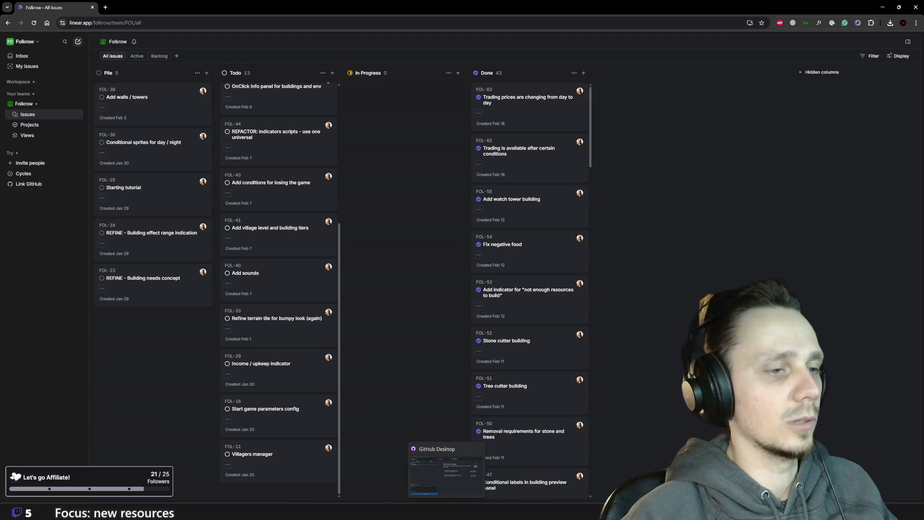
pyautogui.click(447, 511)
pyautogui.scroll(10, 366, 244)
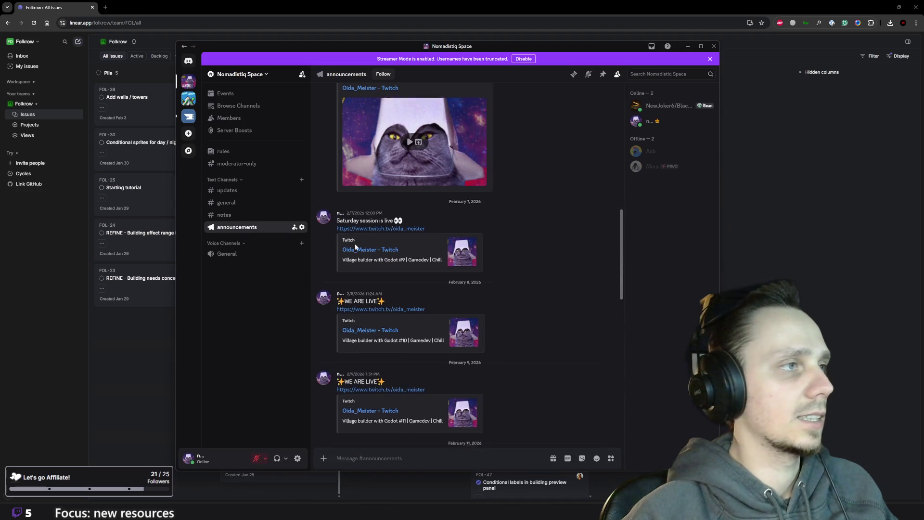
# In #updates, view the Jan 26 terrain image full size, zooming in and back out
pyautogui.click(245, 191)
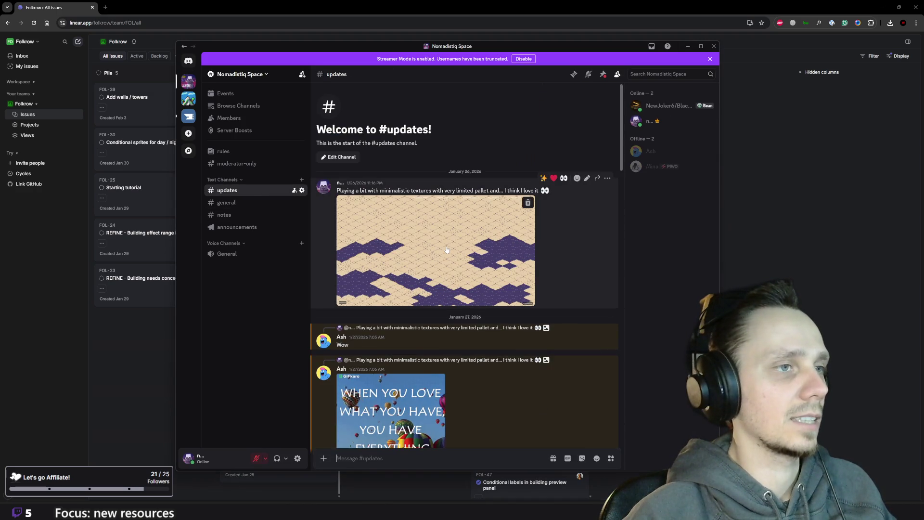
pyautogui.click(445, 285)
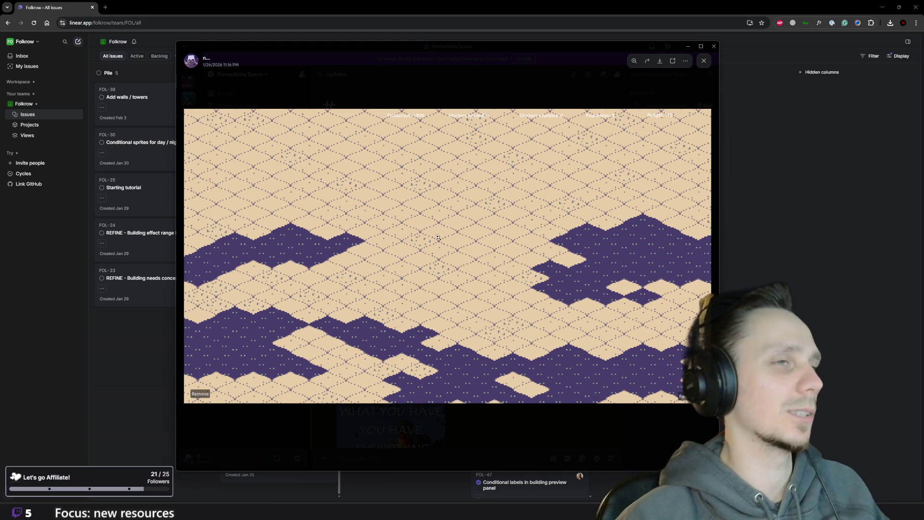
pyautogui.click(440, 265)
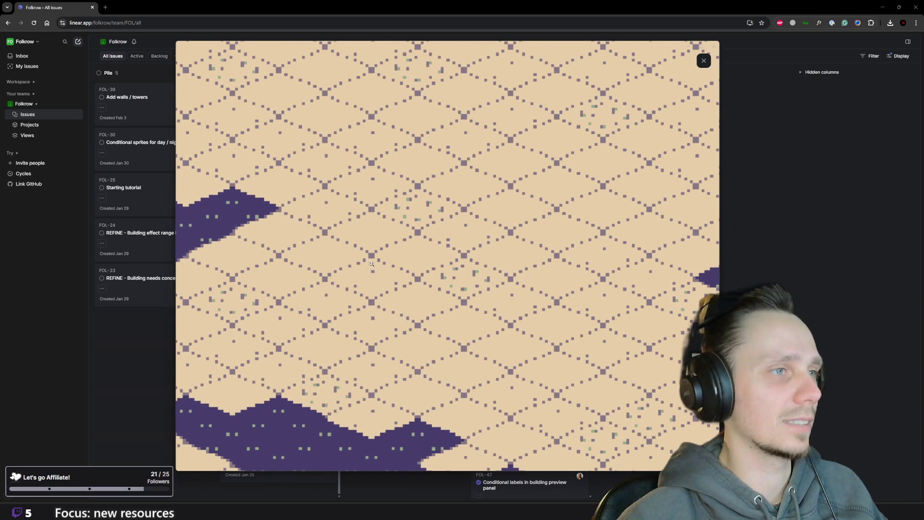
pyautogui.click(506, 243)
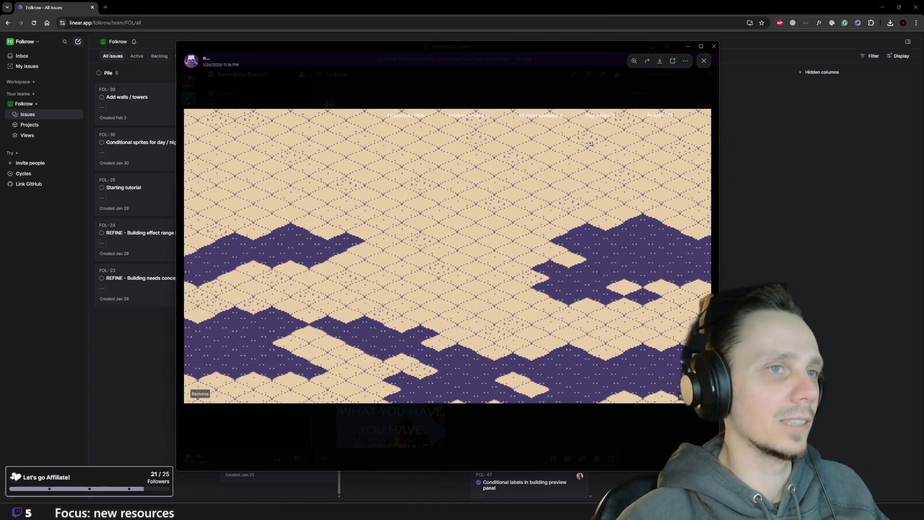
pyautogui.click(591, 103)
# View the Cozy houses game screenshot full size, zooming in and back out
pyautogui.scroll(-3, 446, 264)
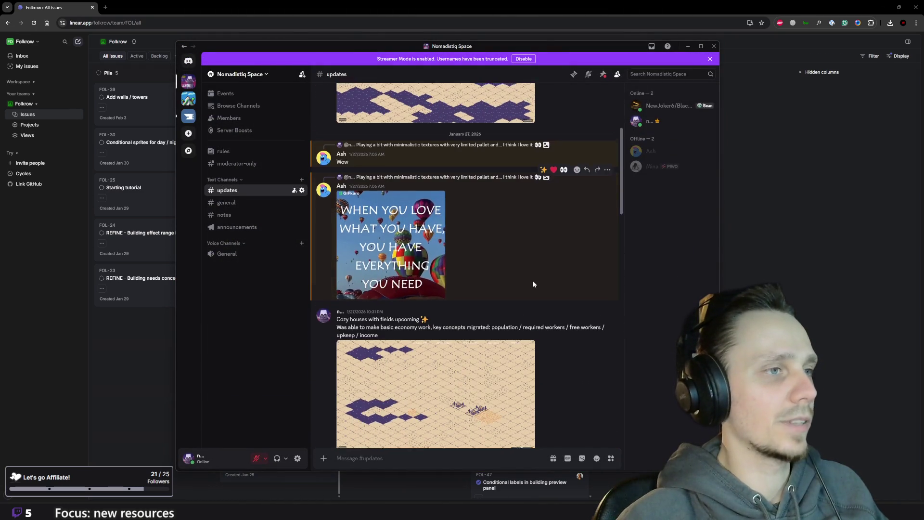
pyautogui.scroll(-4, 533, 281)
pyautogui.click(485, 291)
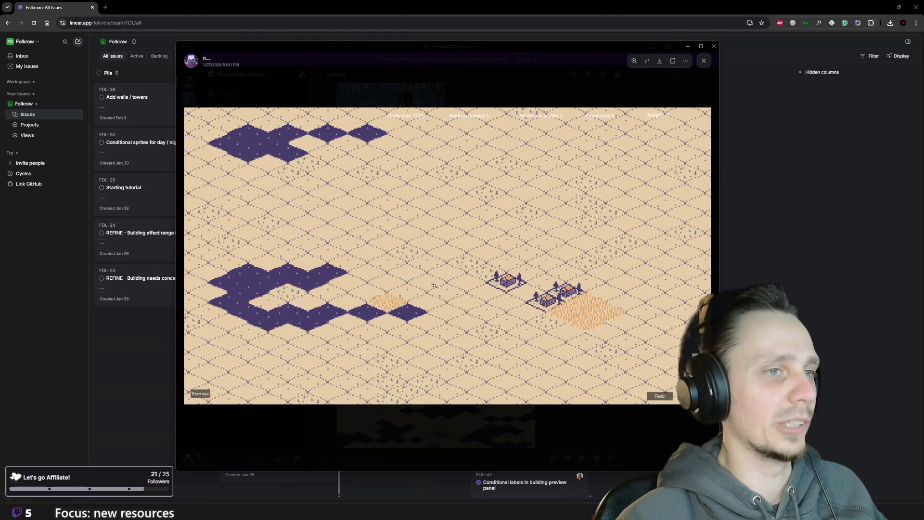
pyautogui.click(385, 225)
pyautogui.click(458, 144)
pyautogui.click(524, 73)
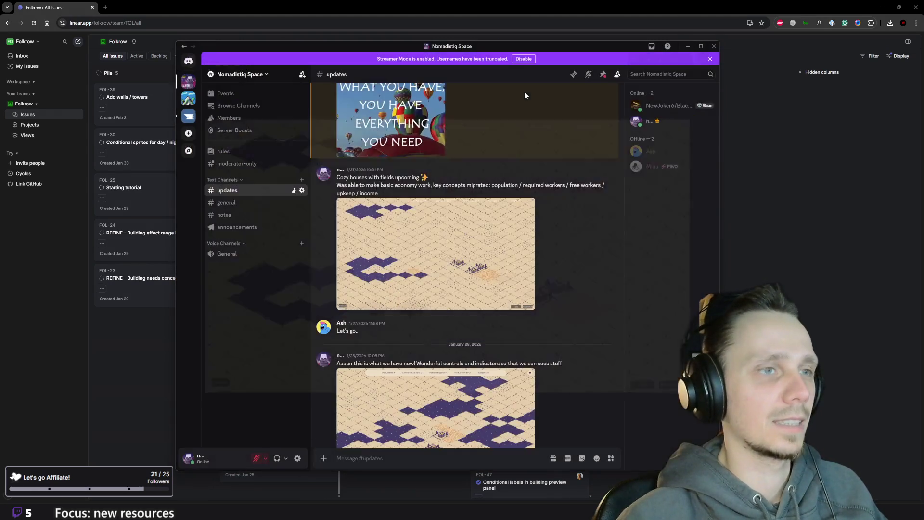
# Scroll through the rest of the updates channel and close Discord
pyautogui.scroll(-5, 510, 337)
pyautogui.scroll(-5, 500, 320)
pyautogui.scroll(-5, 499, 346)
pyautogui.scroll(15, 486, 347)
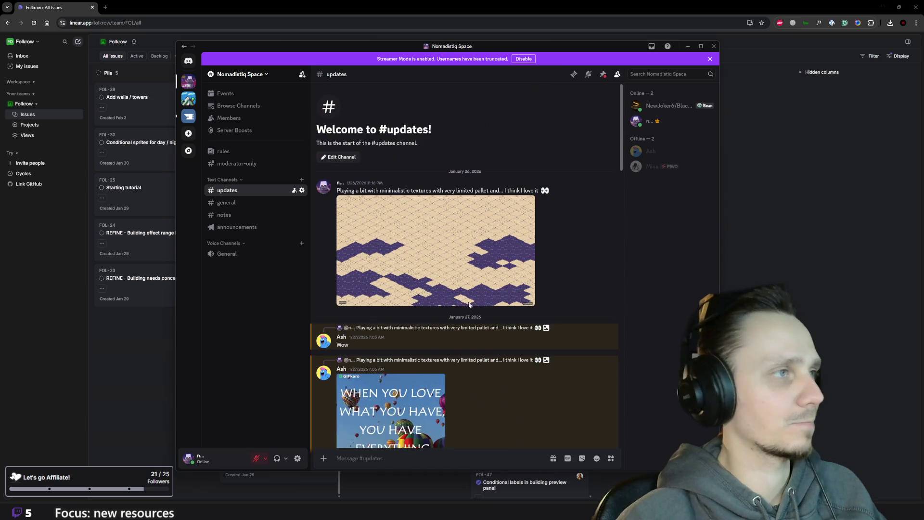
pyautogui.click(714, 47)
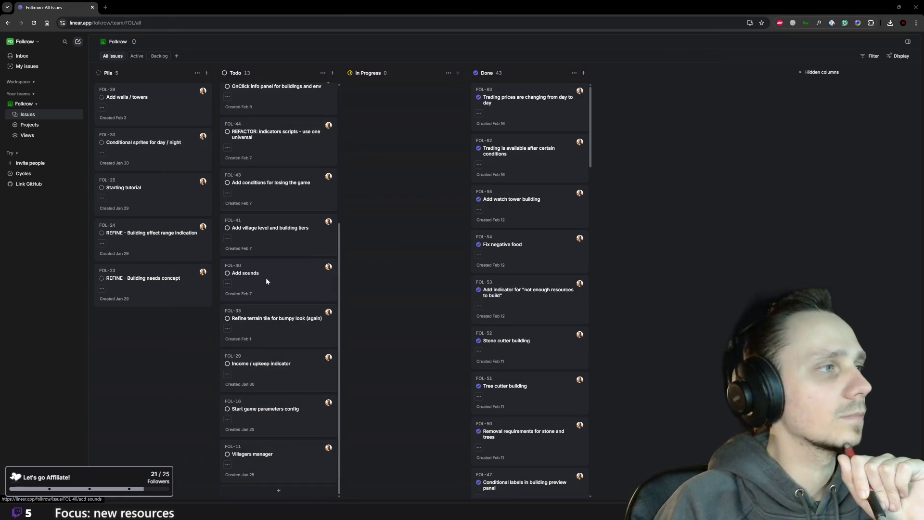
# Scroll the Linear Todo column, then bring up Godot and run the village game with F5
pyautogui.scroll(4, 264, 278)
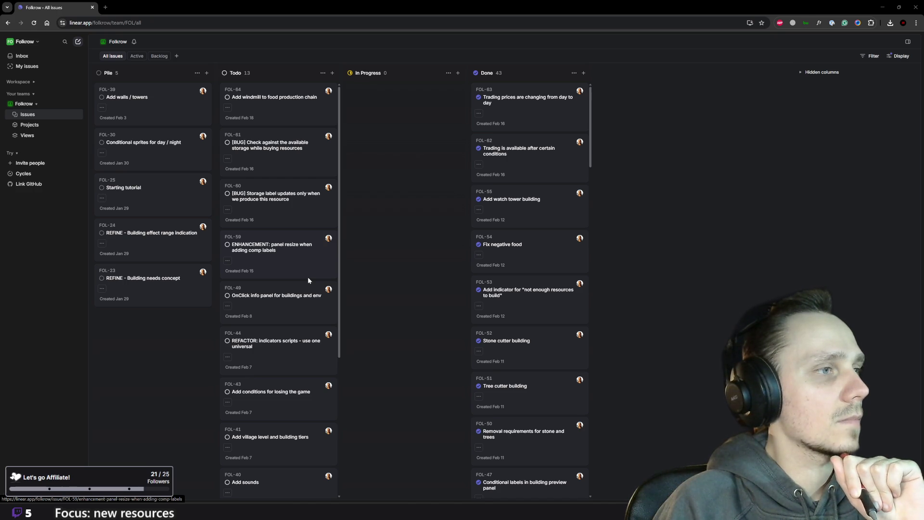
pyautogui.click(570, 485)
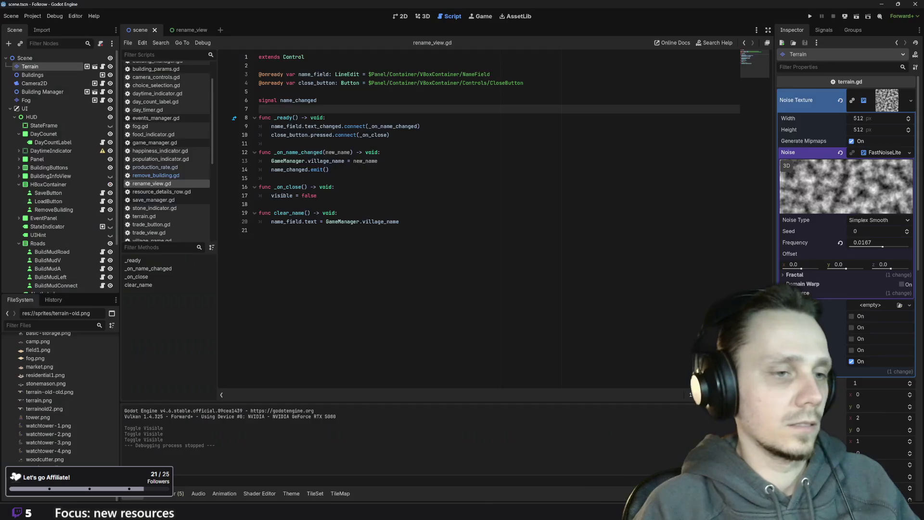
pyautogui.press('F5')
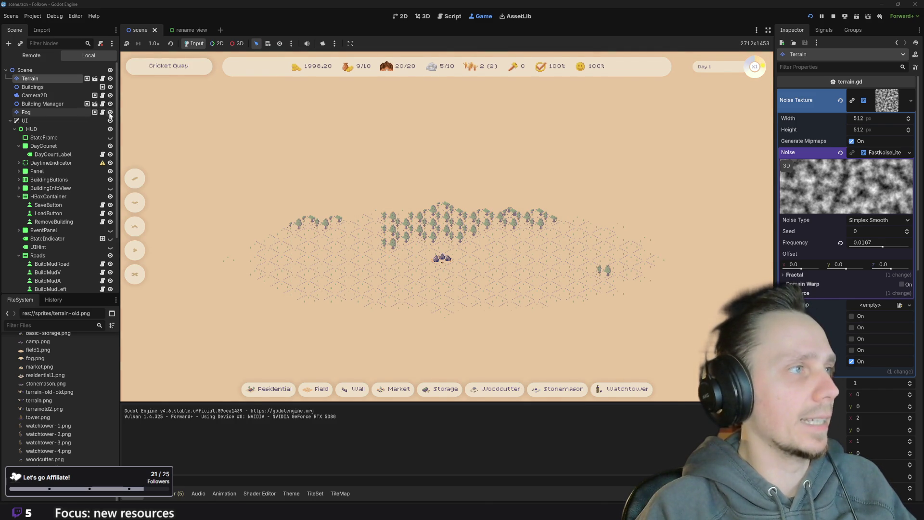
# Hide the fog, pan across the map to inspect the new terrain texture, then restore the fog
pyautogui.click(109, 112)
pyautogui.scroll(-5, 588, 253)
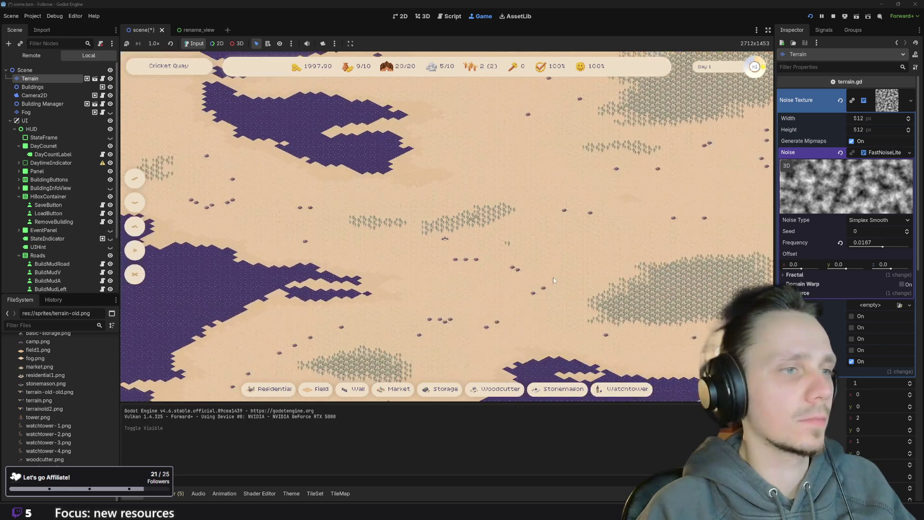
pyautogui.press('a')
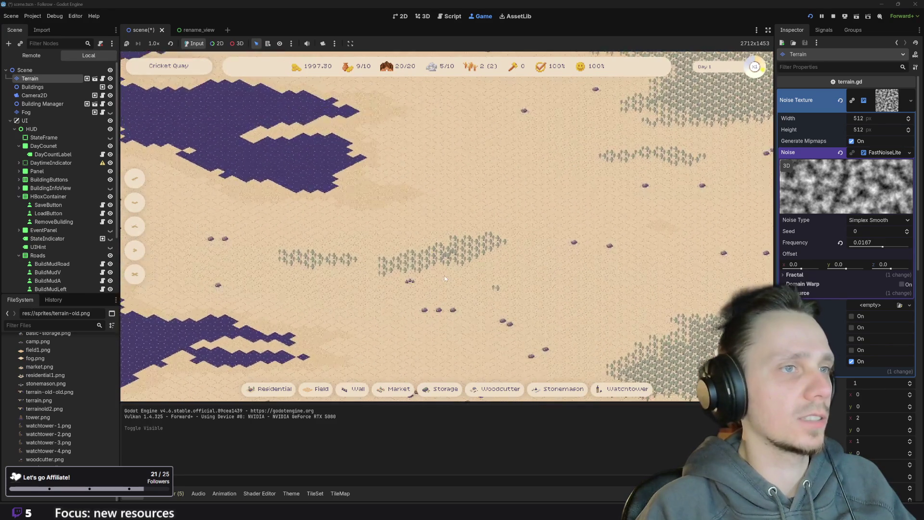
pyautogui.press('w')
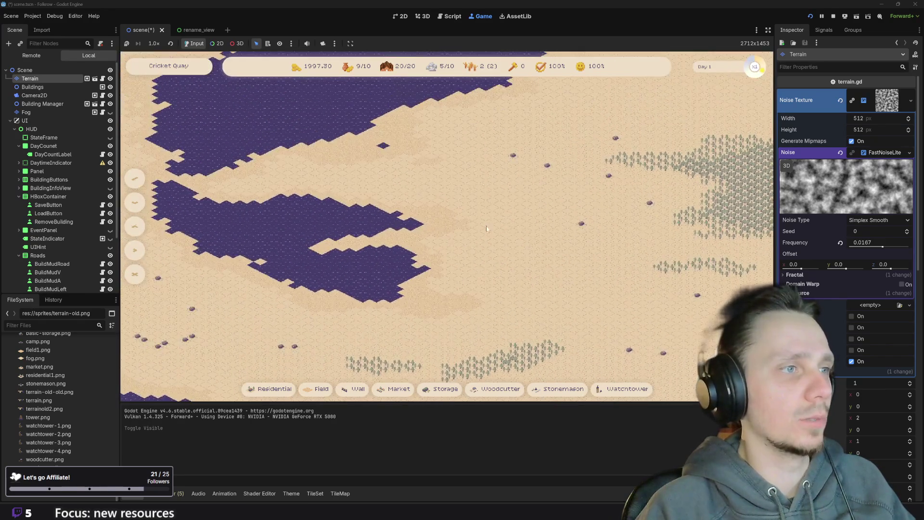
pyautogui.press('w')
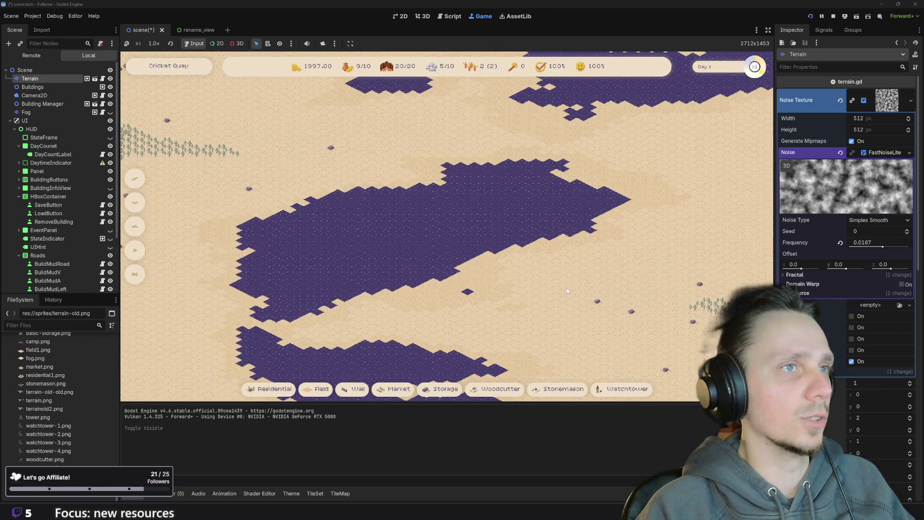
pyautogui.press('s')
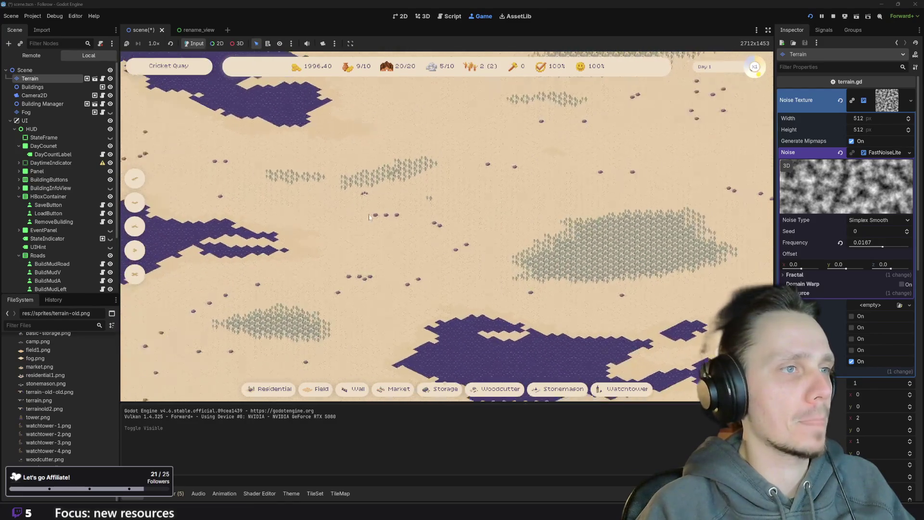
pyautogui.scroll(2, 369, 214)
pyautogui.moveTo(384, 243)
pyautogui.mouseDown()
pyautogui.moveTo(611, 350)
pyautogui.moveTo(559, 296)
pyautogui.mouseUp()
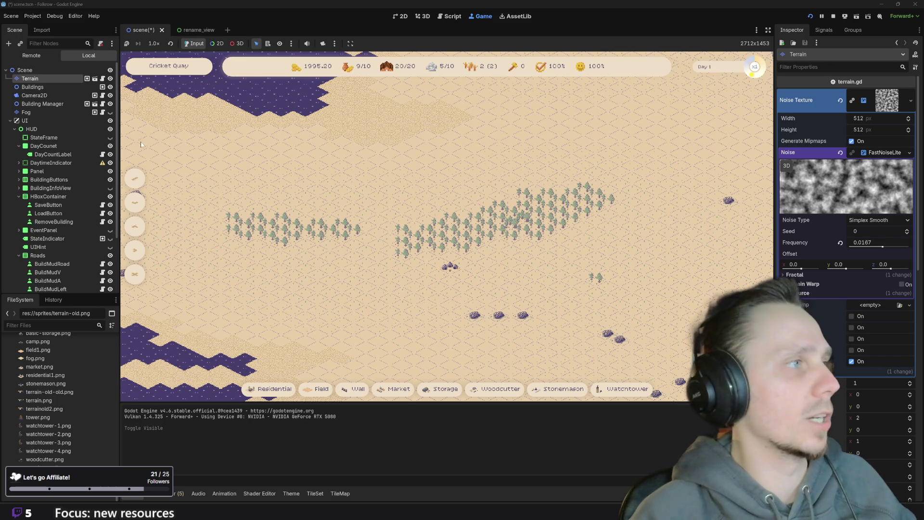
pyautogui.click(111, 113)
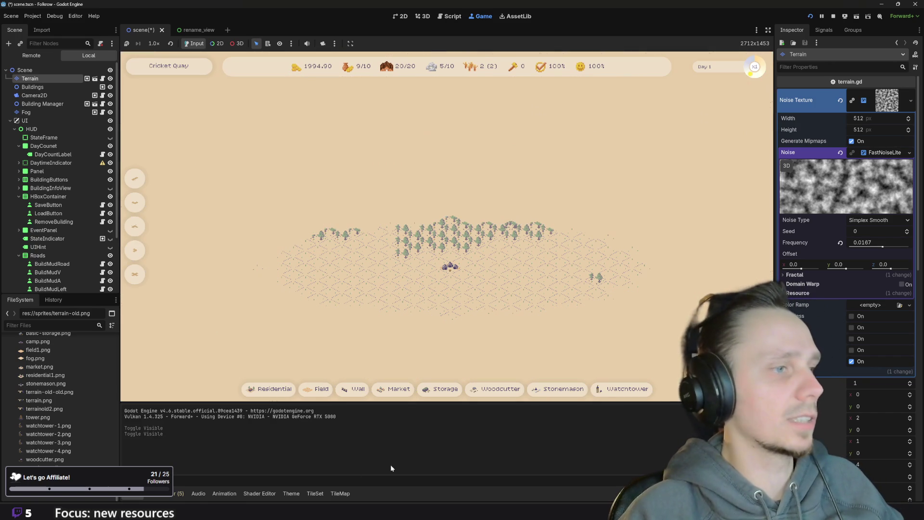
# Move the FOL-64 windmill task to In Progress in Linear and return to Godot
pyautogui.moveTo(340, 494)
pyautogui.click(404, 474)
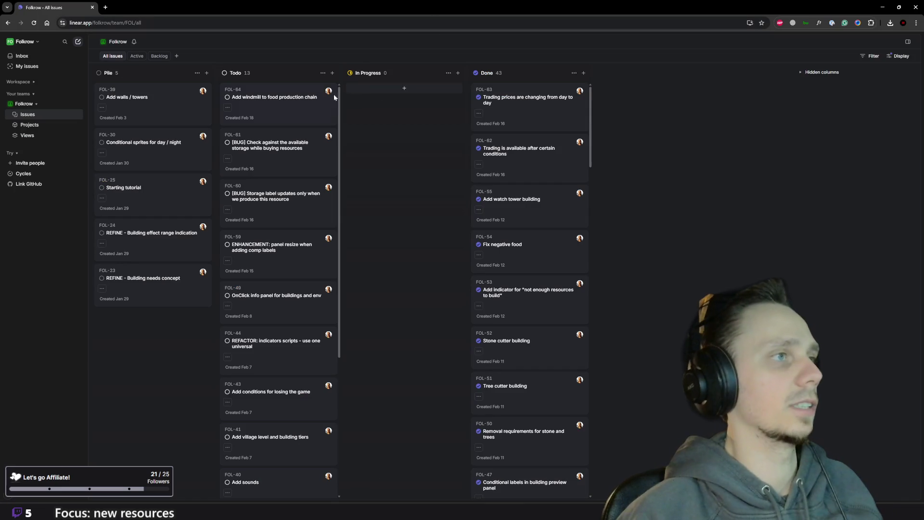
pyautogui.moveTo(311, 102); pyautogui.dragTo(411, 110)
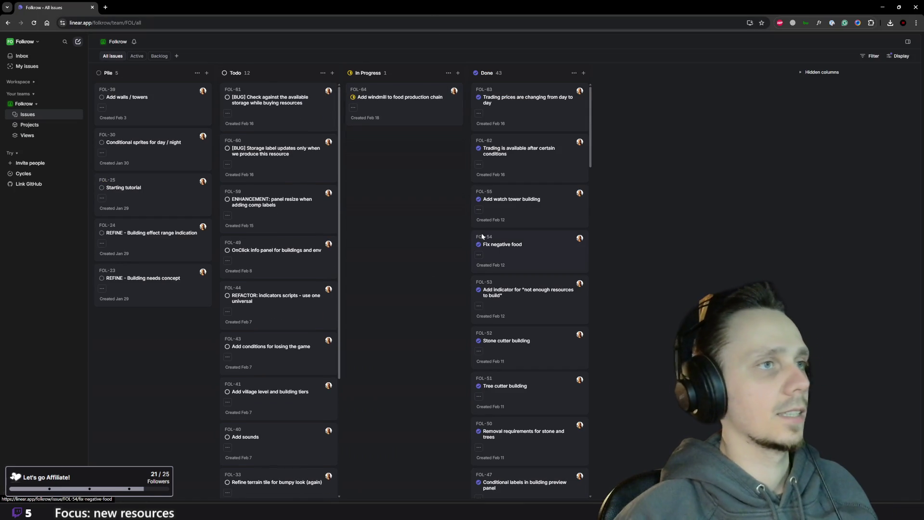
pyautogui.moveTo(602, 506)
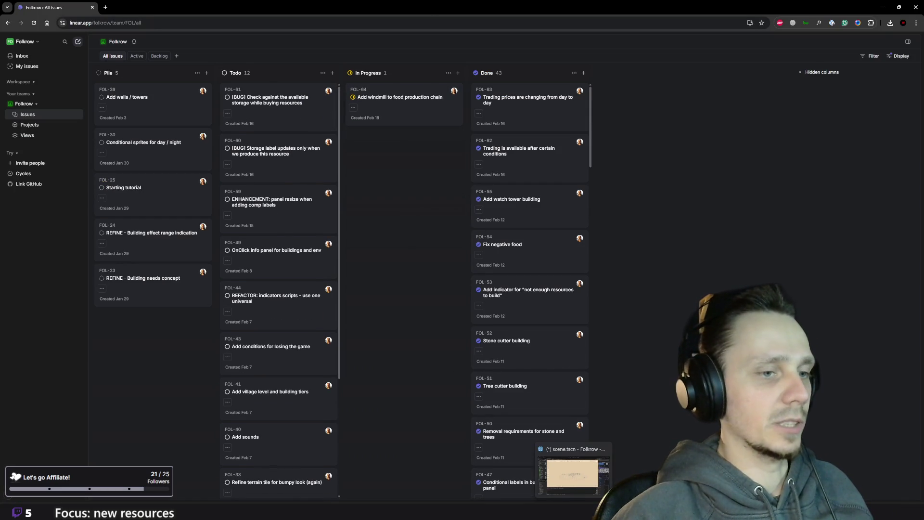
pyautogui.click(579, 478)
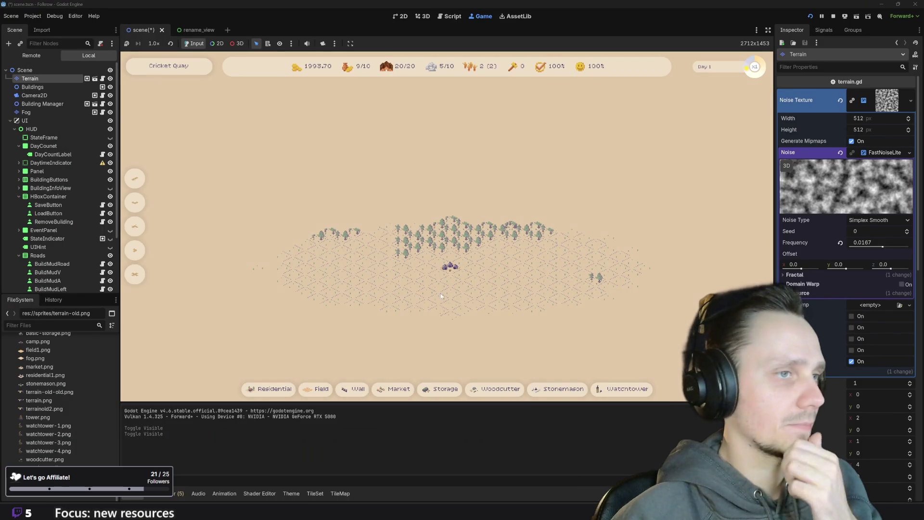
# Stop the running game, enlarge the script list, and show the main scene's HUD in 2D
pyautogui.scroll(4, 441, 301)
pyautogui.click(832, 16)
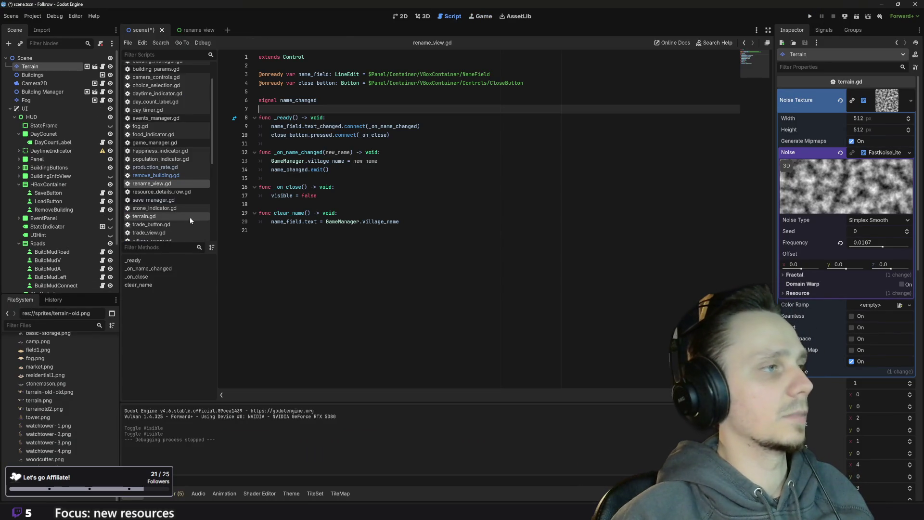
pyautogui.moveTo(173, 242); pyautogui.dragTo(173, 264)
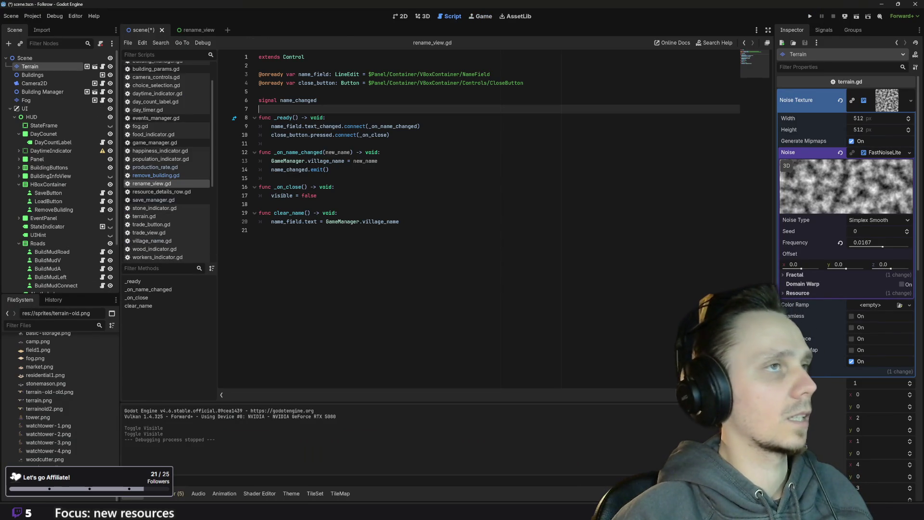
pyautogui.moveTo(397, 74)
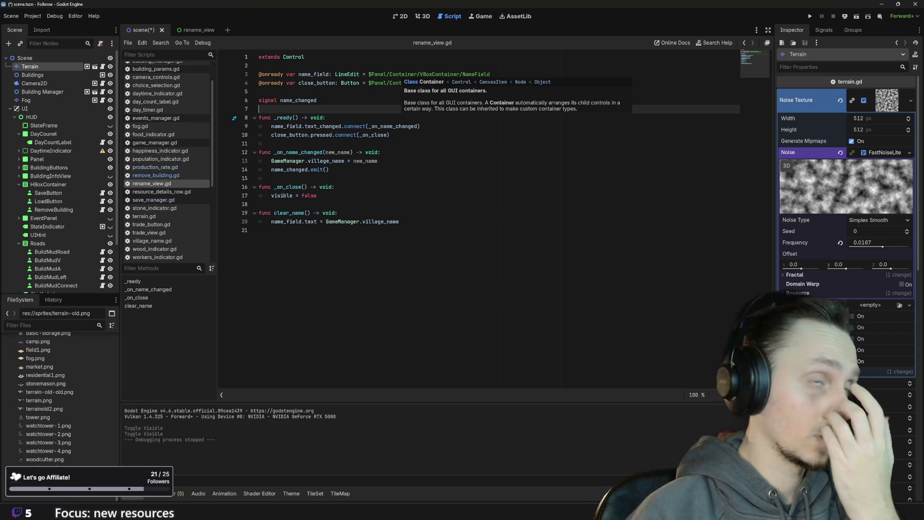
pyautogui.click(401, 16)
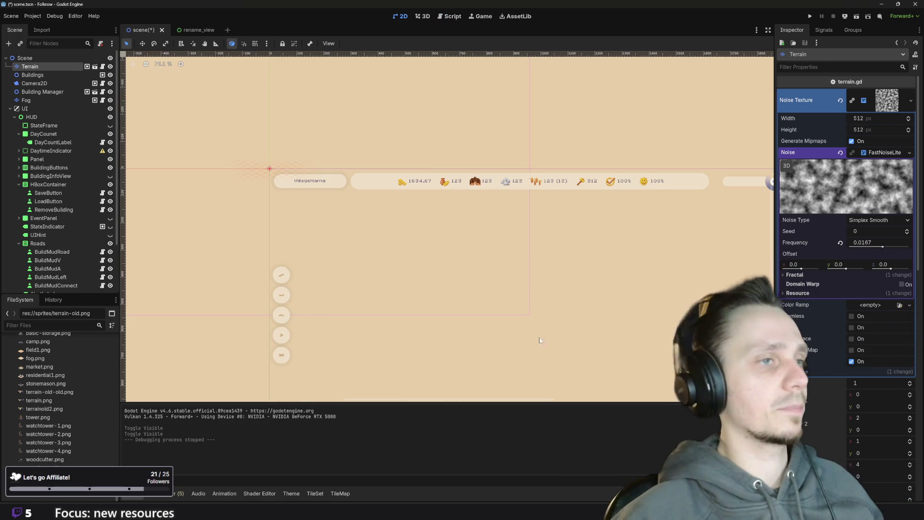
pyautogui.moveTo(527, 330)
pyautogui.mouseDown()
pyautogui.moveTo(449, 303)
pyautogui.moveTo(457, 212)
pyautogui.moveTo(456, 255)
pyautogui.mouseUp()
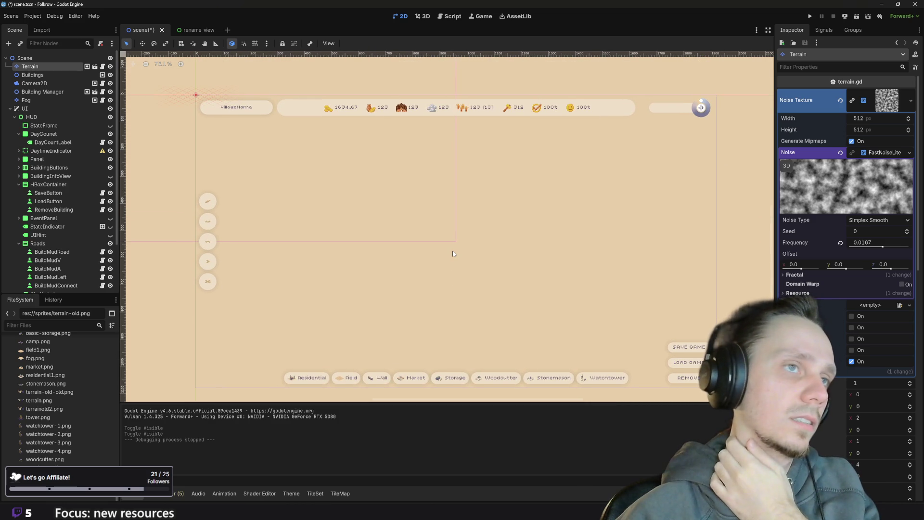
pyautogui.scroll(-2, 452, 254)
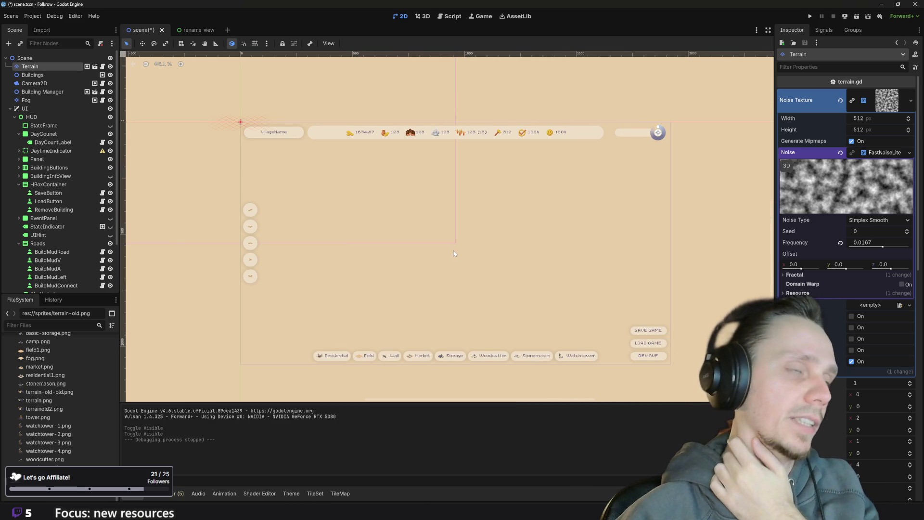
pyautogui.moveTo(461, 252); pyautogui.dragTo(443, 254)
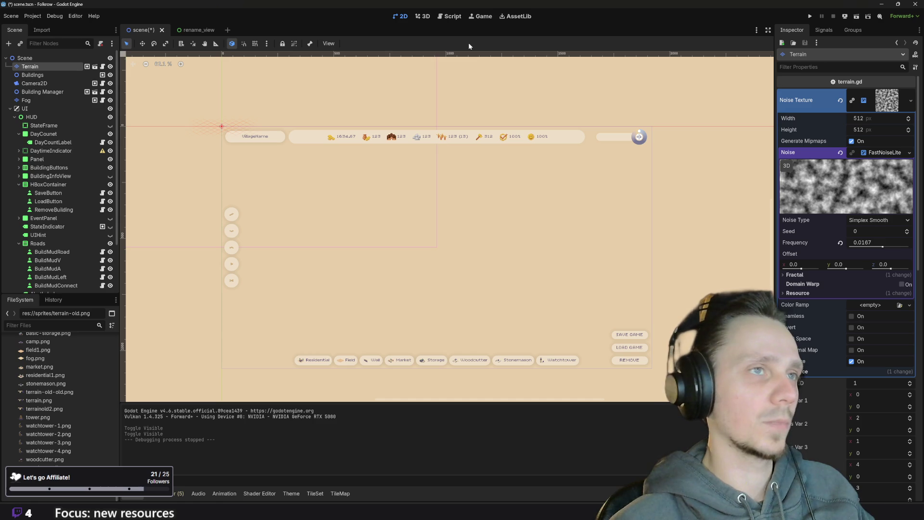
pyautogui.click(809, 16)
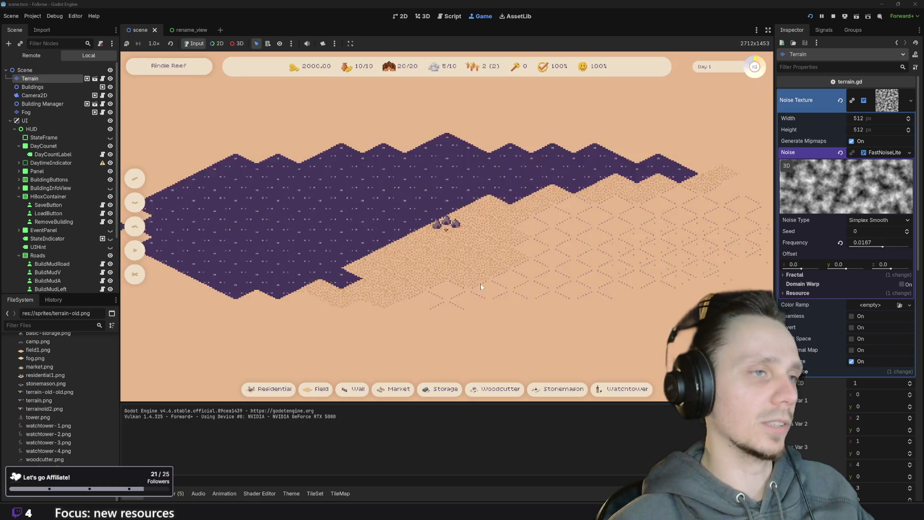
# Check the building buttons in the running village game, then stop it
pyautogui.moveTo(314, 392)
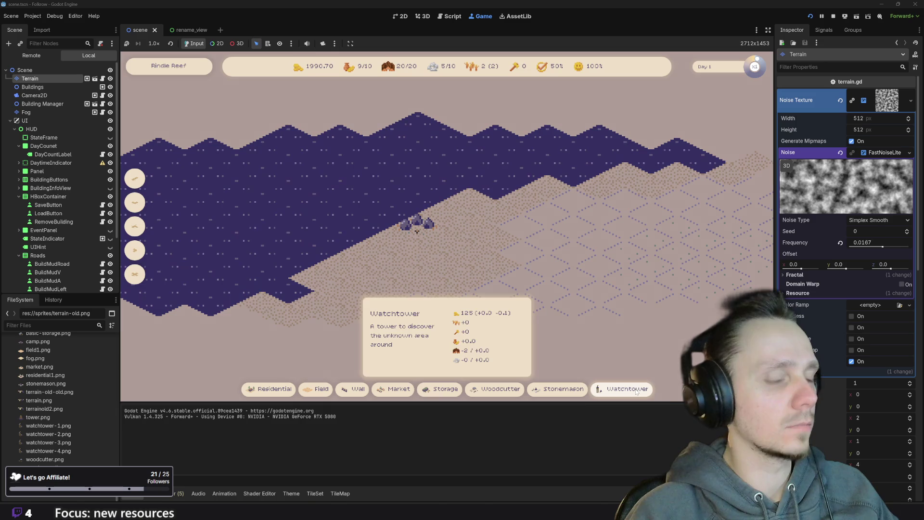
pyautogui.click(833, 17)
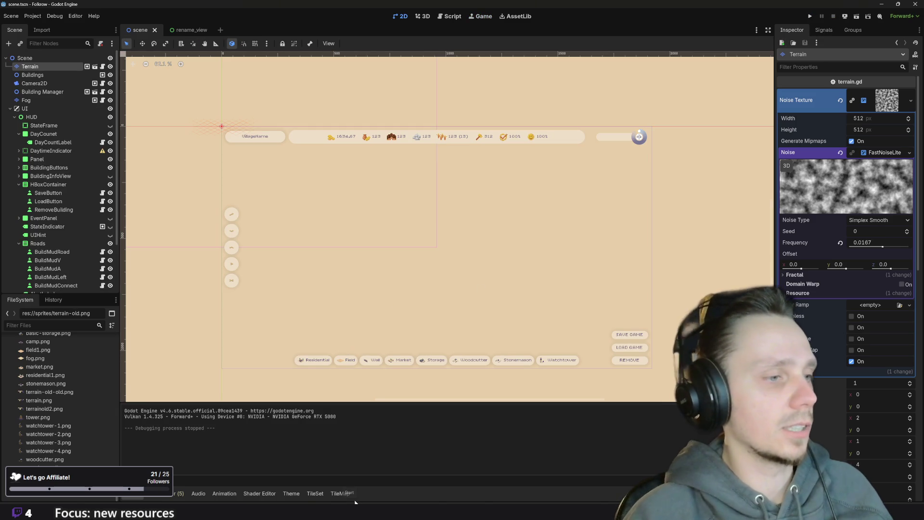
# Close the two extra File Explorer windows, including Downloads
pyautogui.moveTo(365, 503)
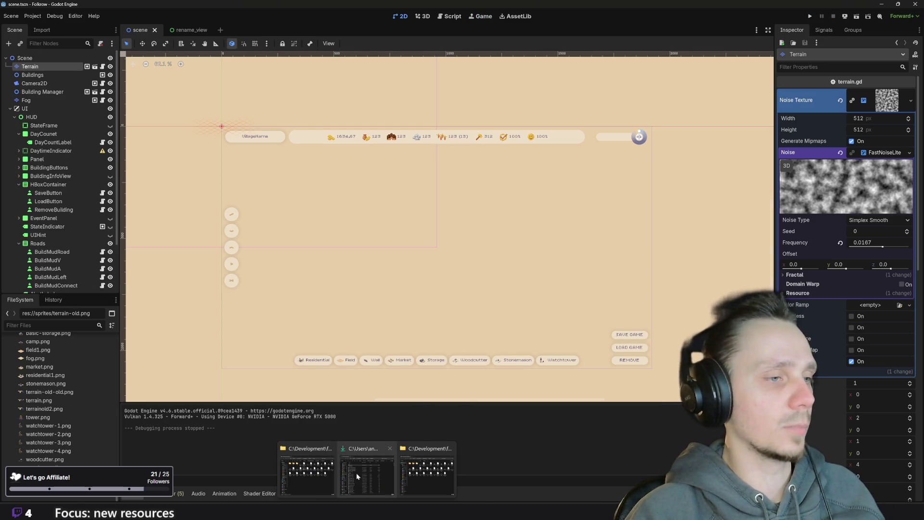
pyautogui.click(331, 448)
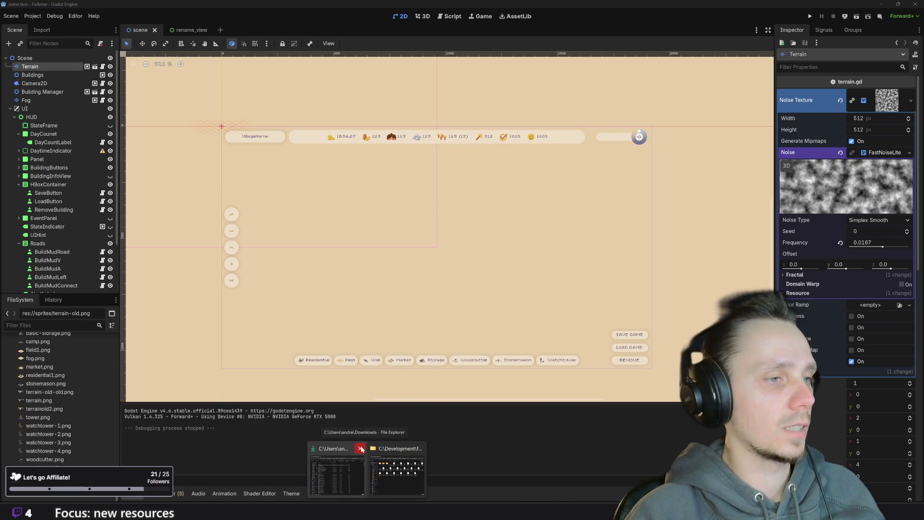
pyautogui.click(361, 448)
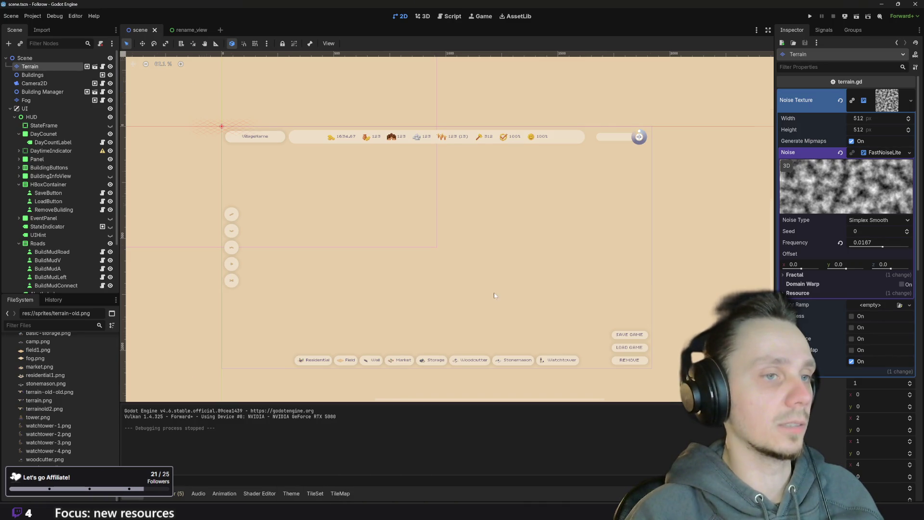
# Scroll the FileSystem dock to scenes/buildings and select field1.tscn
pyautogui.scroll(1, 494, 295)
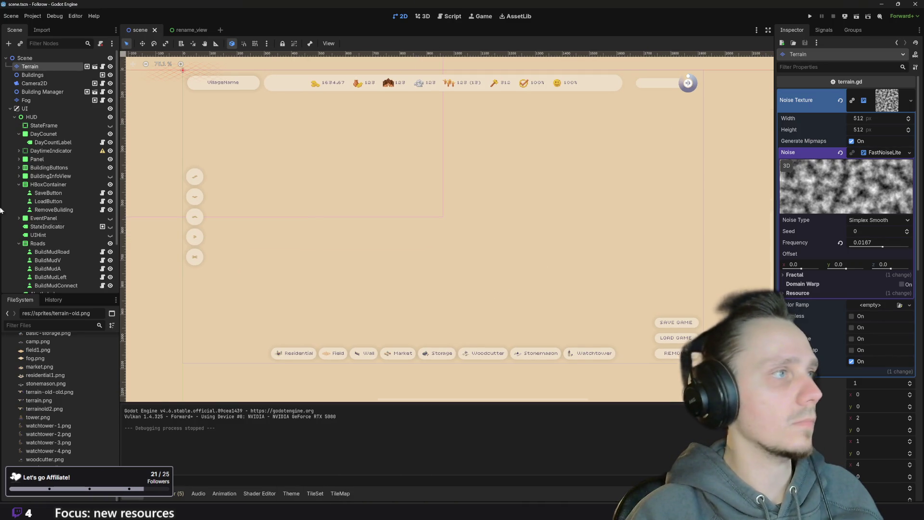
pyautogui.scroll(10, 69, 433)
pyautogui.scroll(5, 69, 429)
pyautogui.scroll(5, 71, 432)
pyautogui.scroll(-3, 72, 424)
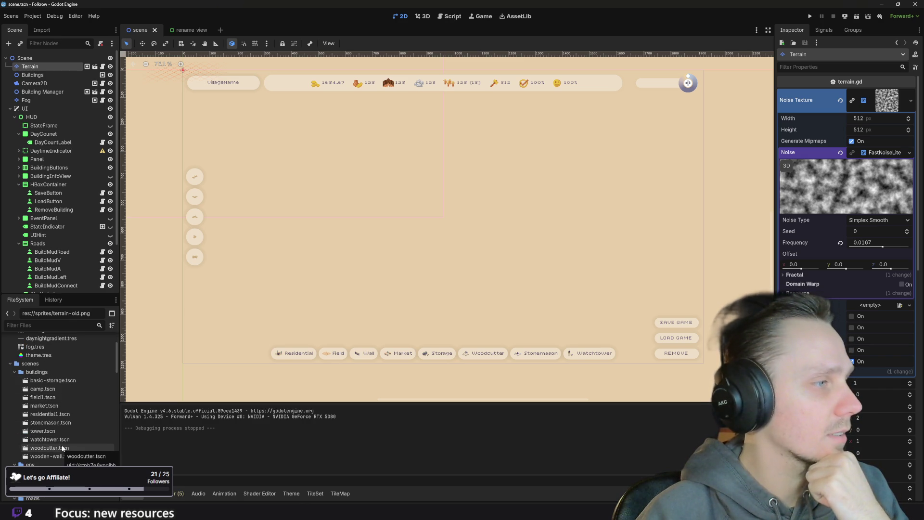
pyautogui.click(49, 397)
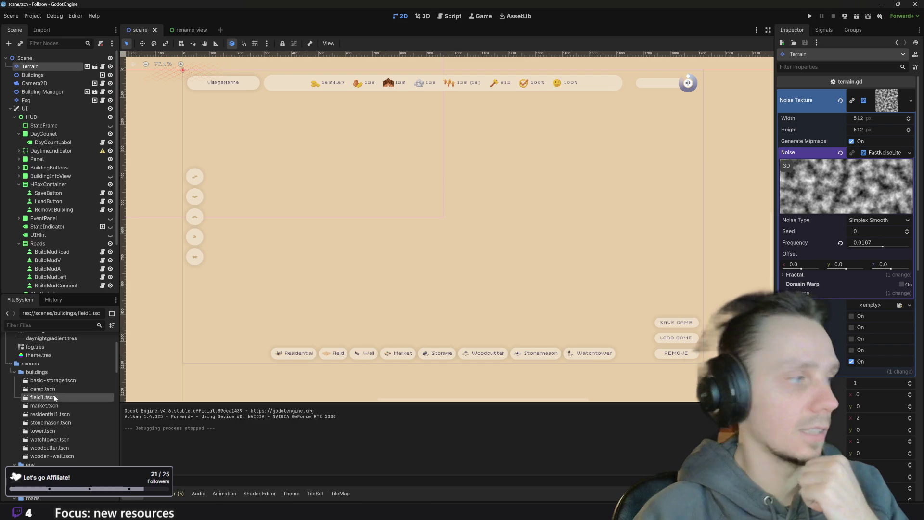
# Duplicate field1.tscn as windmill.tscn and open the new scene for editing
pyautogui.rightClick(55, 398)
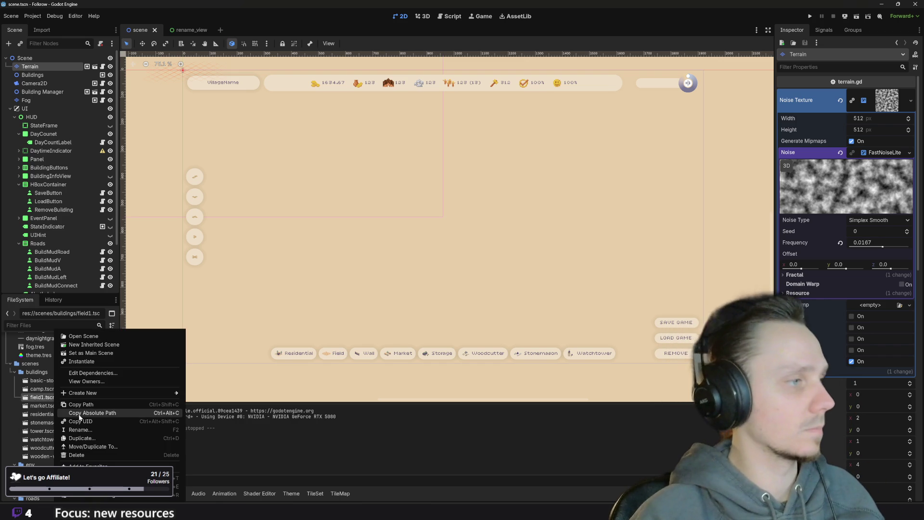
pyautogui.click(91, 438)
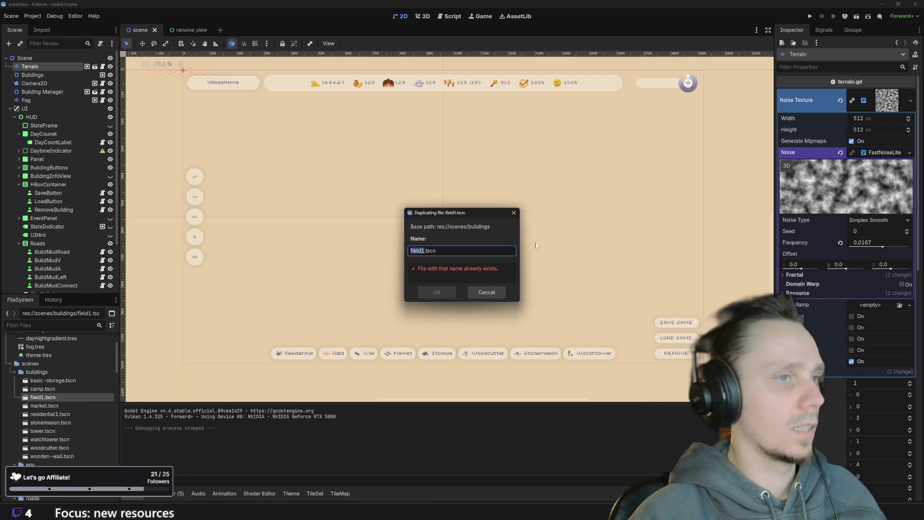
pyautogui.write('windmill')
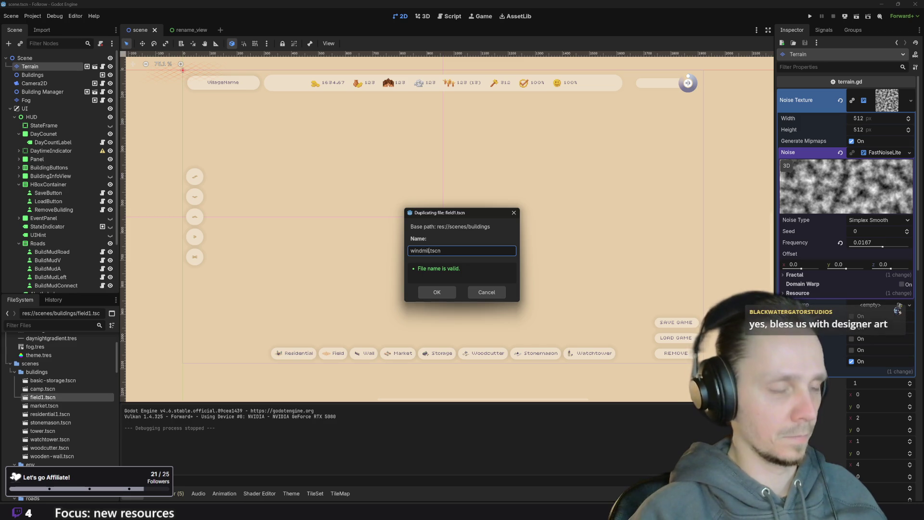
pyautogui.click(439, 291)
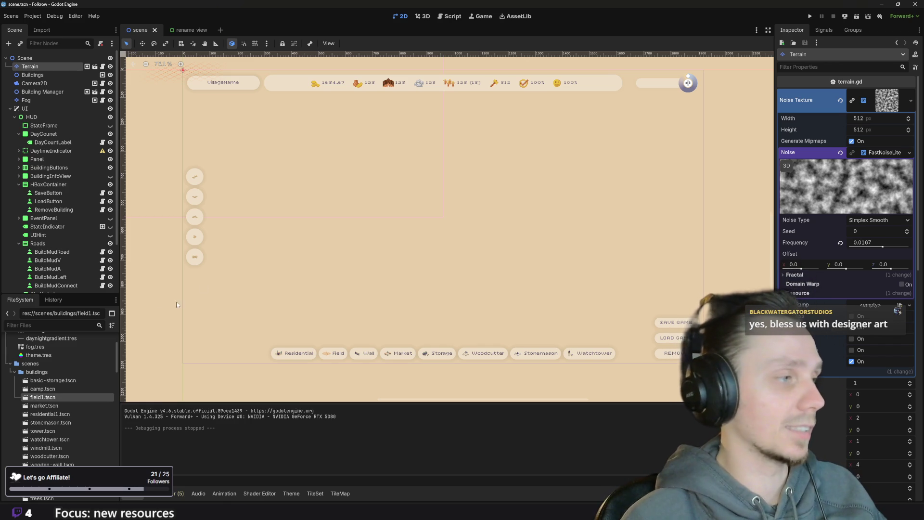
pyautogui.doubleClick(46, 447)
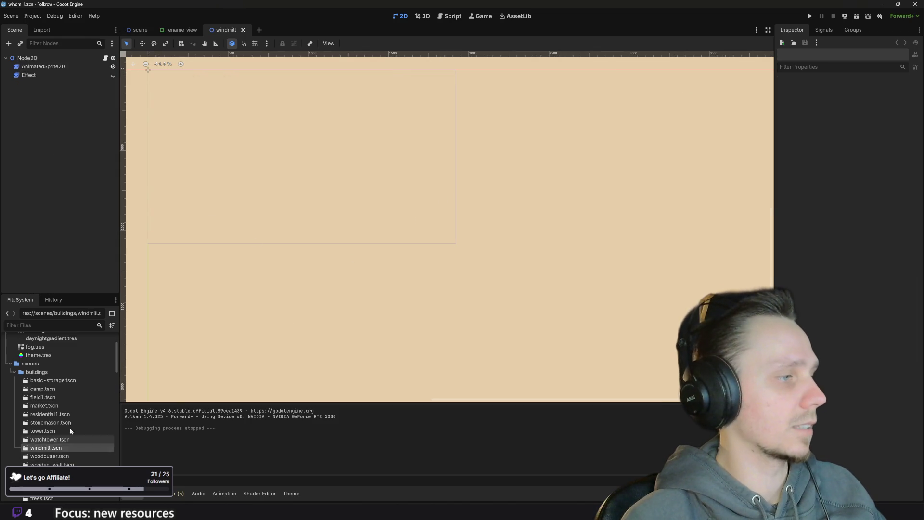
# Set the root Node2D's Title to 'Windmill' and Description to 'Spins and wins'
pyautogui.click(54, 58)
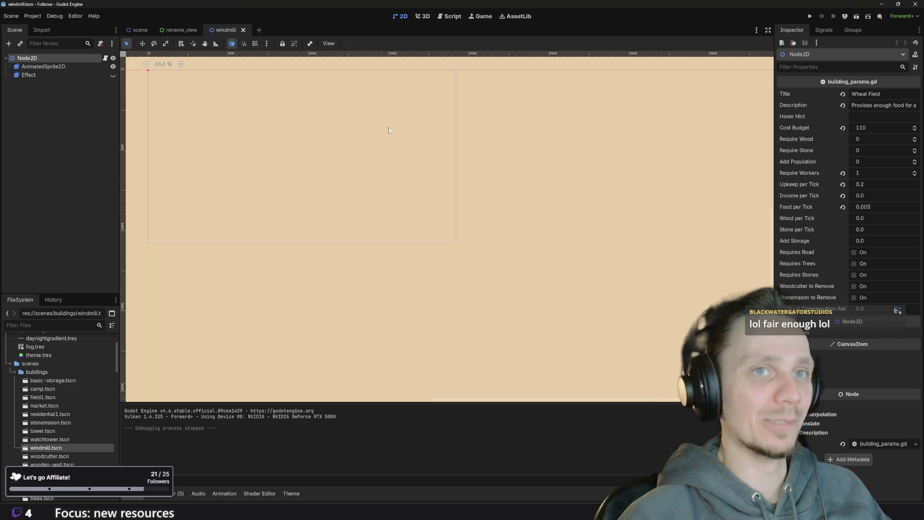
pyautogui.moveTo(880, 94); pyautogui.dragTo(851, 94)
pyautogui.write('Windmi')
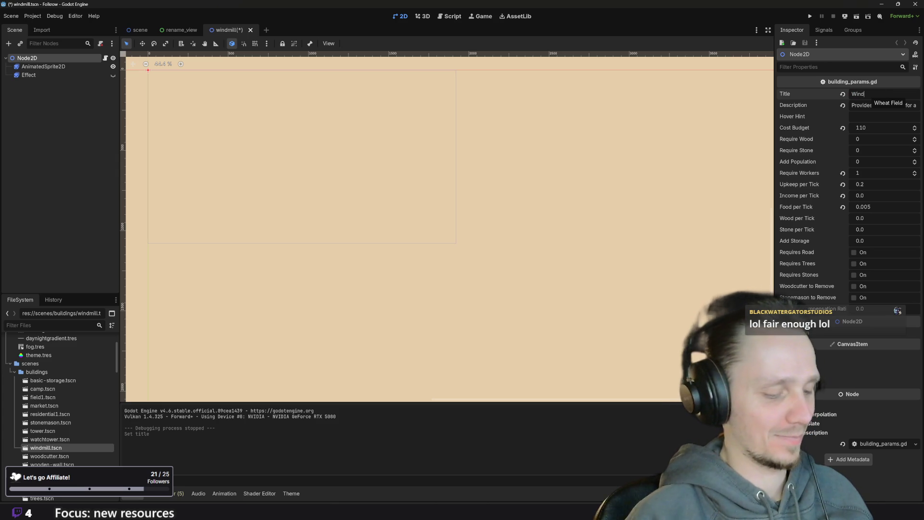
pyautogui.write('ll')
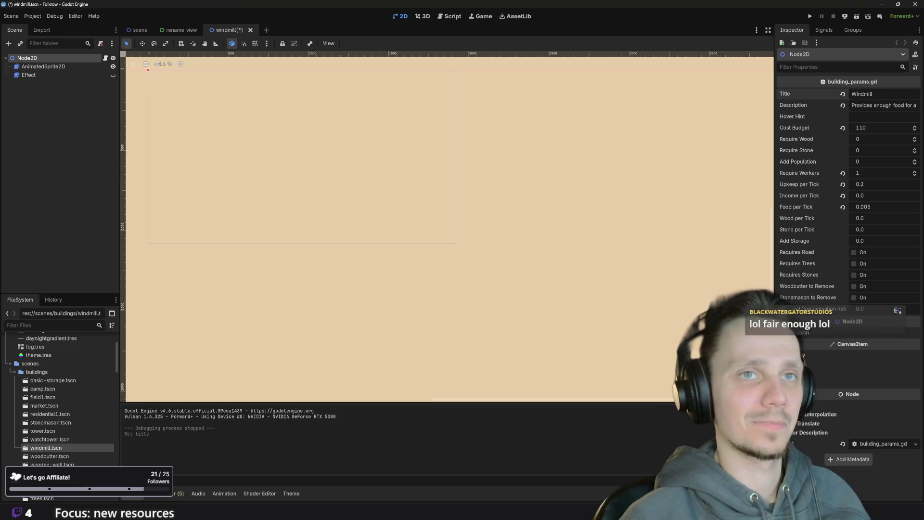
pyautogui.press('Tab')
pyautogui.write('S')
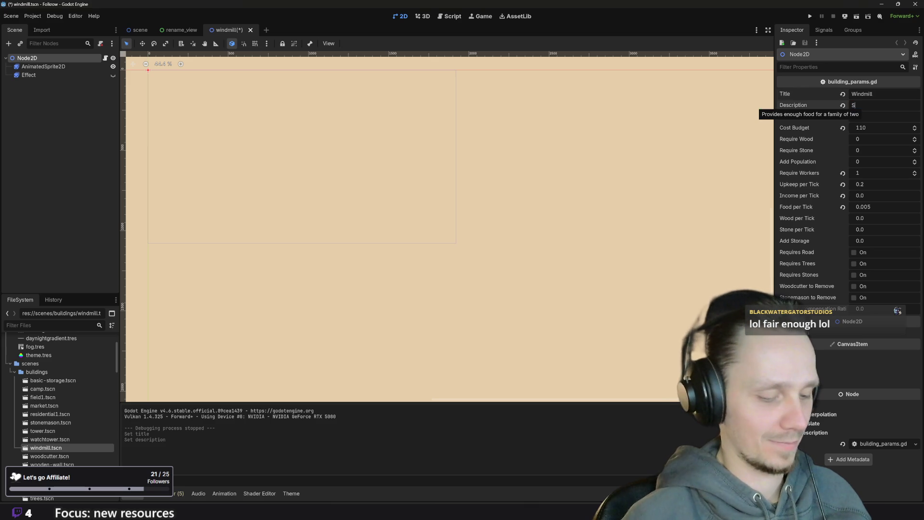
pyautogui.write('pins and wins')
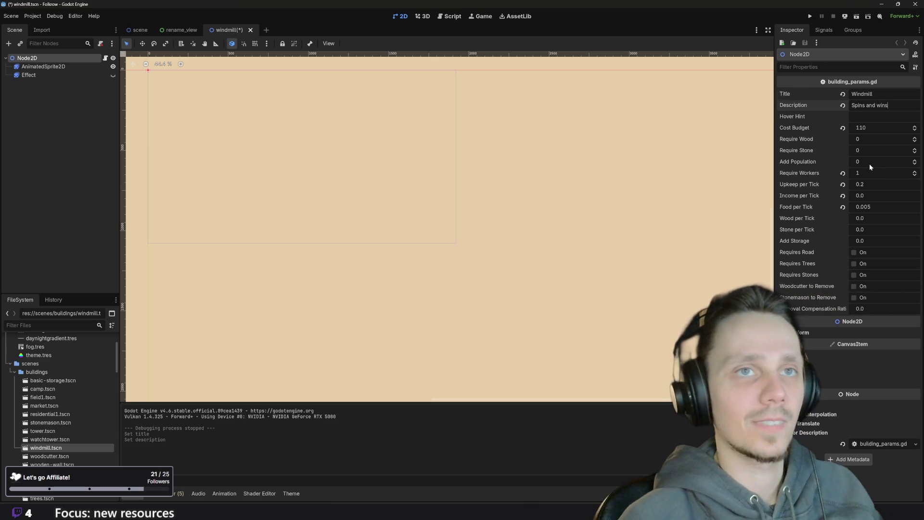
# Set Cost Budget 350, Require Wood 5, Require Stone 4 and Require Workers 2
pyautogui.click(882, 129)
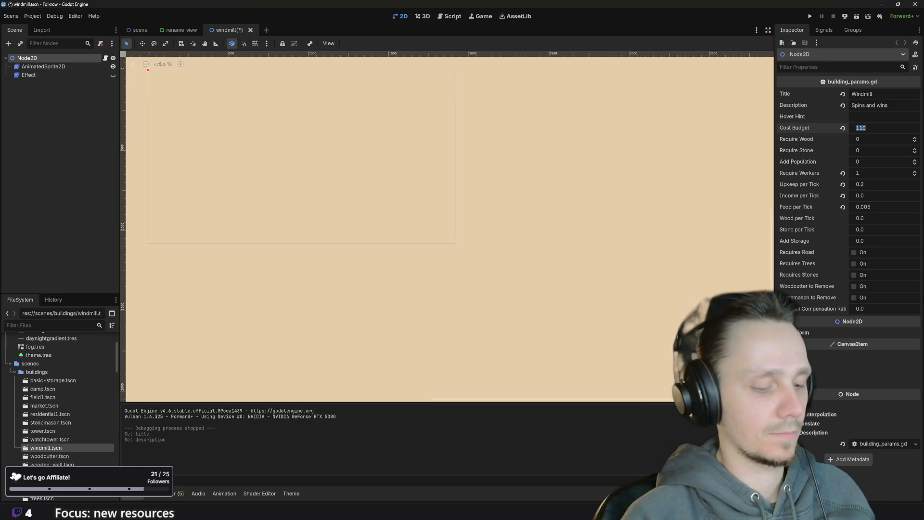
pyautogui.write('350')
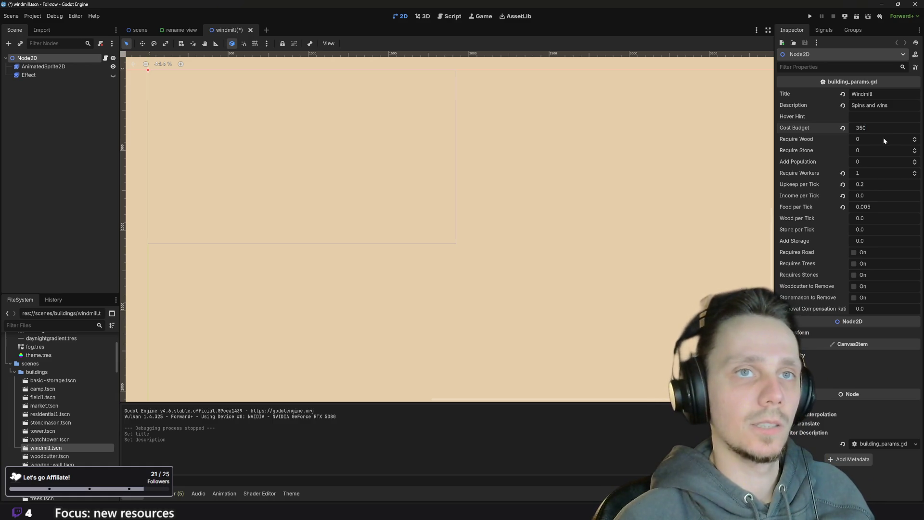
pyautogui.click(883, 137)
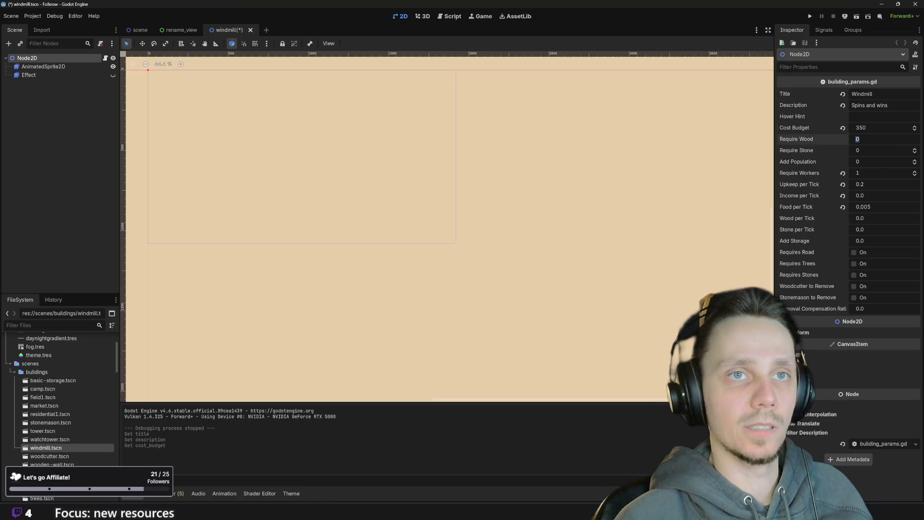
pyautogui.write('5')
pyautogui.click(874, 149)
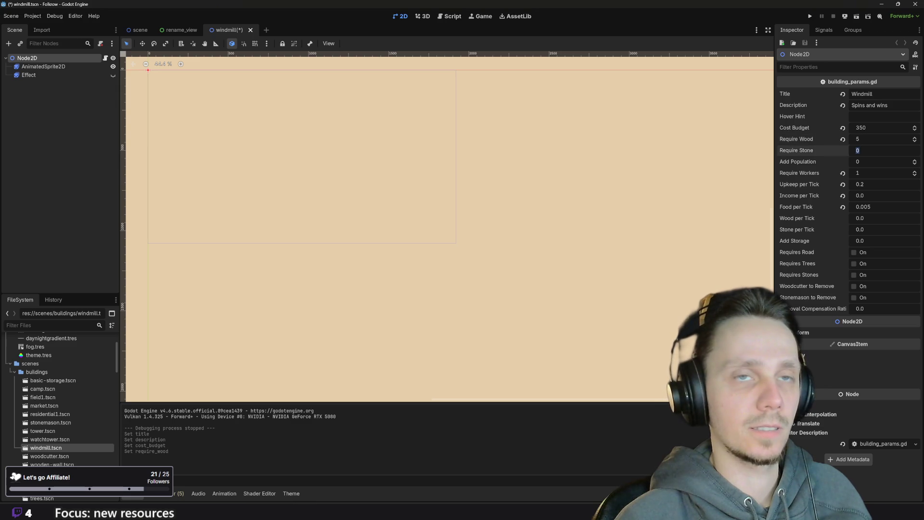
pyautogui.write('4')
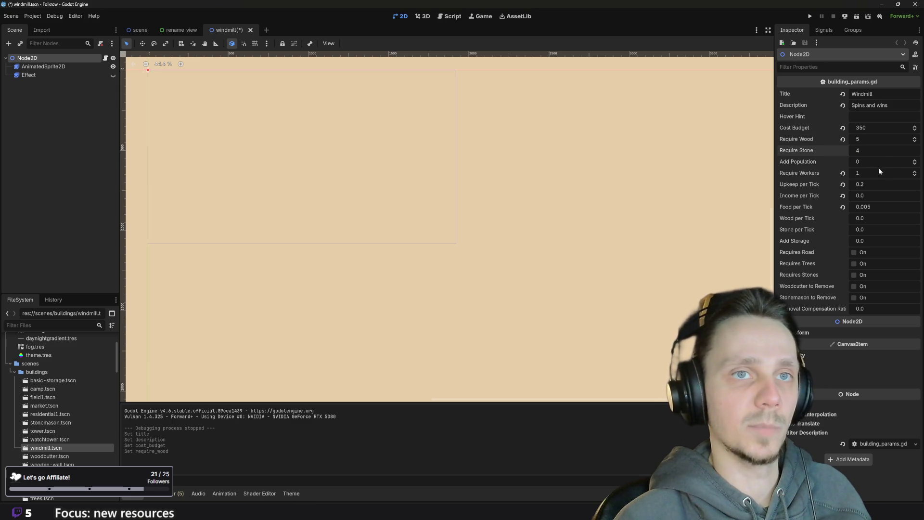
pyautogui.click(873, 172)
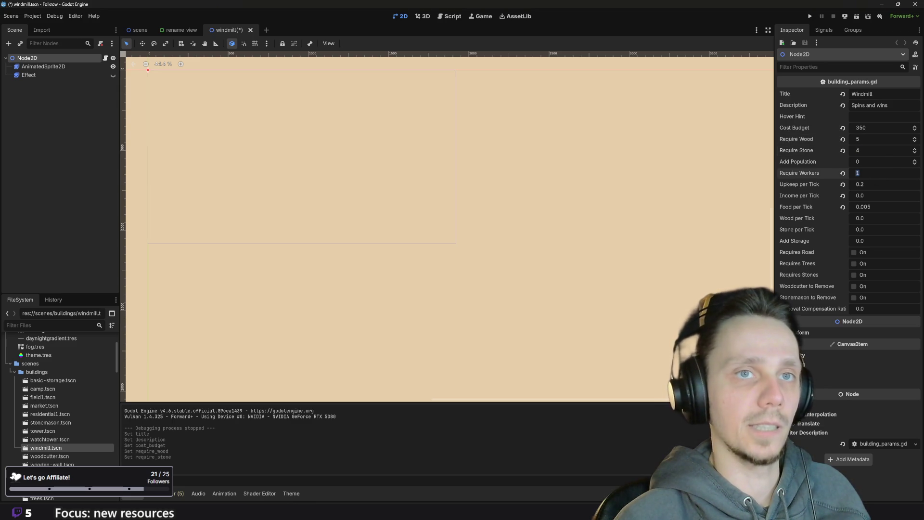
pyautogui.write('2')
pyautogui.press('Return')
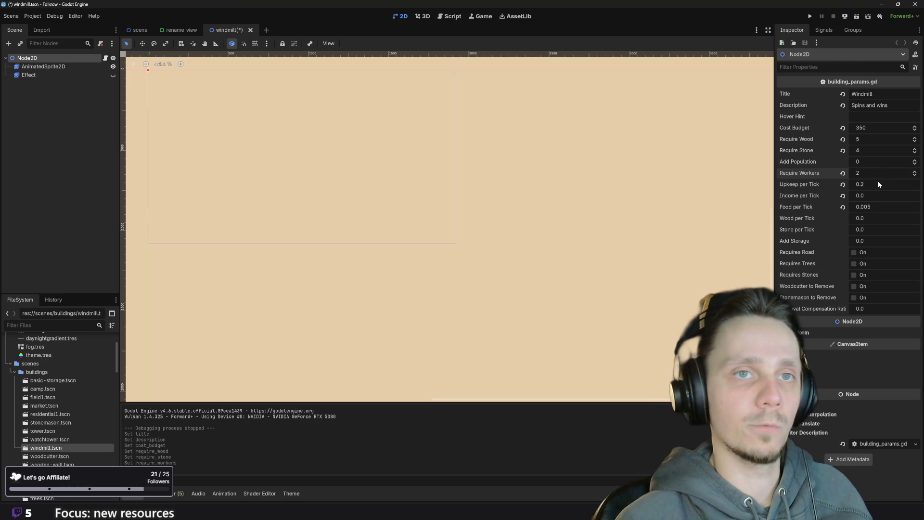
pyautogui.click(877, 184)
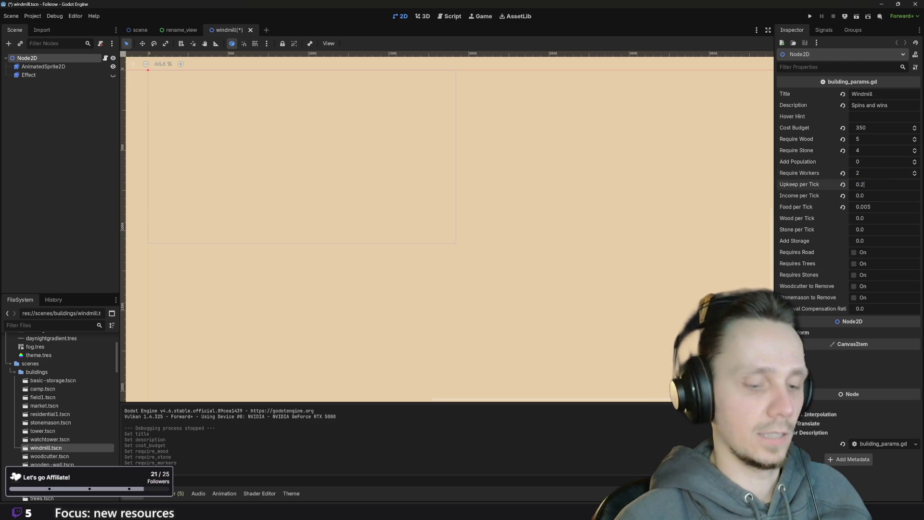
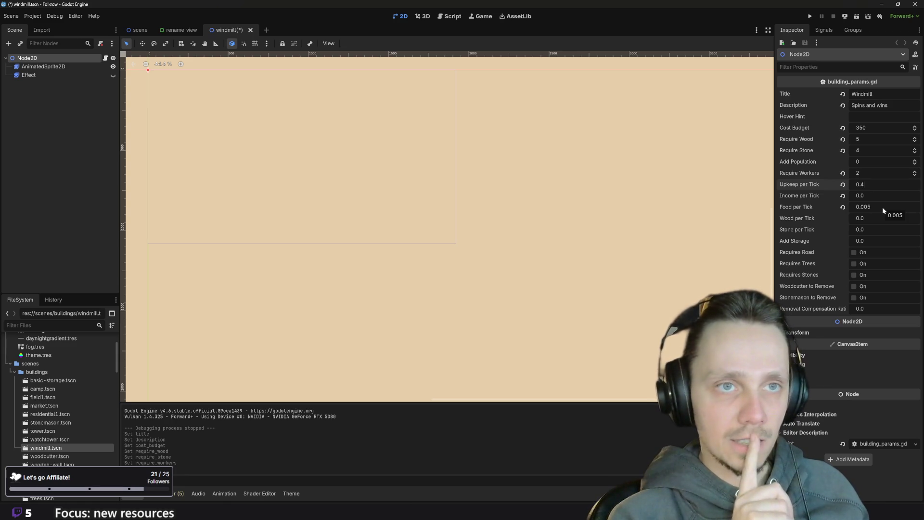
# Tick Requires Road and set the Removal Compensation Ratio to 0.3
pyautogui.click(853, 253)
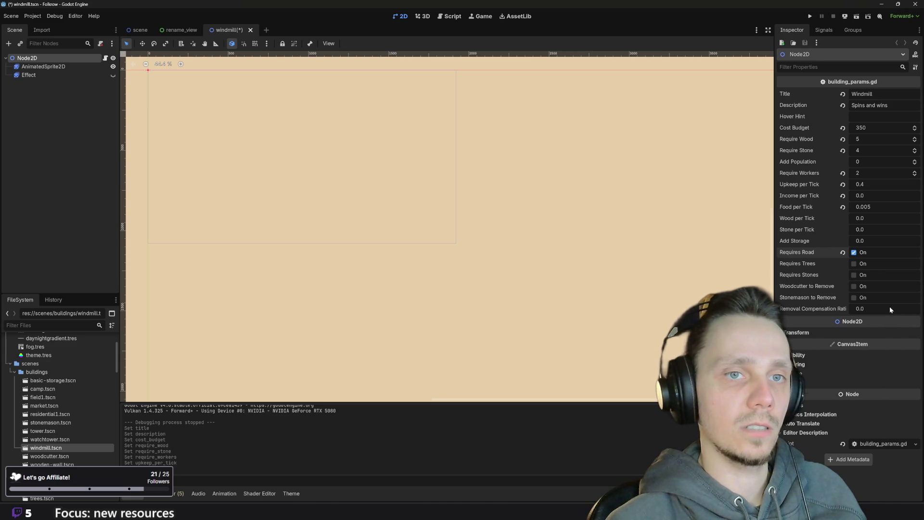
pyautogui.click(877, 310)
pyautogui.click(864, 309)
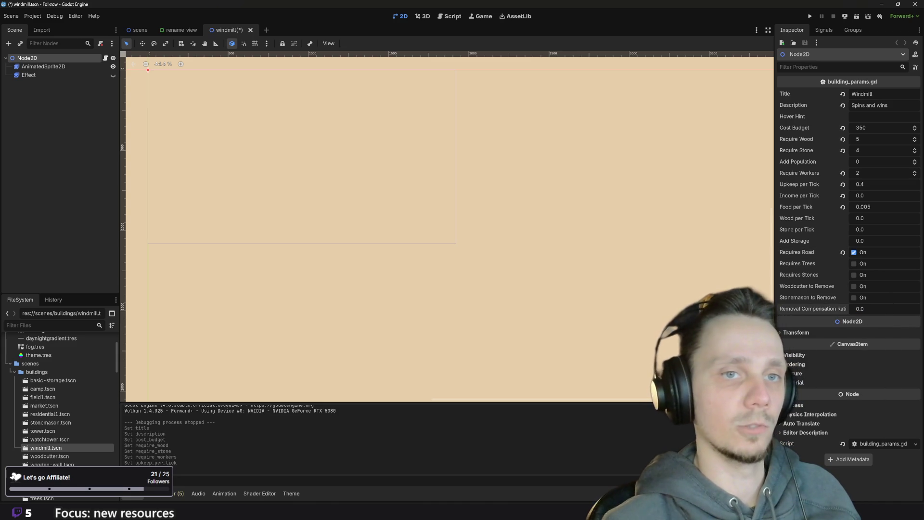
pyautogui.press('BackSpace')
pyautogui.write('3')
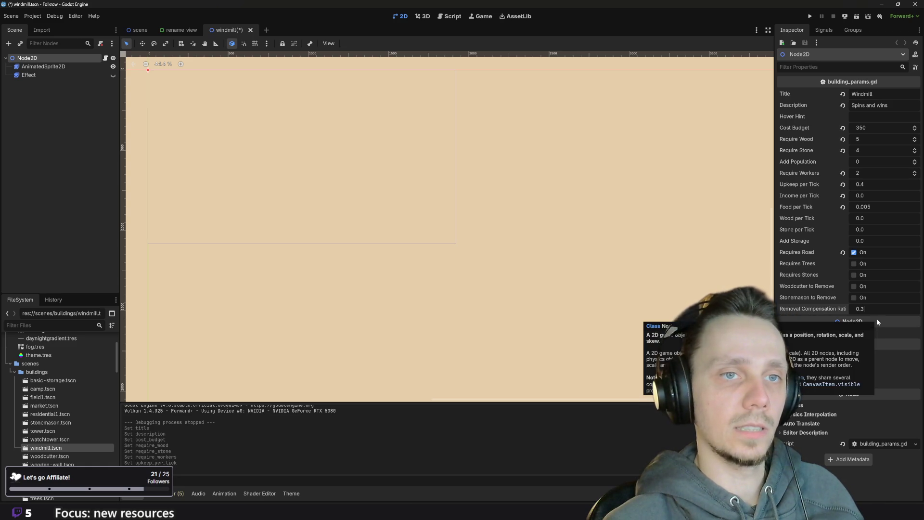
pyautogui.press('Return')
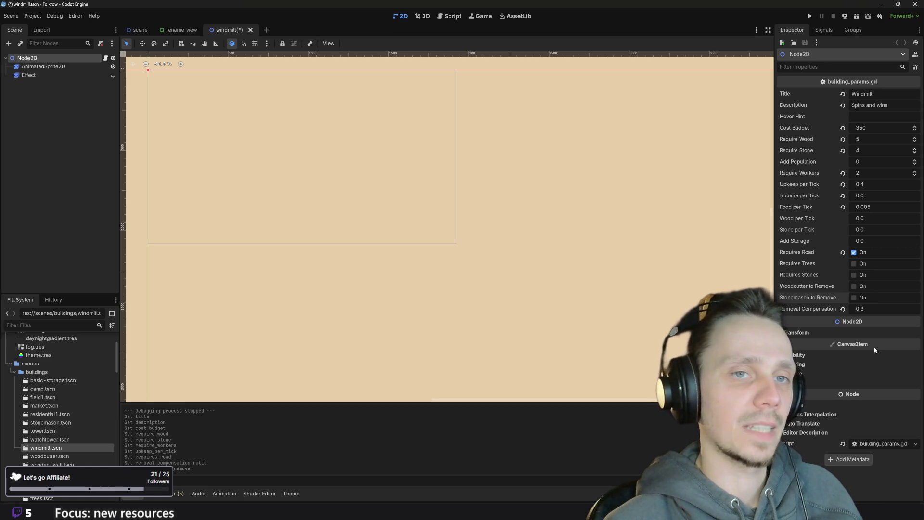
# Save the windmill scene with Ctrl+S, then switch over to the browser window
pyautogui.hotkey('ctrl', 's')
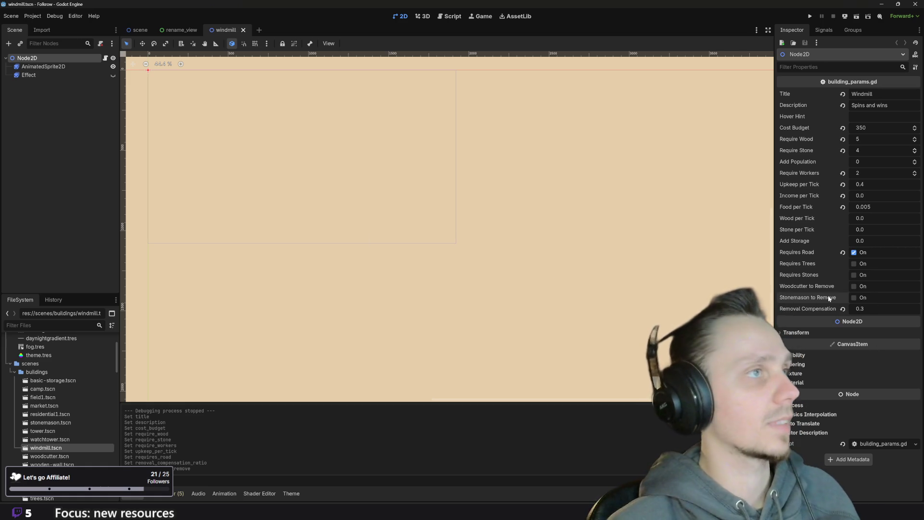
pyautogui.hotkey('shift', 'f')
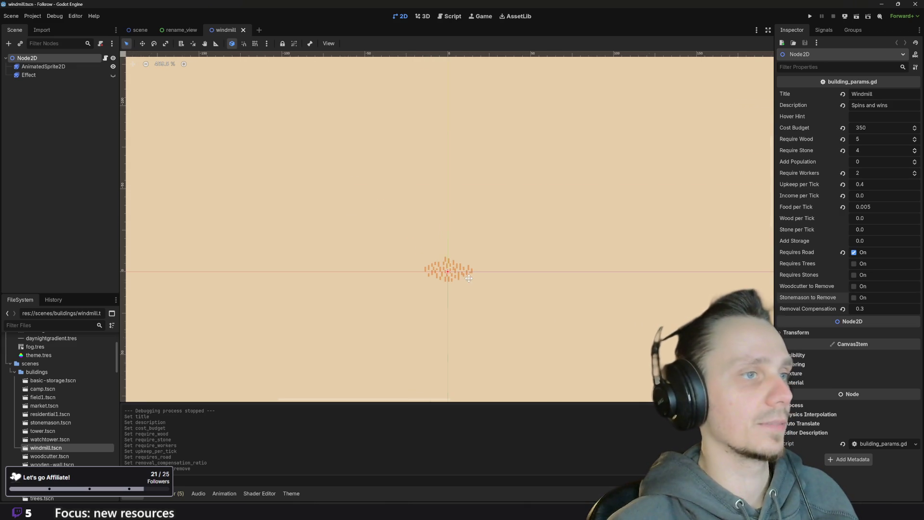
pyautogui.moveTo(383, 510)
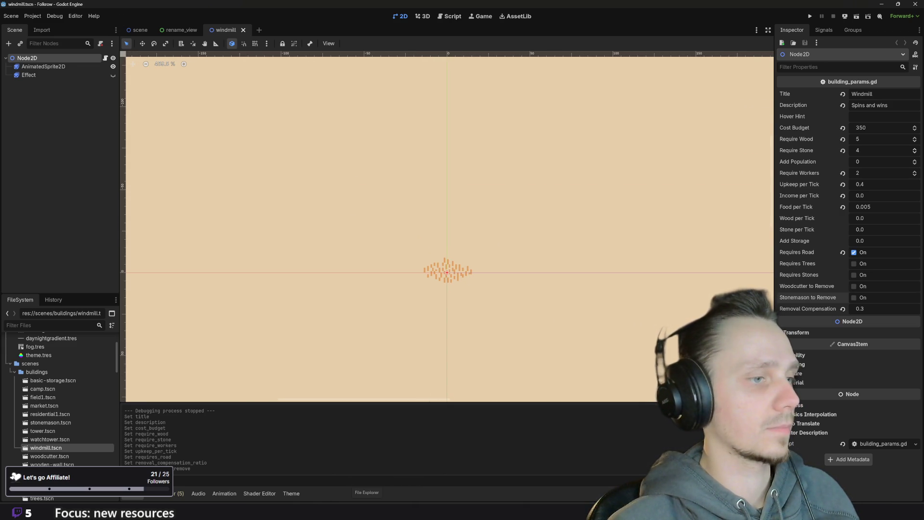
pyautogui.click(390, 478)
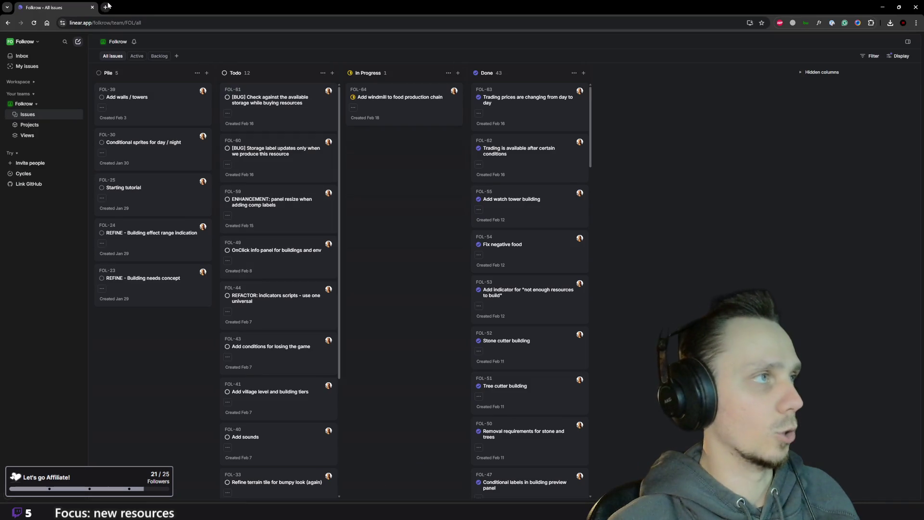
# Load piskelapp.com/p/create/sprite in a new Chrome tab to get a blank Piskel sprite
pyautogui.click(106, 6)
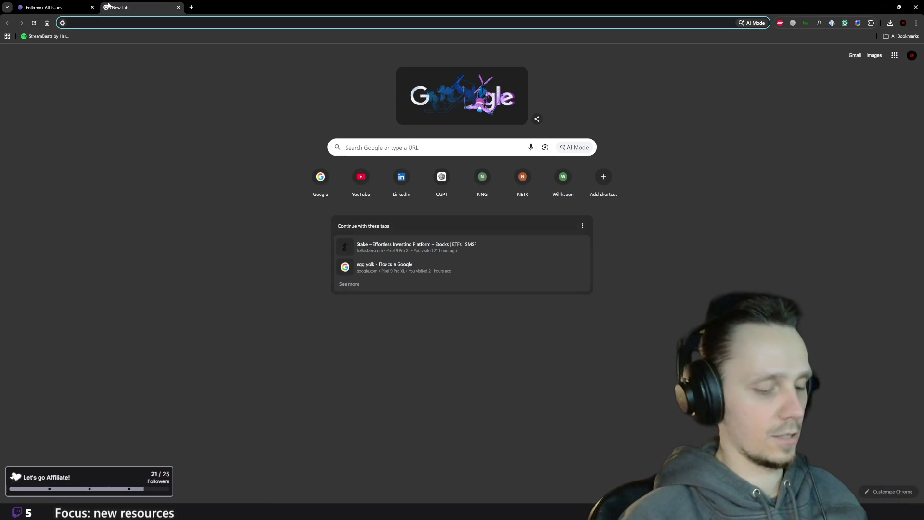
pyautogui.write('piskelapp.com/p/create/sprite')
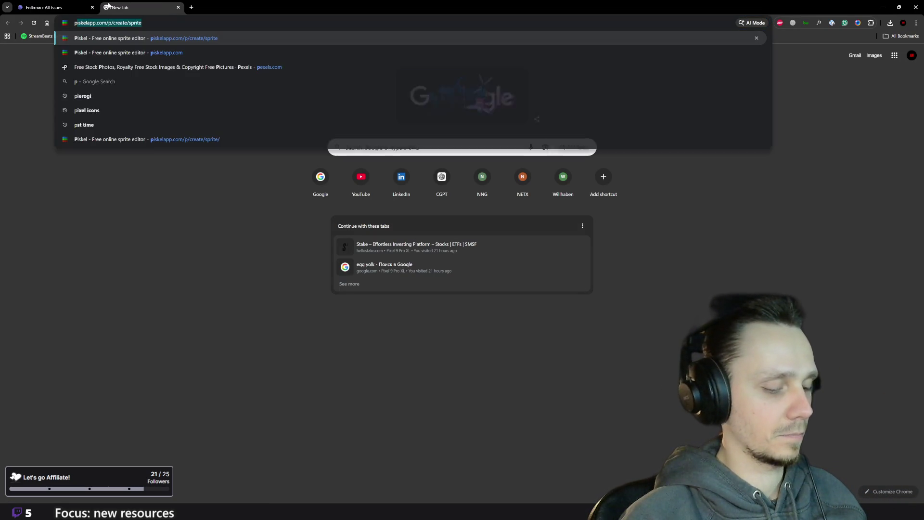
pyautogui.press('Return')
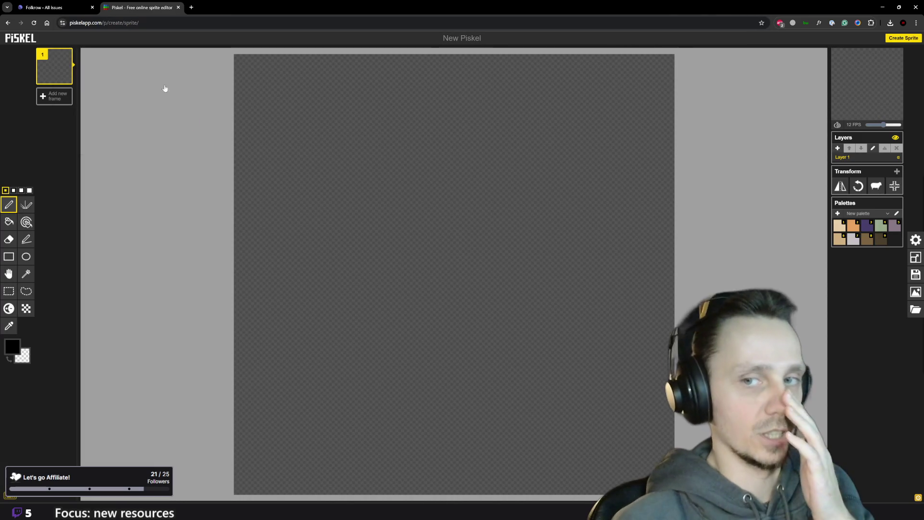
pyautogui.scroll(-1, 418, 124)
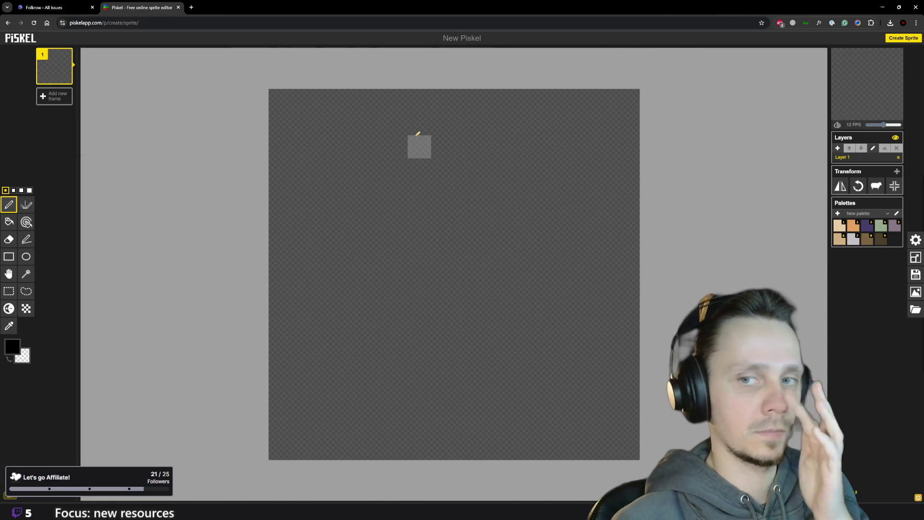
# Resize the canvas to 32 × 32 pixels and pick light tan as the primary colour
pyautogui.click(913, 259)
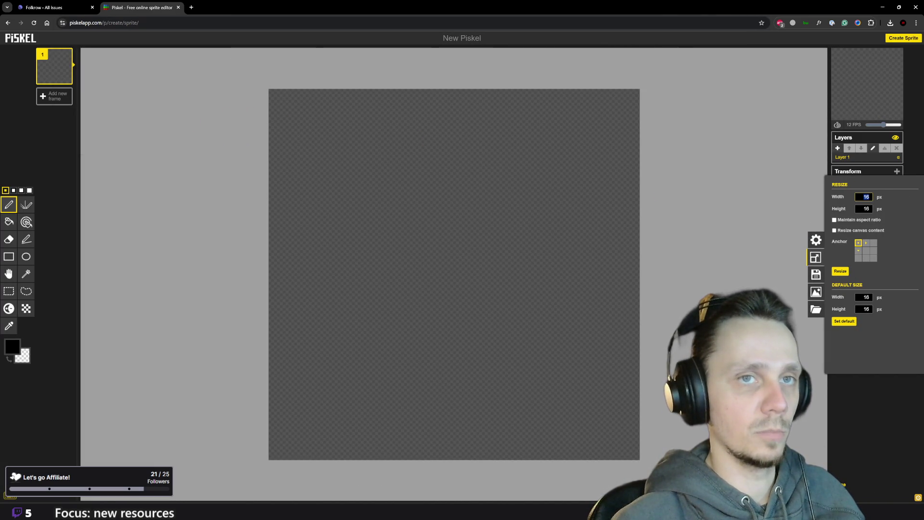
pyautogui.write('32')
pyautogui.press('Tab')
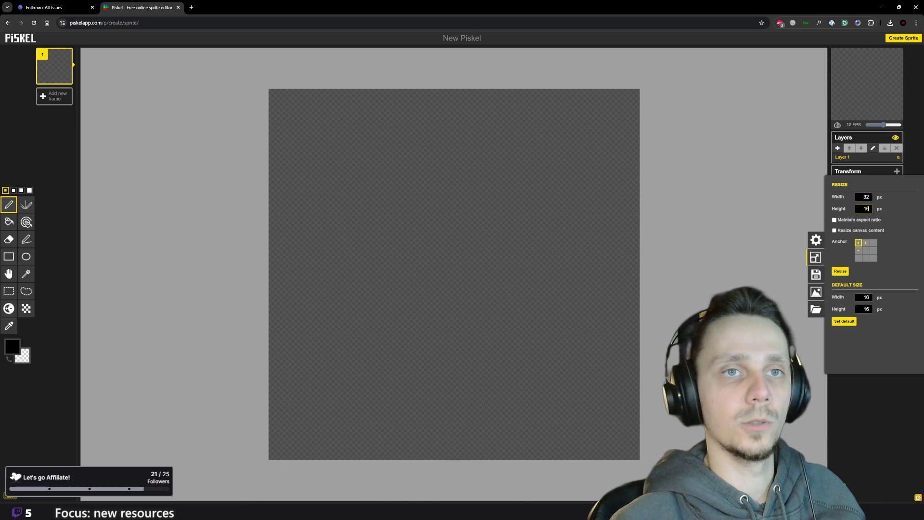
pyautogui.press('Return')
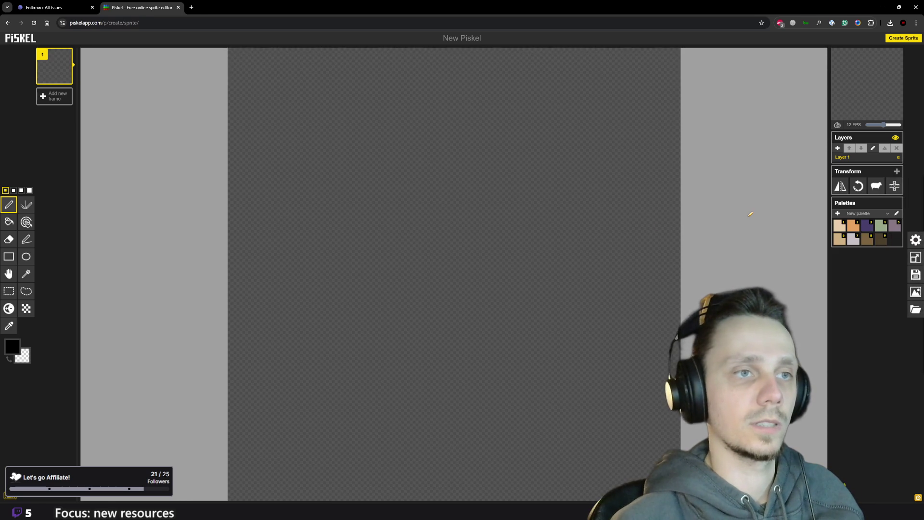
pyautogui.moveTo(541, 510)
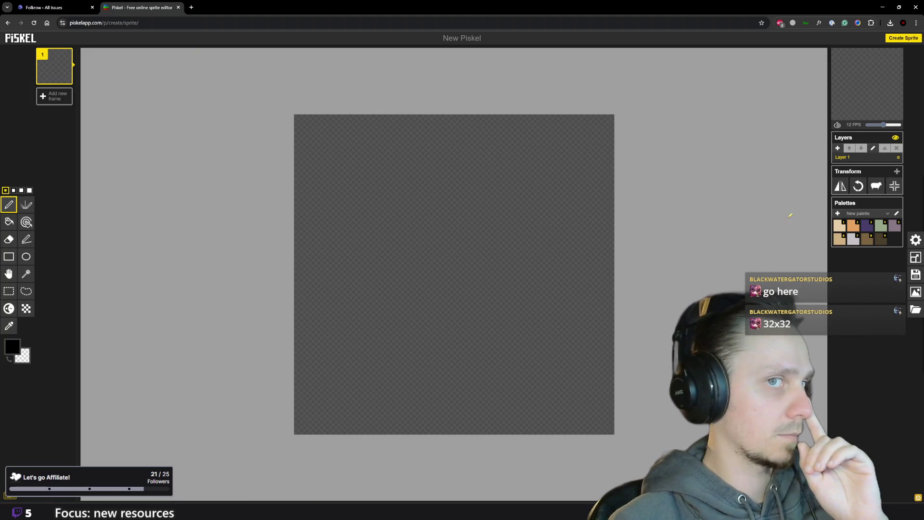
pyautogui.click(841, 227)
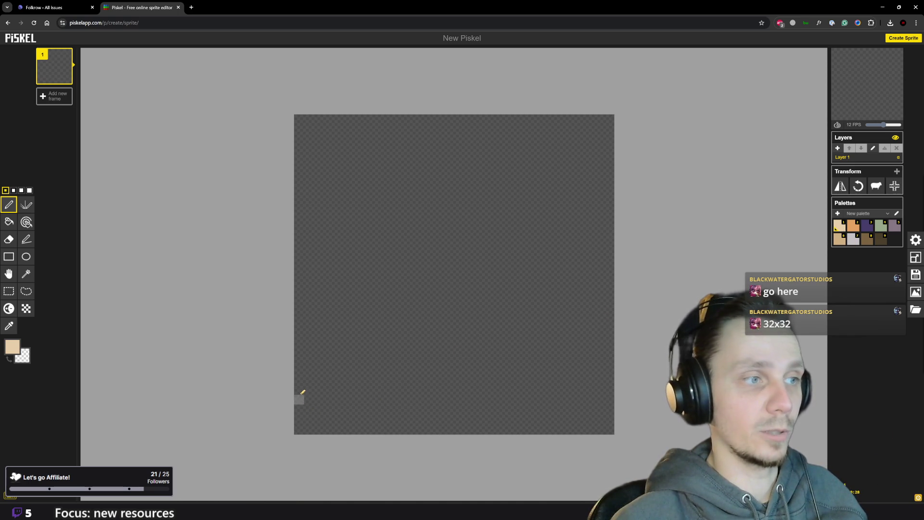
# Outline the beige diamond base with corner pixels and stroked edges, then add Layer 2
pyautogui.moveTo(298, 360)
pyautogui.mouseDown()
pyautogui.moveTo(300, 349)
pyautogui.moveTo(309, 353)
pyautogui.mouseUp()
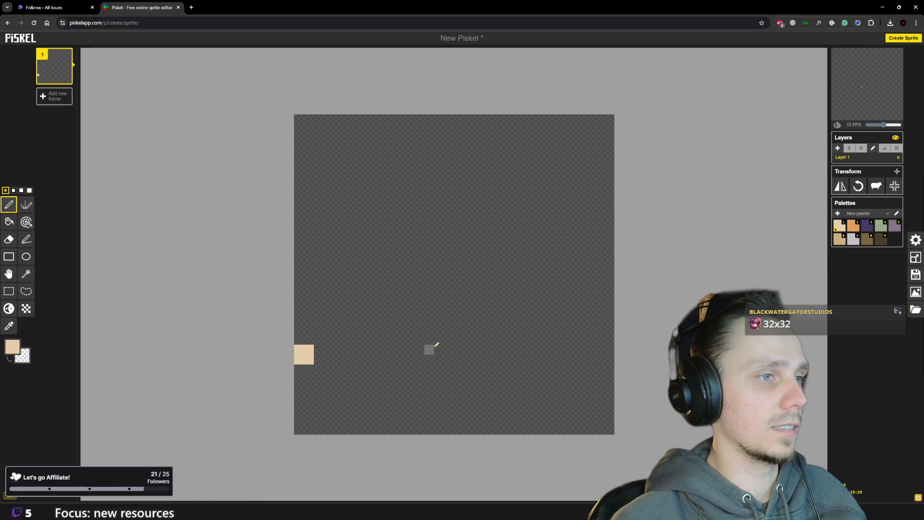
pyautogui.moveTo(609, 351); pyautogui.dragTo(599, 354)
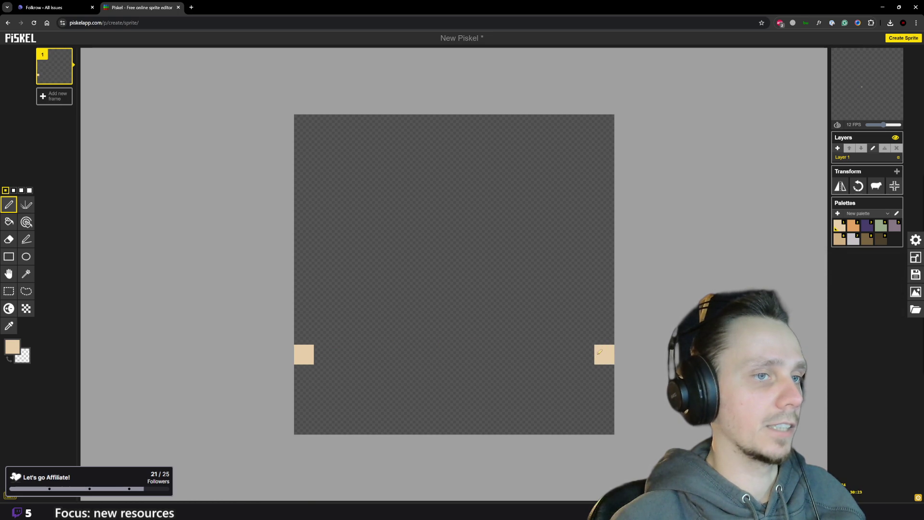
pyautogui.click(26, 239)
pyautogui.moveTo(318, 369)
pyautogui.mouseDown()
pyautogui.moveTo(440, 428)
pyautogui.moveTo(460, 426)
pyautogui.moveTo(557, 367)
pyautogui.moveTo(587, 369)
pyautogui.moveTo(569, 322)
pyautogui.moveTo(452, 279)
pyautogui.mouseUp()
pyautogui.moveTo(452, 279); pyautogui.dragTo(317, 339)
pyautogui.scroll(-2, 436, 356)
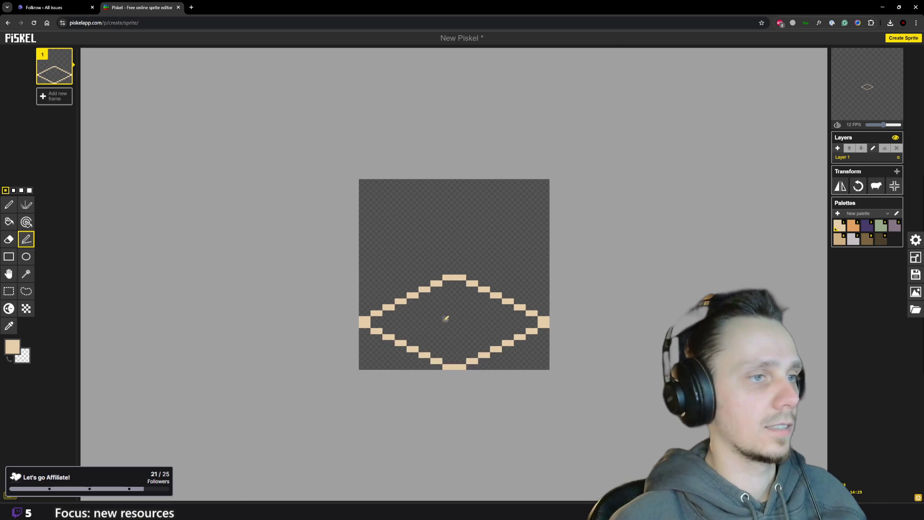
pyautogui.scroll(1, 439, 337)
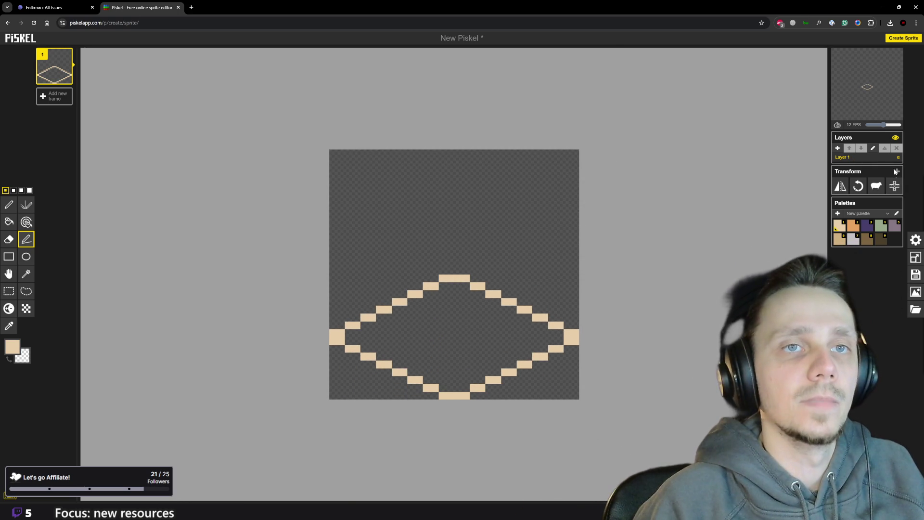
pyautogui.click(838, 148)
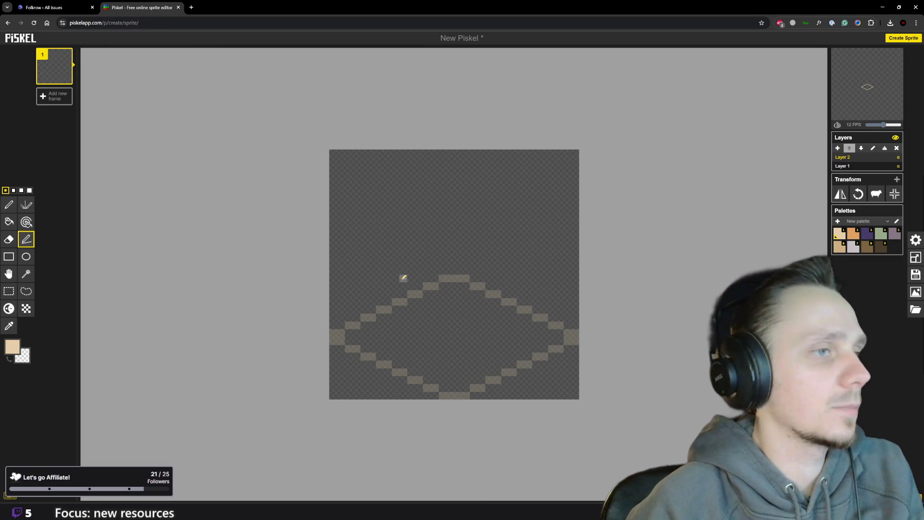
# Pick purple, switch to the pen, and sketch the first tower pixels, erasing a test shape
pyautogui.click(870, 237)
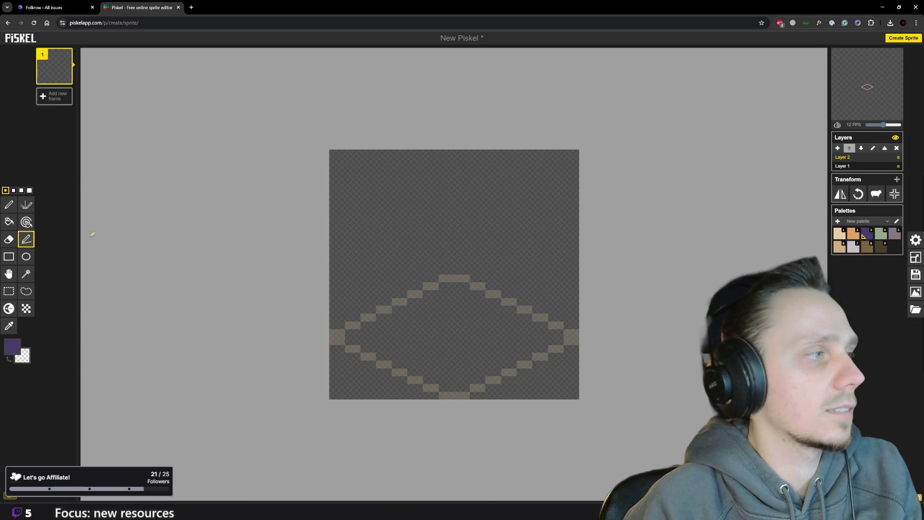
pyautogui.click(6, 208)
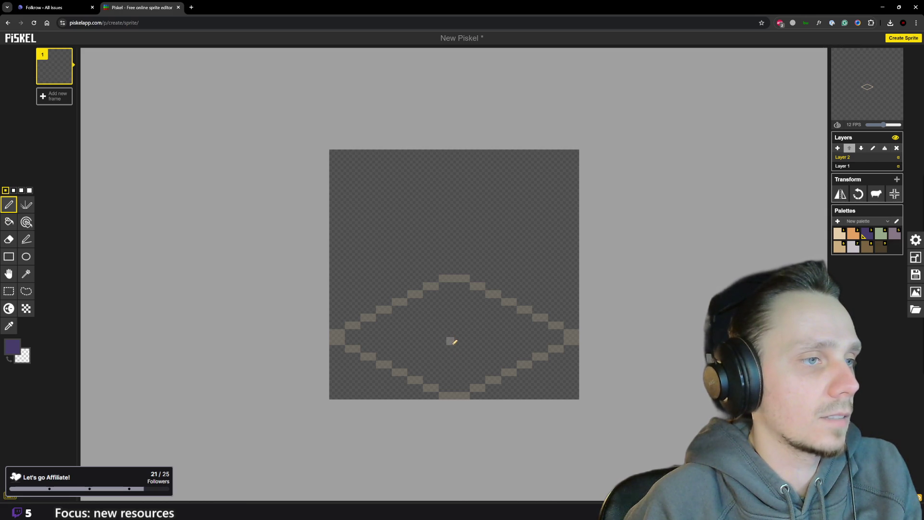
pyautogui.moveTo(461, 347); pyautogui.dragTo(461, 334)
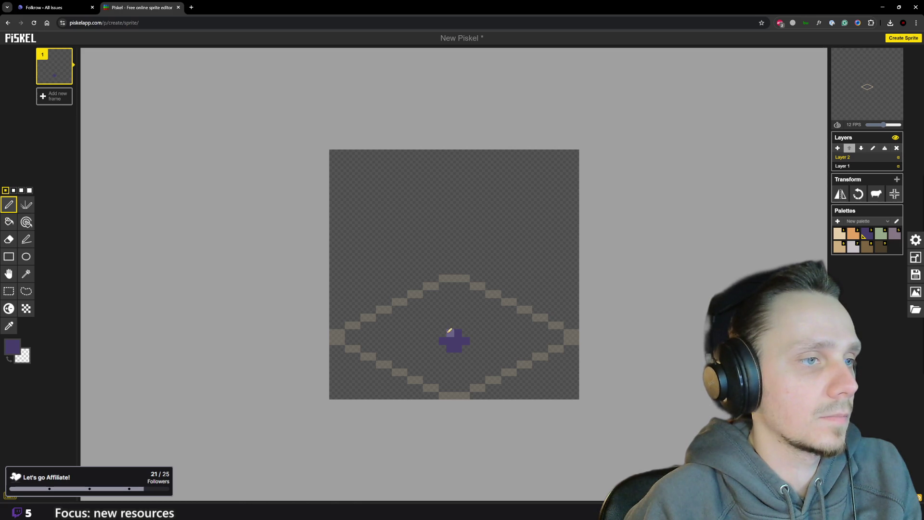
pyautogui.click(443, 335)
pyautogui.click(467, 333)
pyautogui.moveTo(440, 322)
pyautogui.mouseDown()
pyautogui.moveTo(458, 344)
pyautogui.moveTo(411, 325)
pyautogui.moveTo(418, 333)
pyautogui.mouseUp()
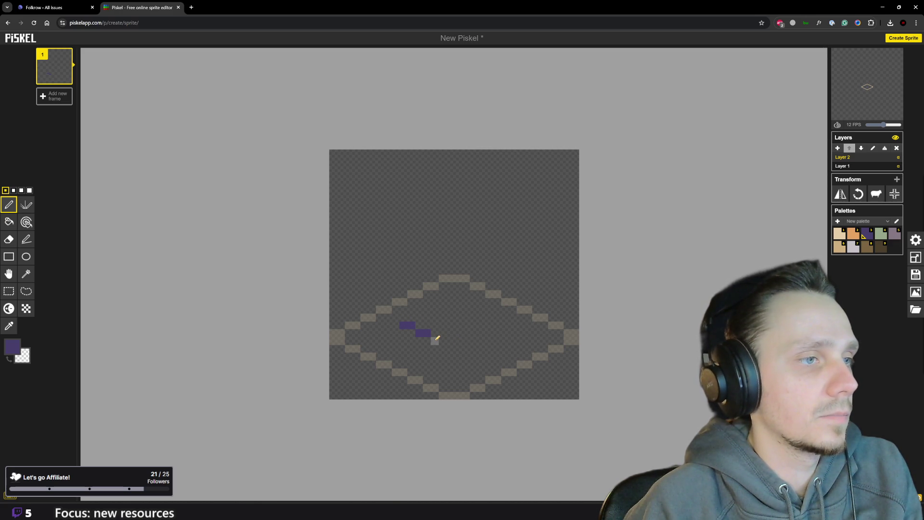
pyautogui.moveTo(435, 340); pyautogui.dragTo(441, 341)
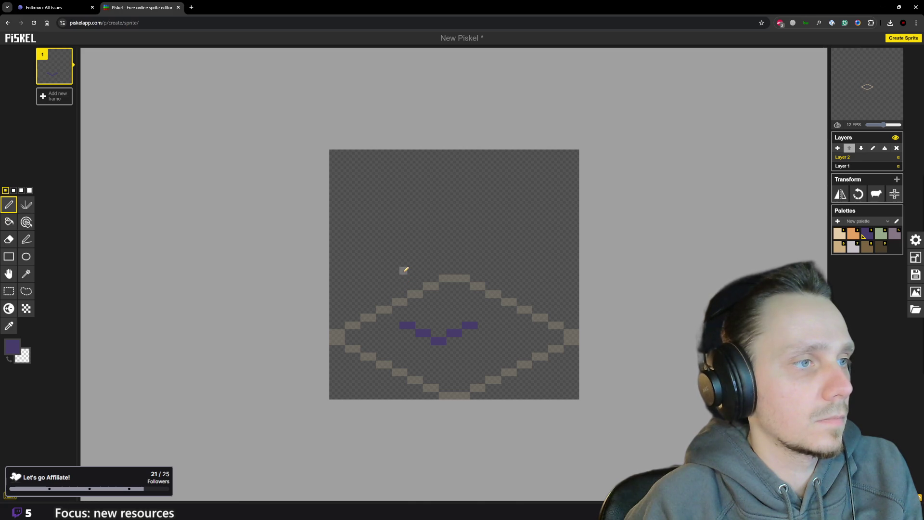
# Draw the tower's top edge and side walls, erasing a misplaced right column
pyautogui.moveTo(404, 270); pyautogui.dragTo(474, 326)
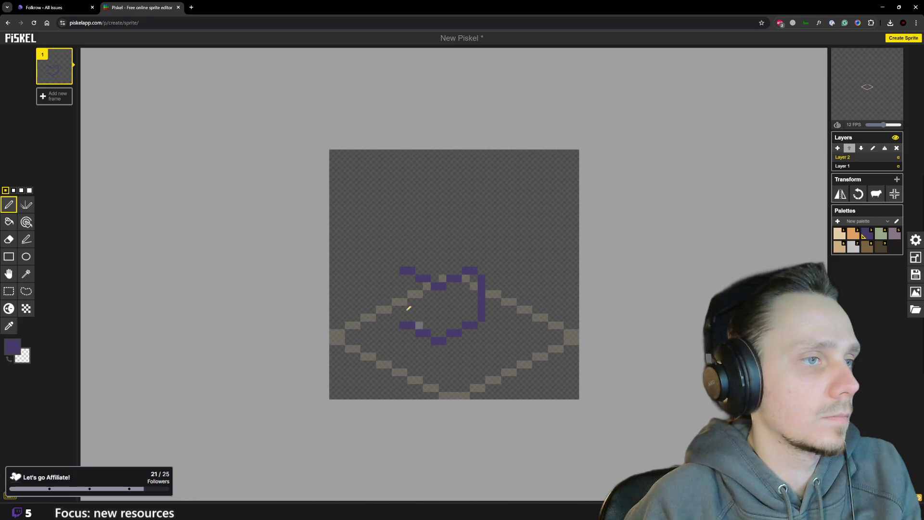
pyautogui.moveTo(480, 276)
pyautogui.mouseDown()
pyautogui.moveTo(480, 315)
pyautogui.moveTo(470, 268)
pyautogui.mouseUp()
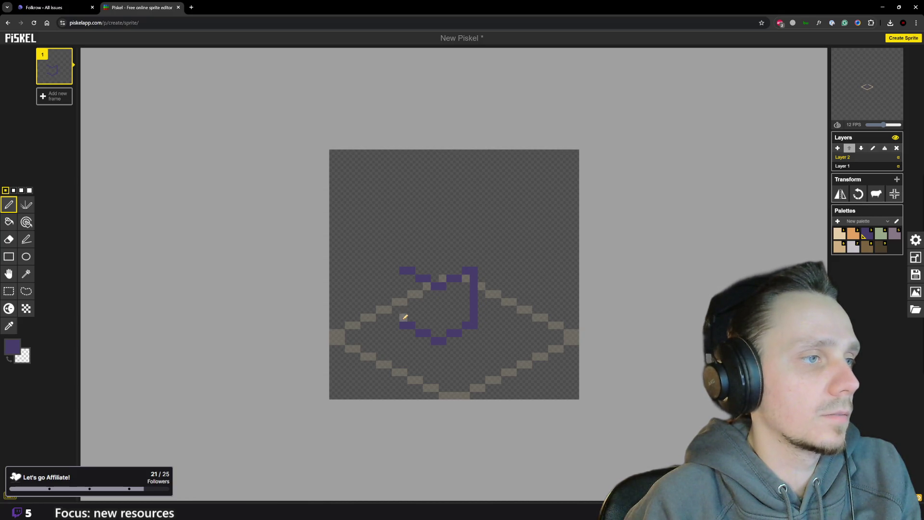
pyautogui.moveTo(404, 321); pyautogui.dragTo(407, 284)
pyautogui.scroll(-3, 443, 303)
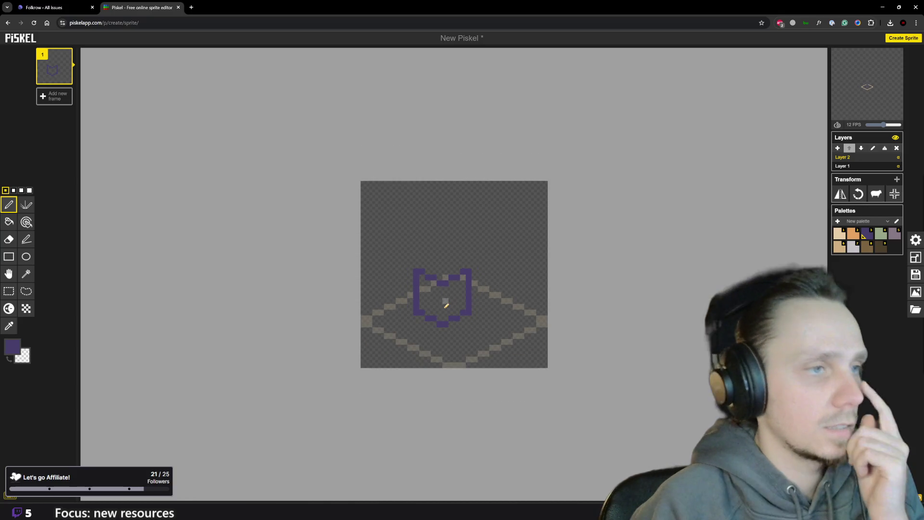
# Rework the tower's right column and draw a vertical purple line up its middle
pyautogui.scroll(-2, 460, 275)
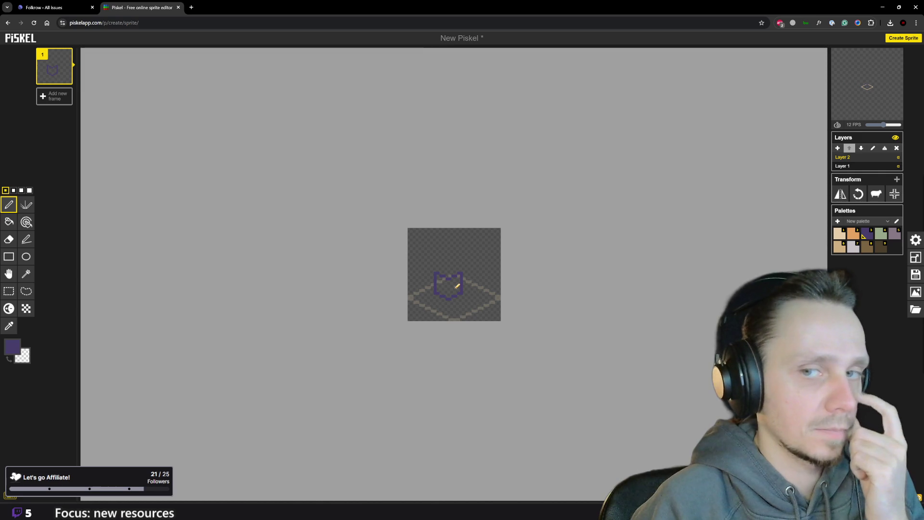
pyautogui.scroll(3, 456, 284)
pyautogui.scroll(3, 457, 286)
pyautogui.moveTo(474, 275)
pyautogui.mouseDown()
pyautogui.moveTo(477, 323)
pyautogui.moveTo(485, 320)
pyautogui.mouseUp()
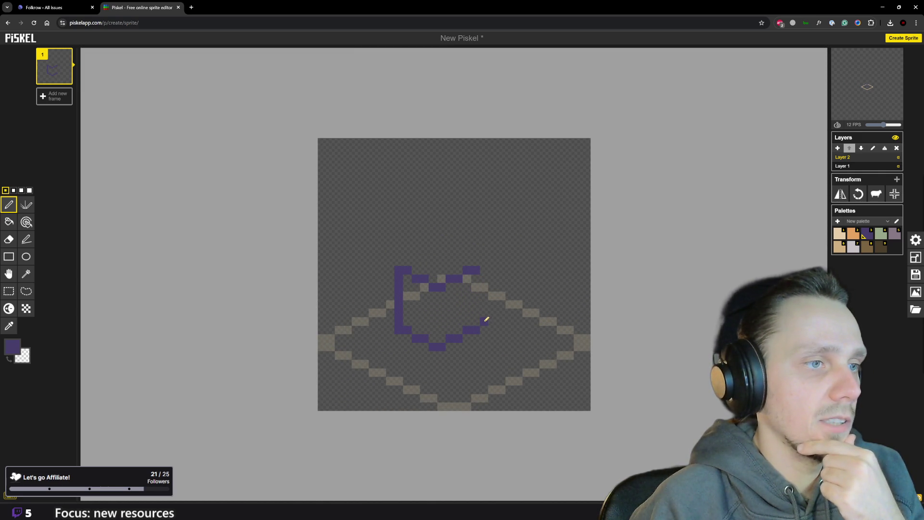
pyautogui.moveTo(484, 262); pyautogui.dragTo(493, 315)
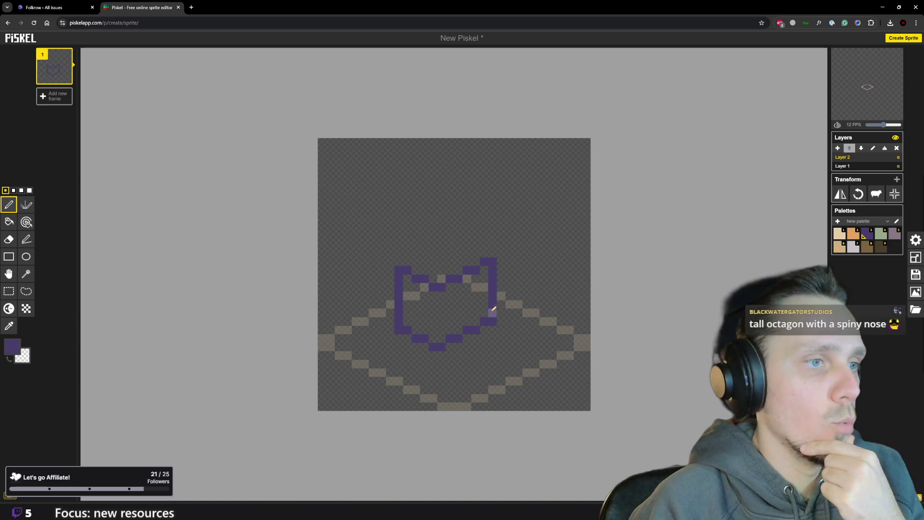
pyautogui.scroll(-3, 481, 310)
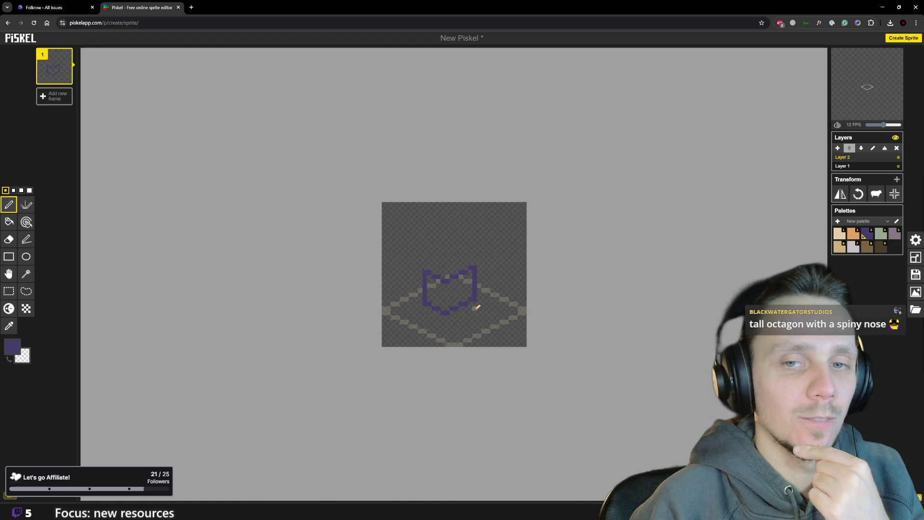
pyautogui.scroll(3, 476, 307)
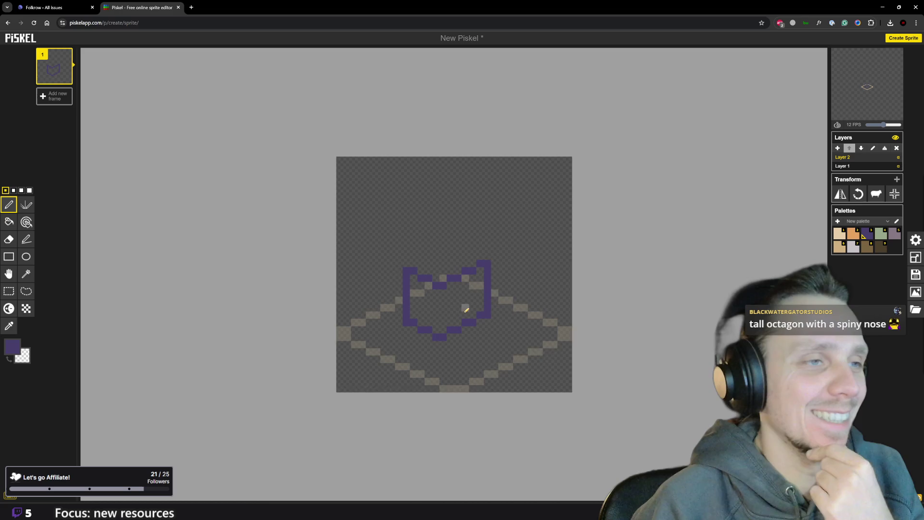
pyautogui.click(434, 347)
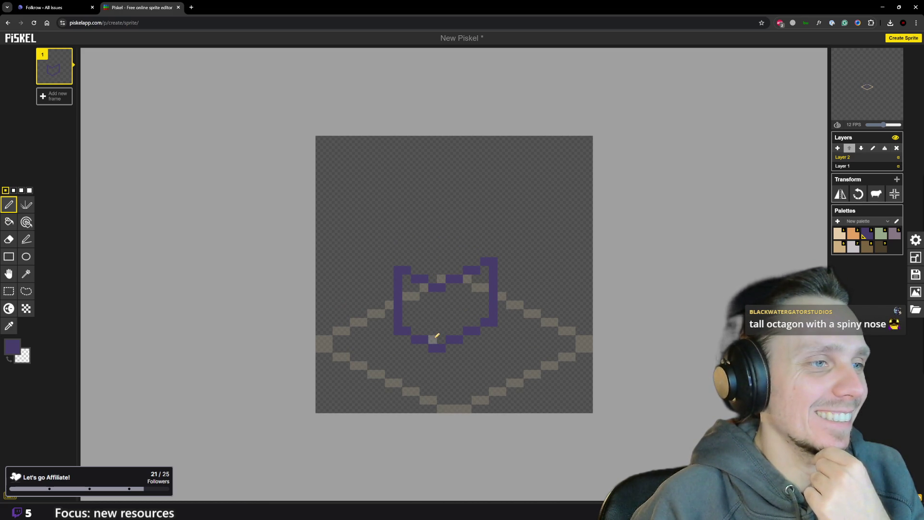
pyautogui.moveTo(437, 335); pyautogui.dragTo(436, 302)
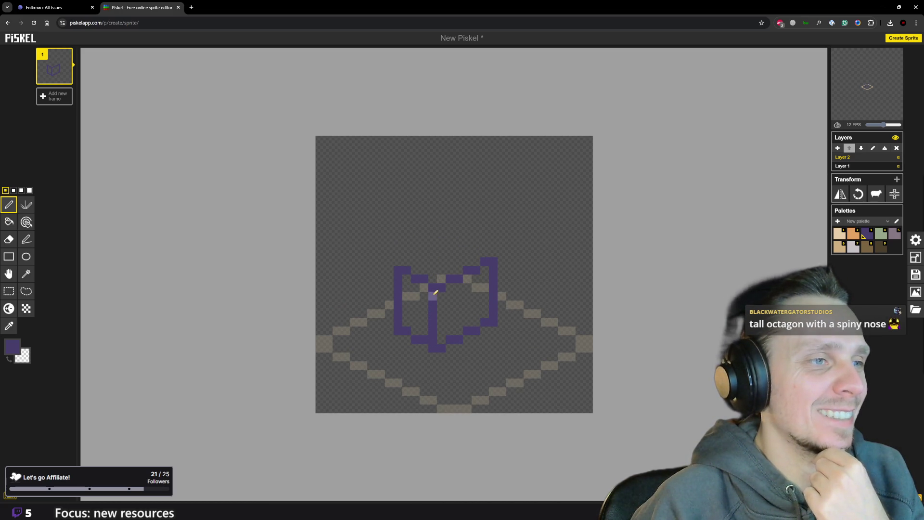
# Undo the middle line and redraw the vertical spine through the tower
pyautogui.scroll(-2, 436, 293)
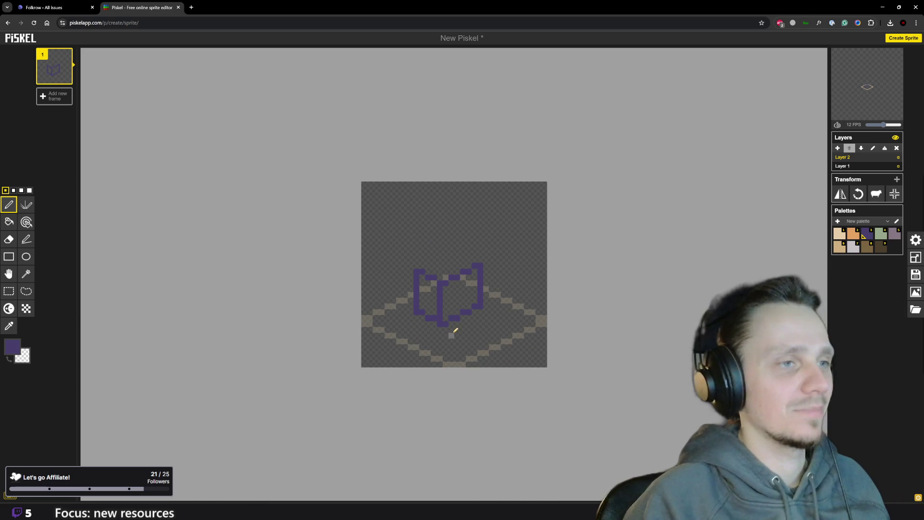
pyautogui.hotkey('ctrl', 'z')
pyautogui.scroll(2, 453, 333)
pyautogui.moveTo(442, 333); pyautogui.dragTo(444, 290)
pyautogui.scroll(-3, 464, 333)
pyautogui.scroll(5, 468, 330)
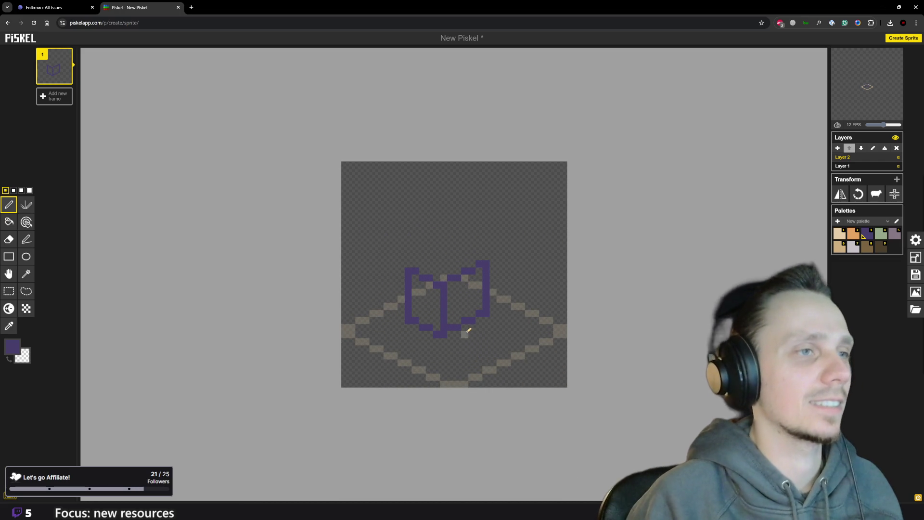
pyautogui.scroll(2, 454, 272)
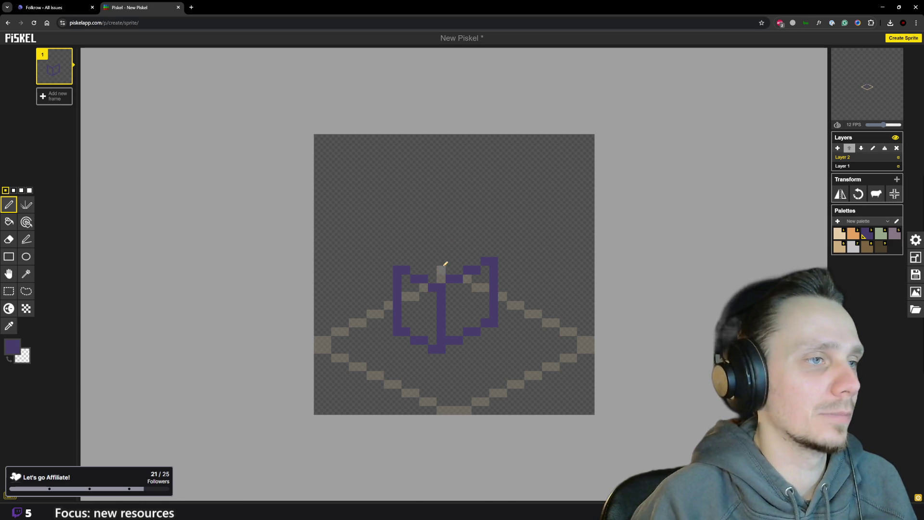
# Add purple pixels along the tower's top edges, then erase them again
pyautogui.click(417, 262)
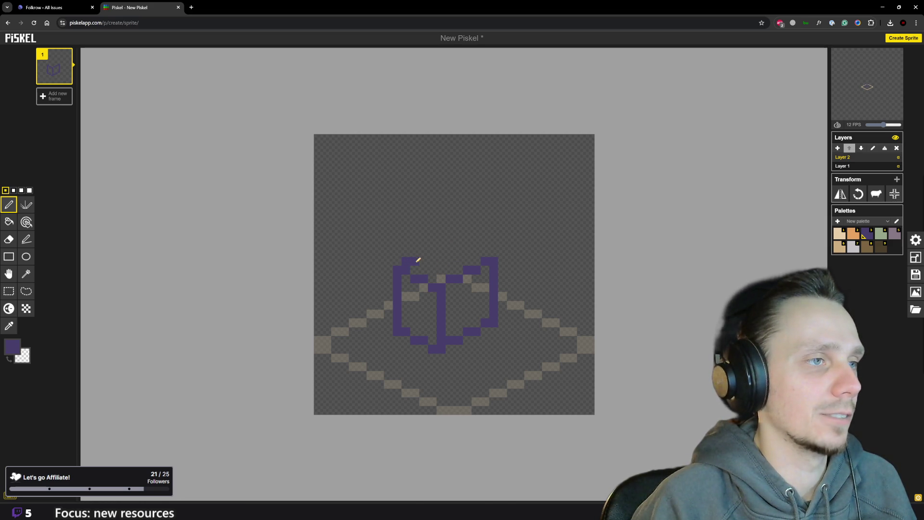
pyautogui.click(423, 253)
pyautogui.click(432, 243)
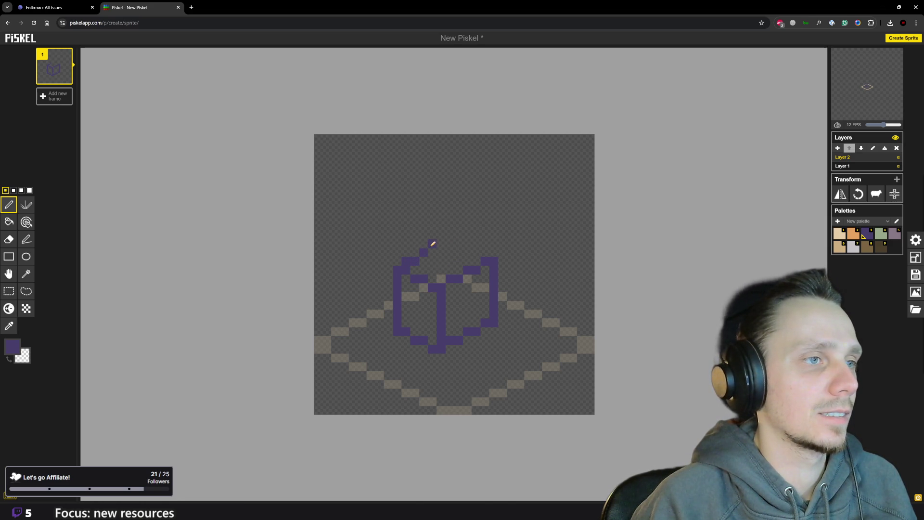
pyautogui.click(448, 269)
pyautogui.click(441, 260)
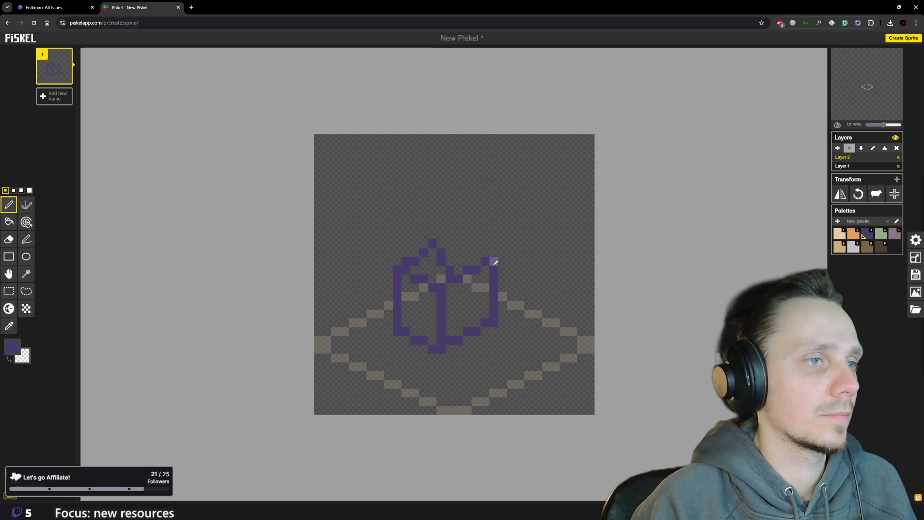
pyautogui.scroll(-1, 494, 261)
pyautogui.scroll(1, 481, 238)
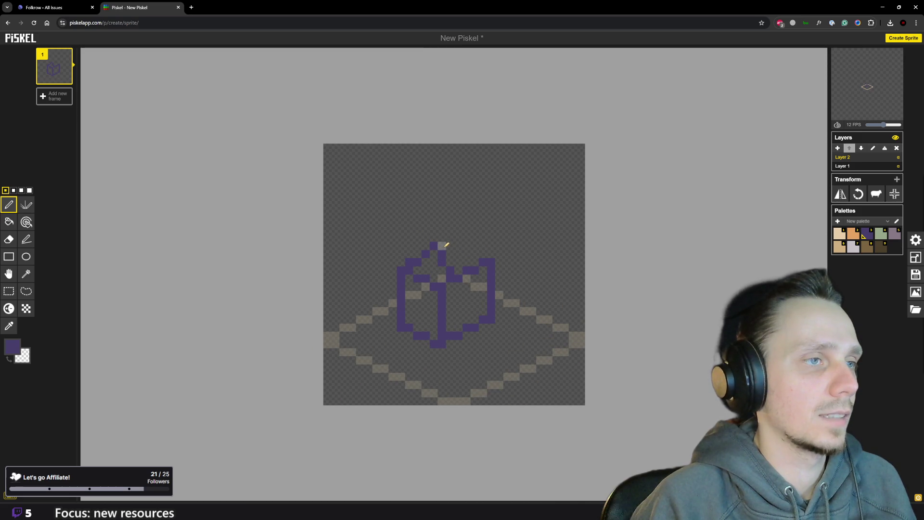
pyautogui.rightClick(418, 259)
pyautogui.rightClick(434, 244)
pyautogui.rightClick(442, 255)
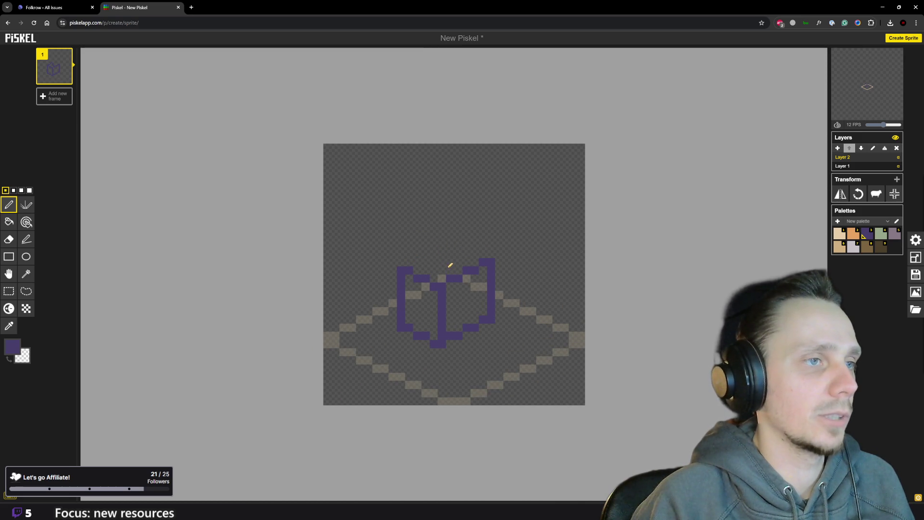
# Extend the spine above the tower and link it with diagonals into a peaked top
pyautogui.moveTo(441, 276); pyautogui.dragTo(442, 243)
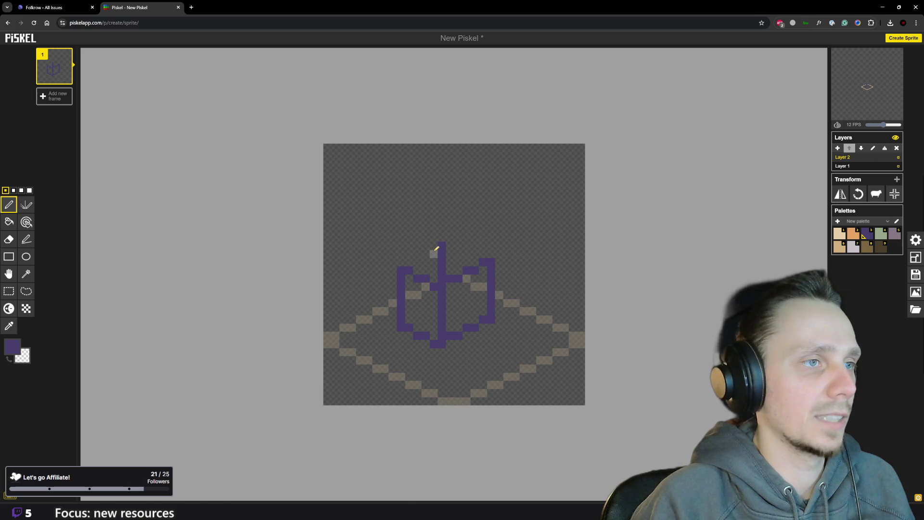
pyautogui.moveTo(416, 261); pyautogui.dragTo(434, 253)
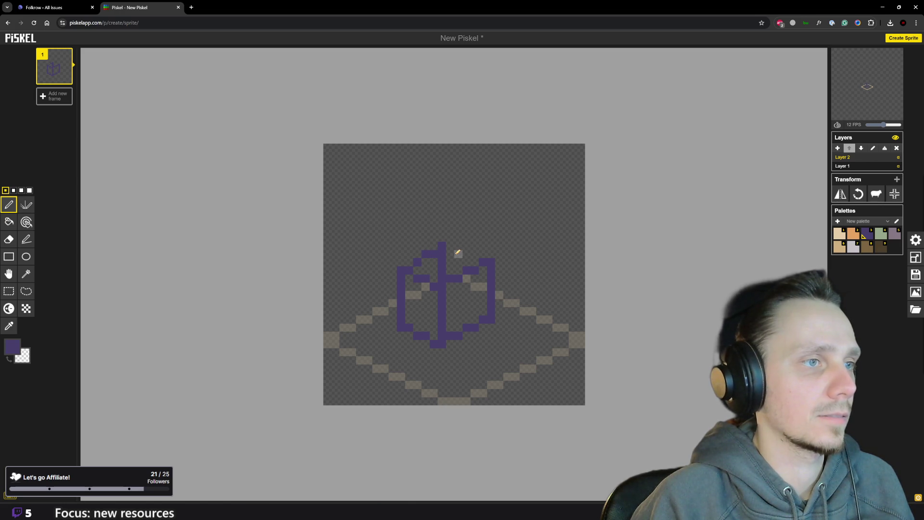
pyautogui.click(434, 246)
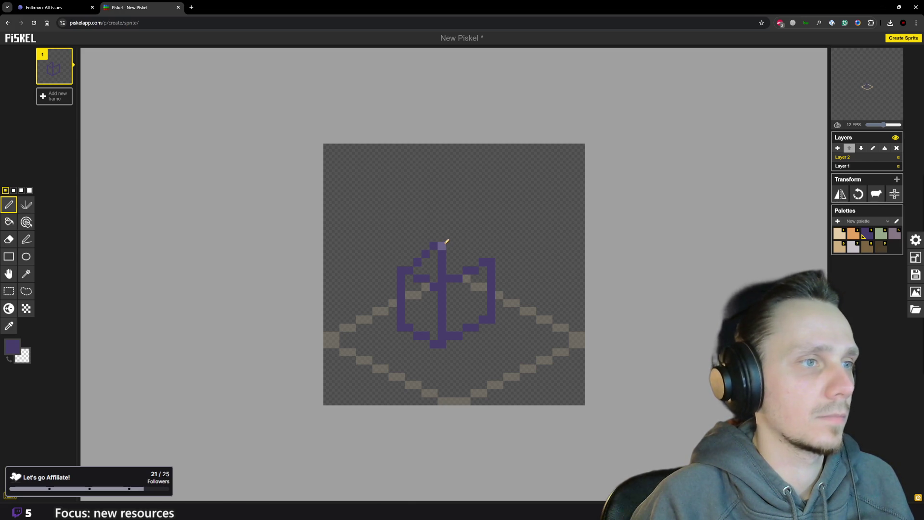
pyautogui.click(442, 238)
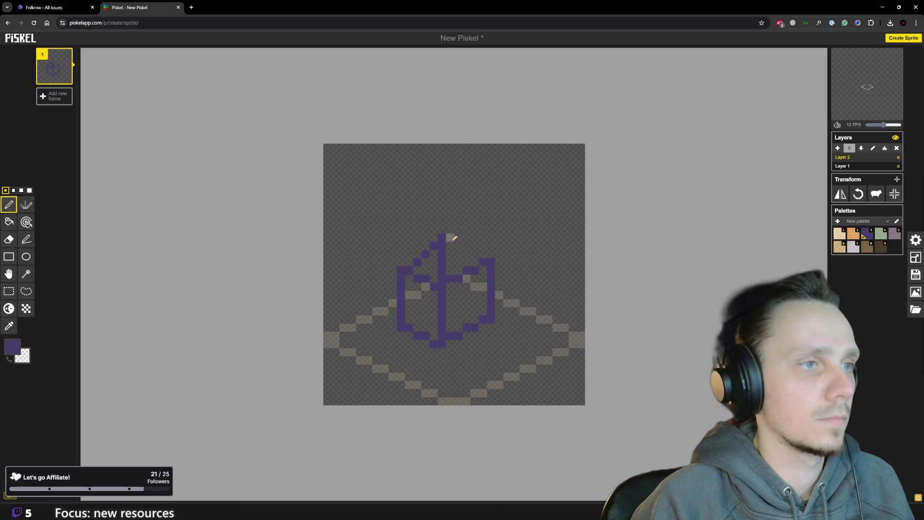
pyautogui.click(450, 246)
pyautogui.click(458, 246)
pyautogui.click(466, 254)
pyautogui.scroll(-4, 509, 240)
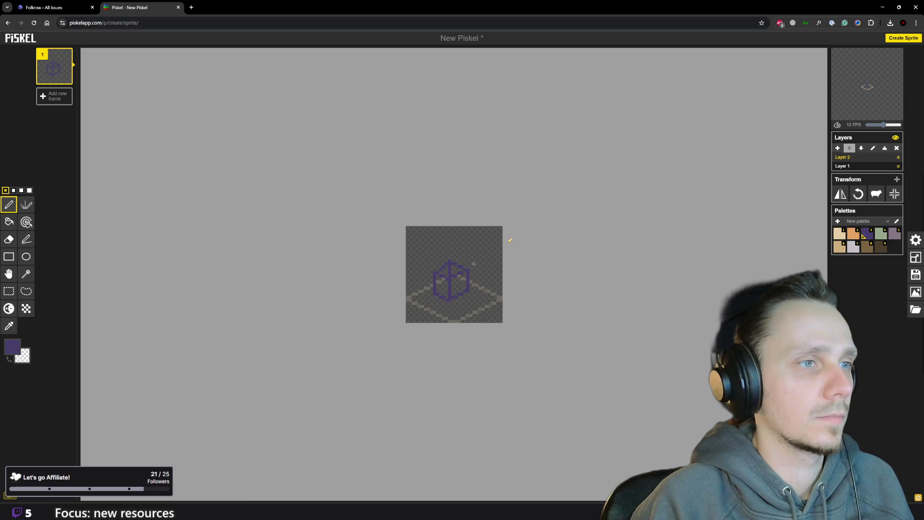
pyautogui.scroll(4, 487, 235)
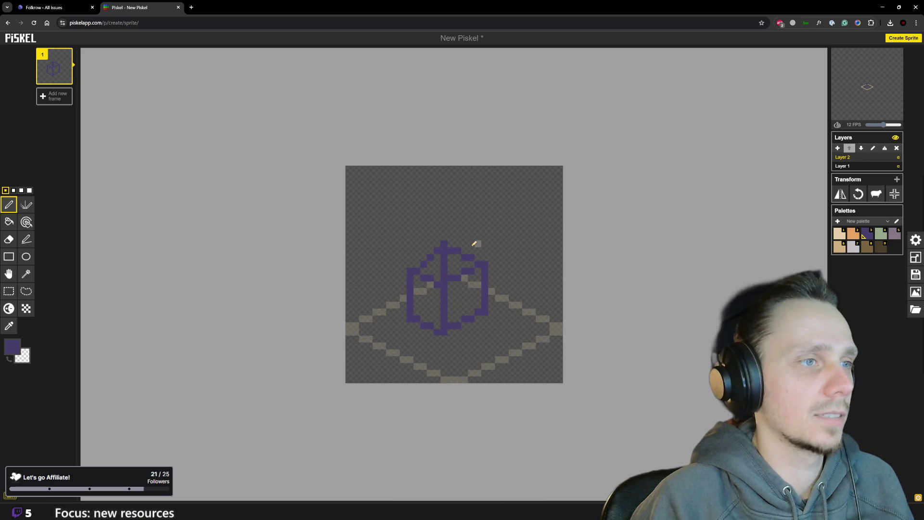
# Add top-left diagonal pixels, erase the spine's top, then open a new browser tab
pyautogui.click(428, 247)
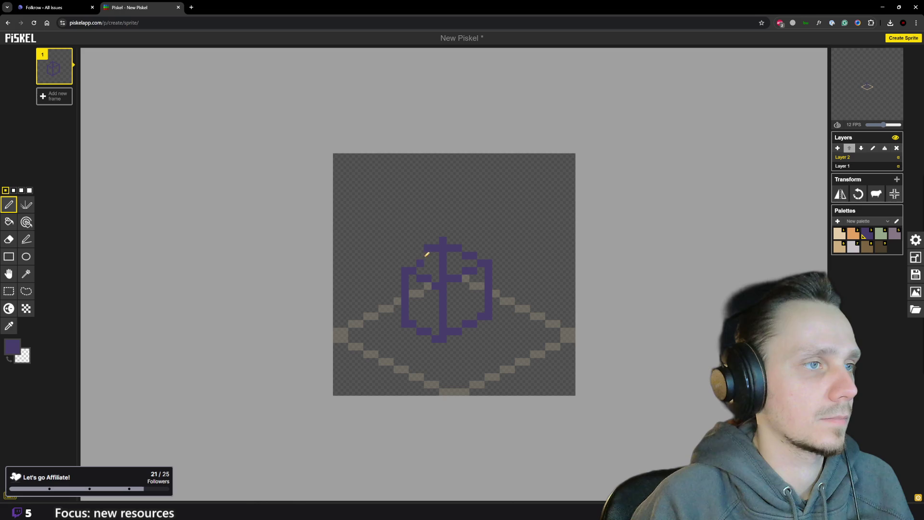
pyautogui.click(420, 255)
pyautogui.click(413, 263)
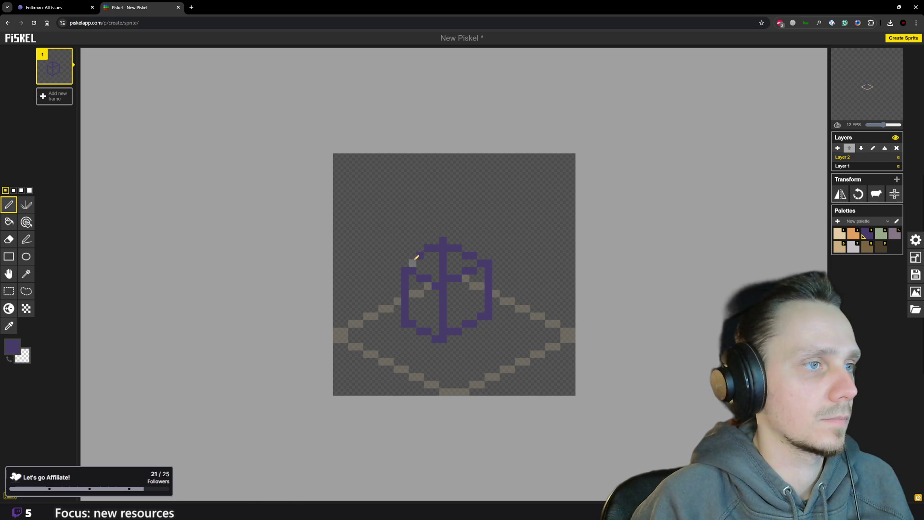
pyautogui.scroll(-4, 432, 265)
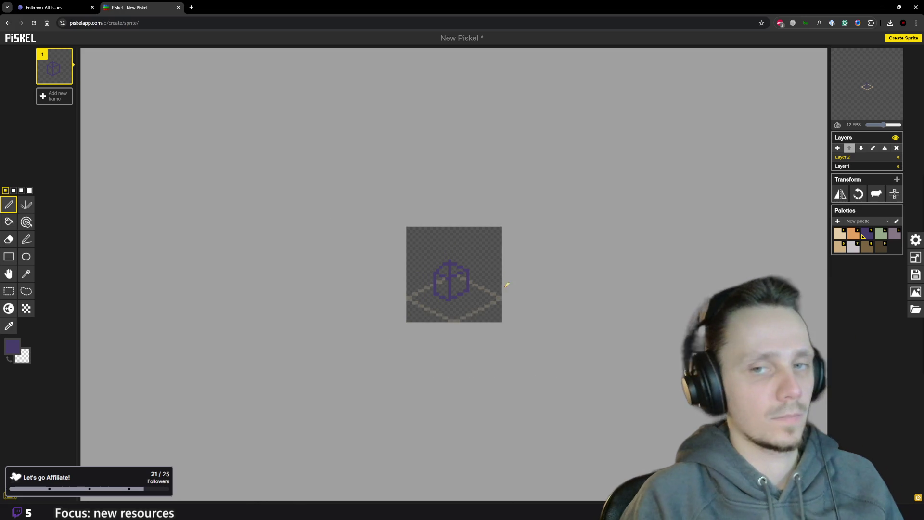
pyautogui.scroll(3, 386, 270)
pyautogui.moveTo(443, 247)
pyautogui.mouseDown()
pyautogui.moveTo(445, 270)
pyautogui.moveTo(459, 248)
pyautogui.mouseUp()
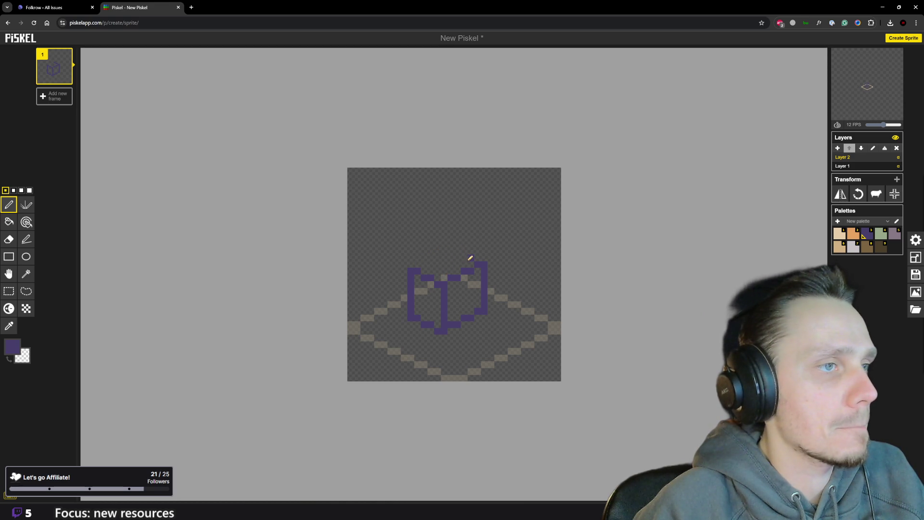
pyautogui.scroll(-3, 471, 227)
pyautogui.click(191, 7)
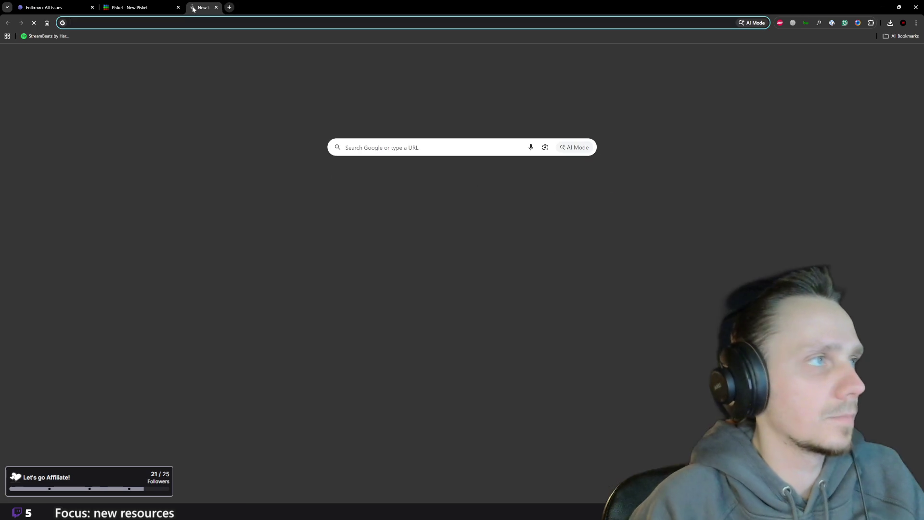
pyautogui.write('windmill')
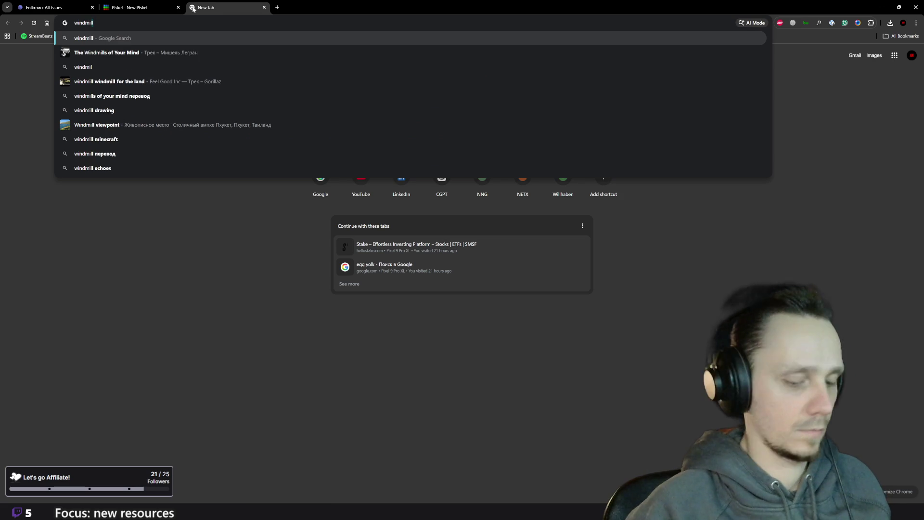
pyautogui.write(' pixelart')
pyautogui.press('Return')
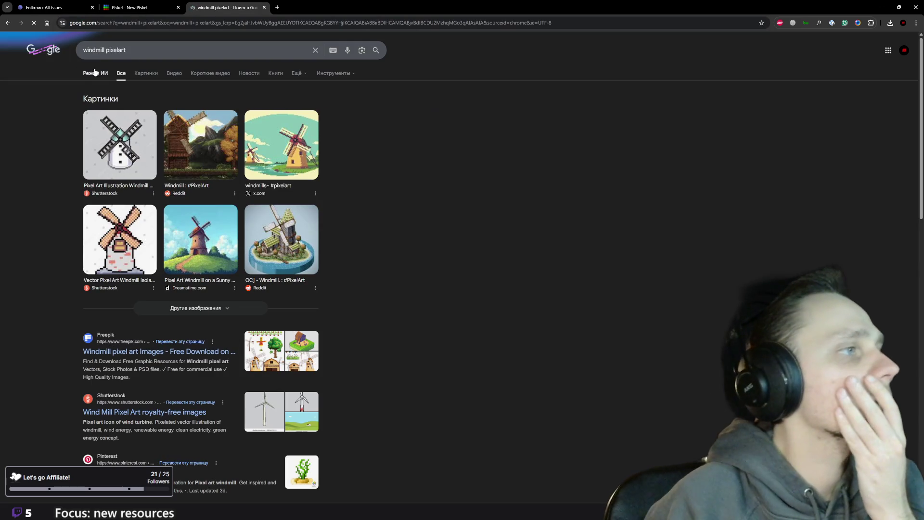
pyautogui.click(145, 72)
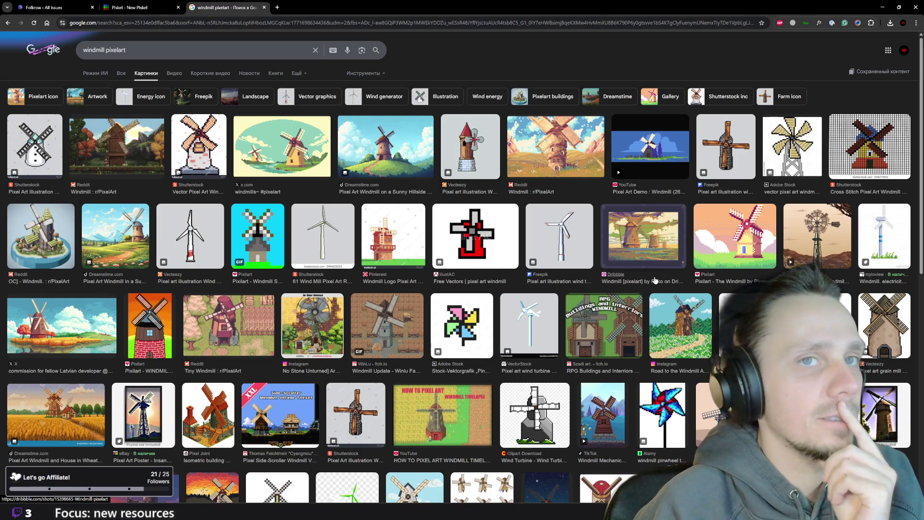
pyautogui.scroll(-2, 654, 280)
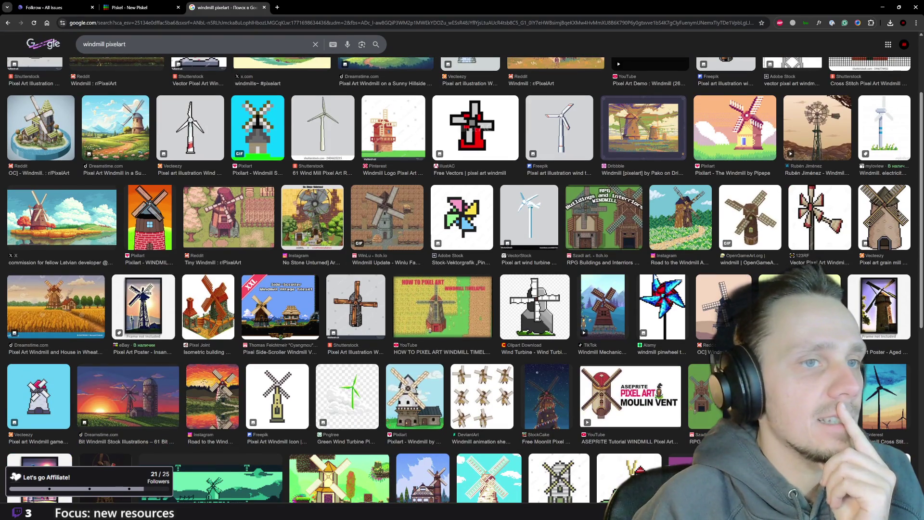
pyautogui.scroll(-3, 655, 277)
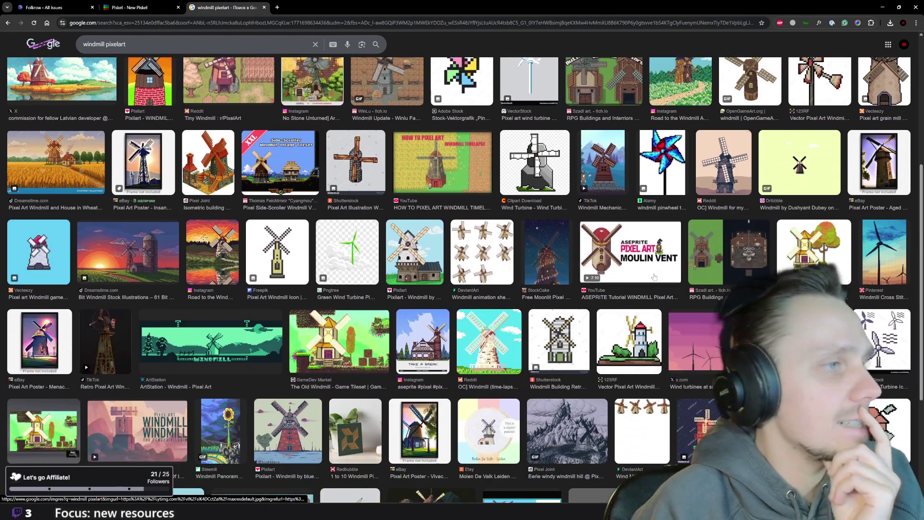
pyautogui.scroll(-3, 529, 291)
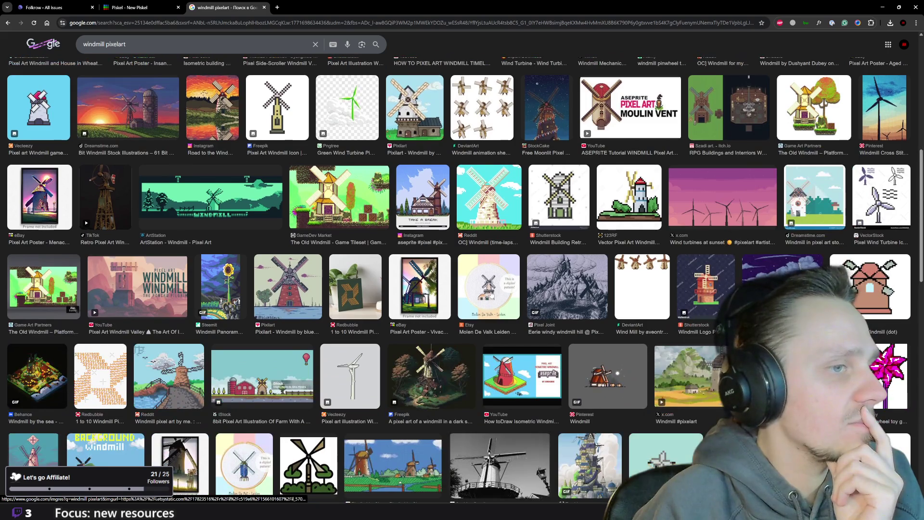
pyautogui.scroll(-6, 491, 296)
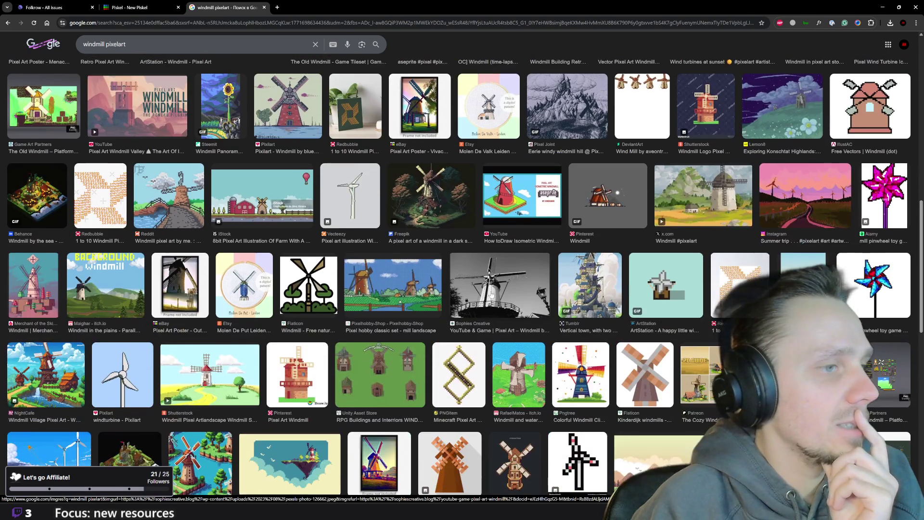
pyautogui.scroll(-5, 491, 292)
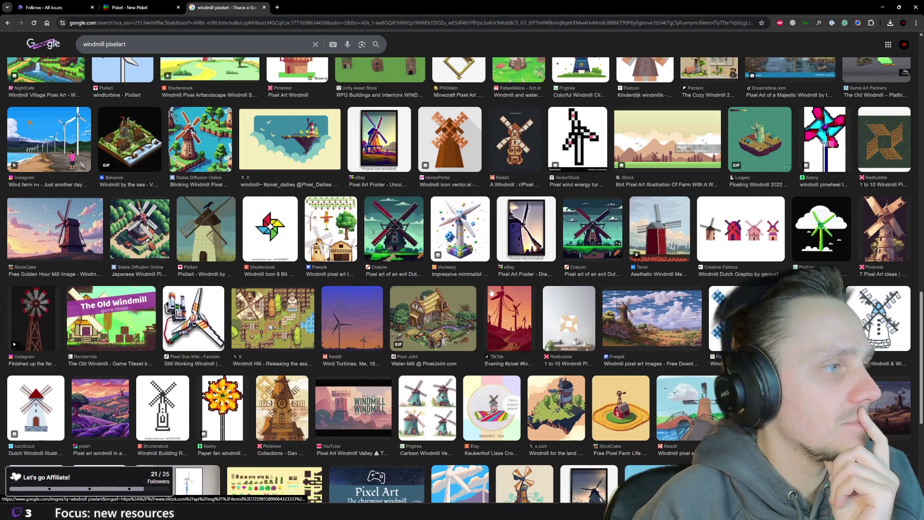
pyautogui.scroll(-5, 491, 292)
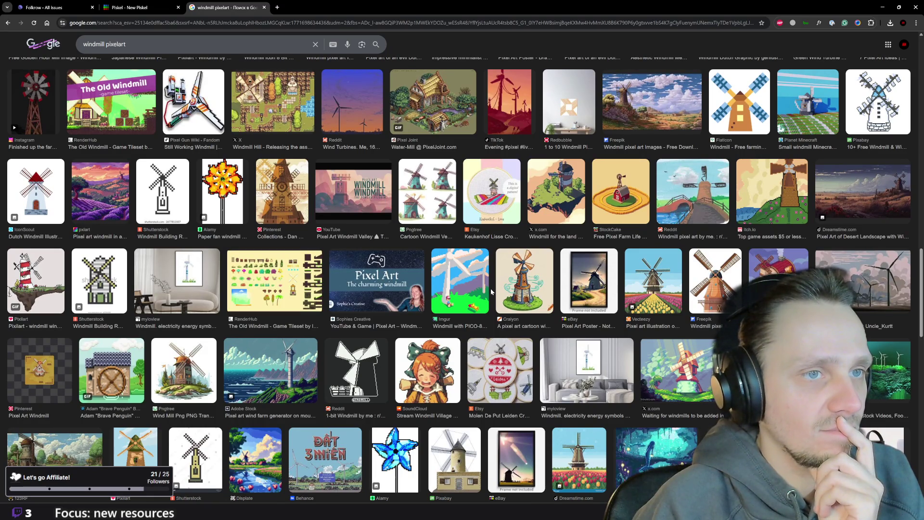
pyautogui.scroll(-4, 490, 291)
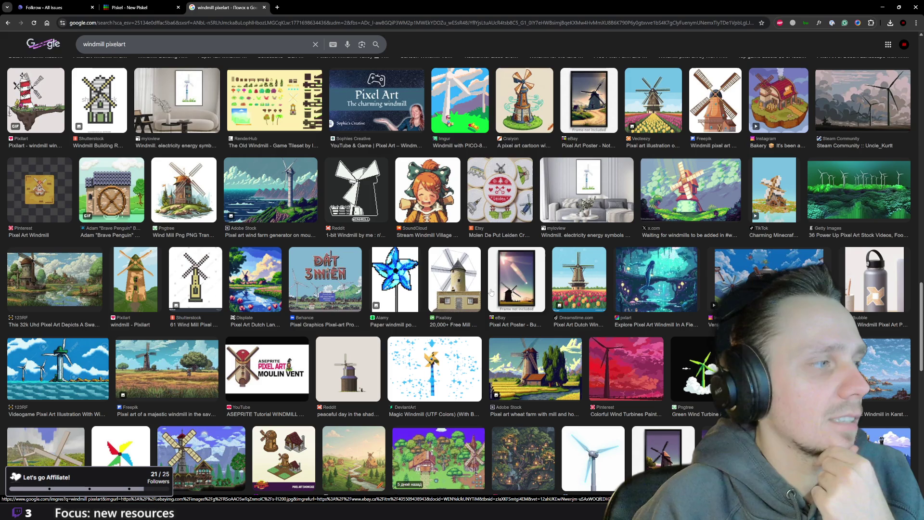
pyautogui.scroll(-5, 491, 292)
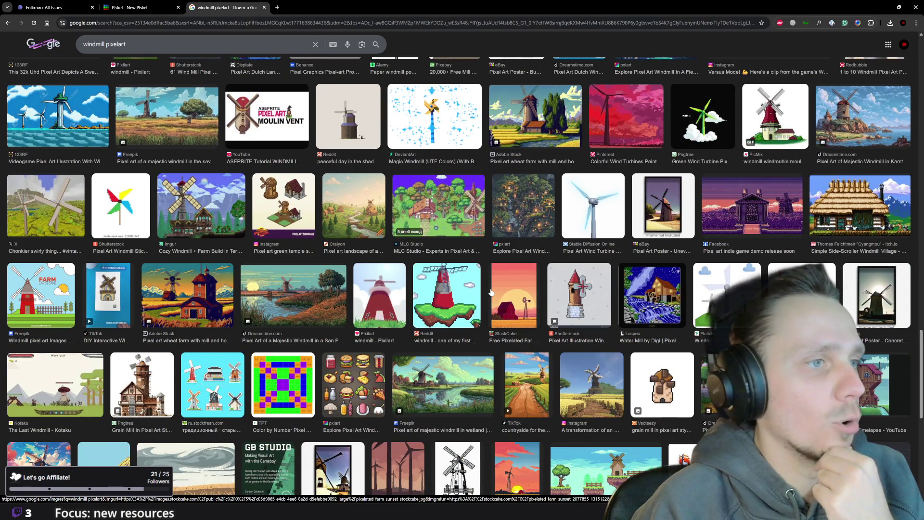
pyautogui.scroll(10, 491, 292)
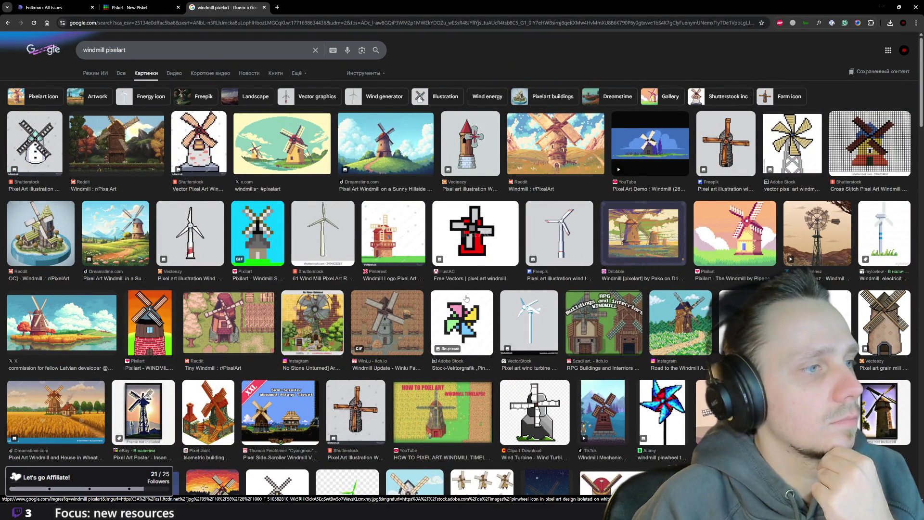
pyautogui.scroll(-2, 466, 298)
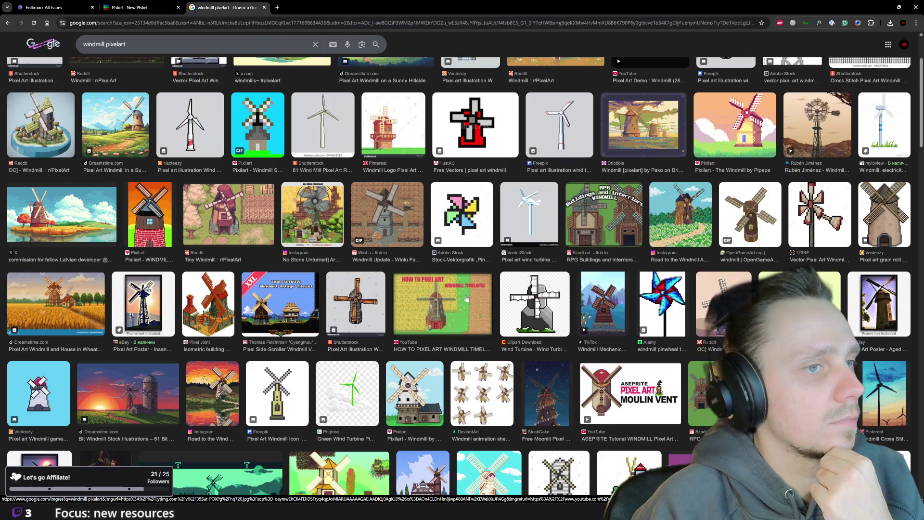
pyautogui.scroll(-1, 466, 298)
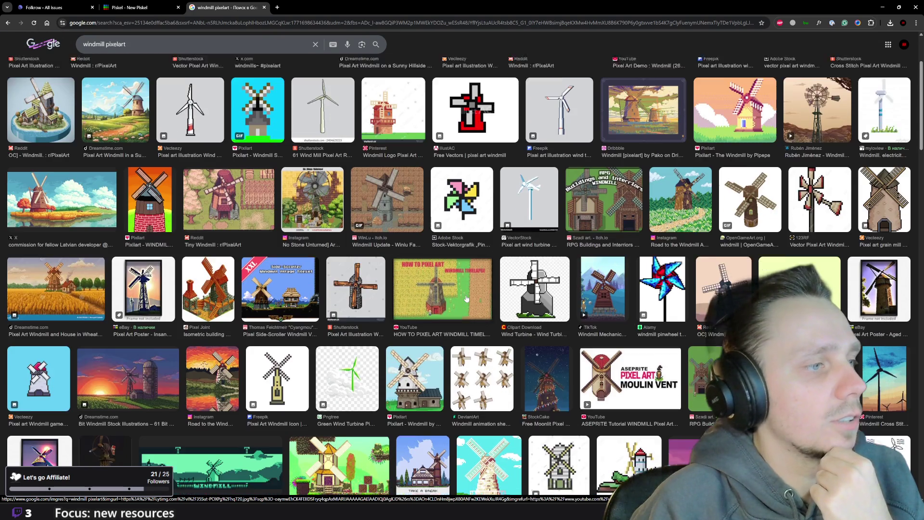
pyautogui.scroll(-5, 466, 298)
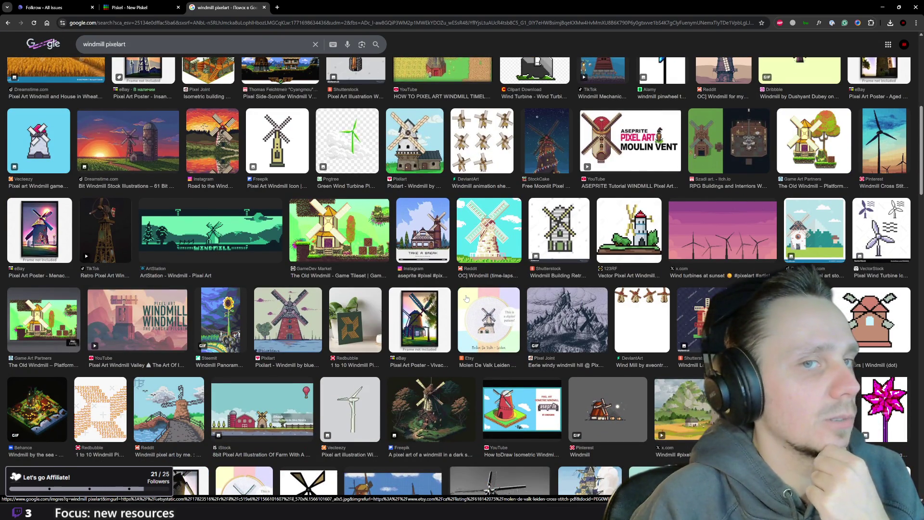
pyautogui.scroll(-2, 465, 298)
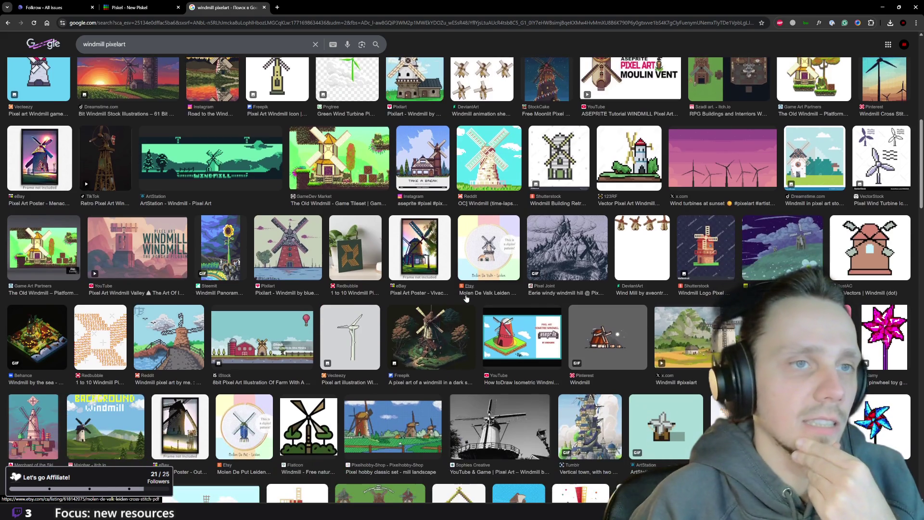
pyautogui.click(136, 5)
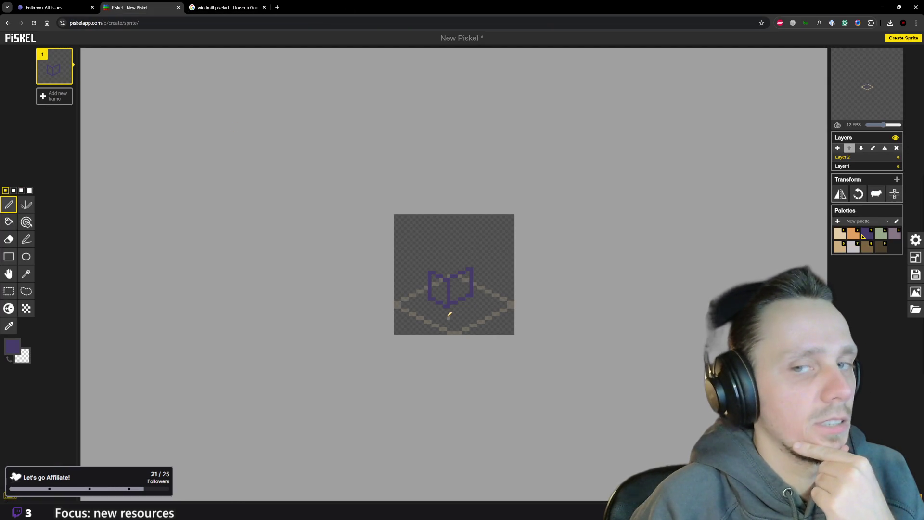
# Erase the purple tower lines above the diamond, then bring Spotify to the front
pyautogui.scroll(2, 448, 299)
pyautogui.scroll(-1, 435, 277)
pyautogui.moveTo(428, 271); pyautogui.dragTo(427, 295)
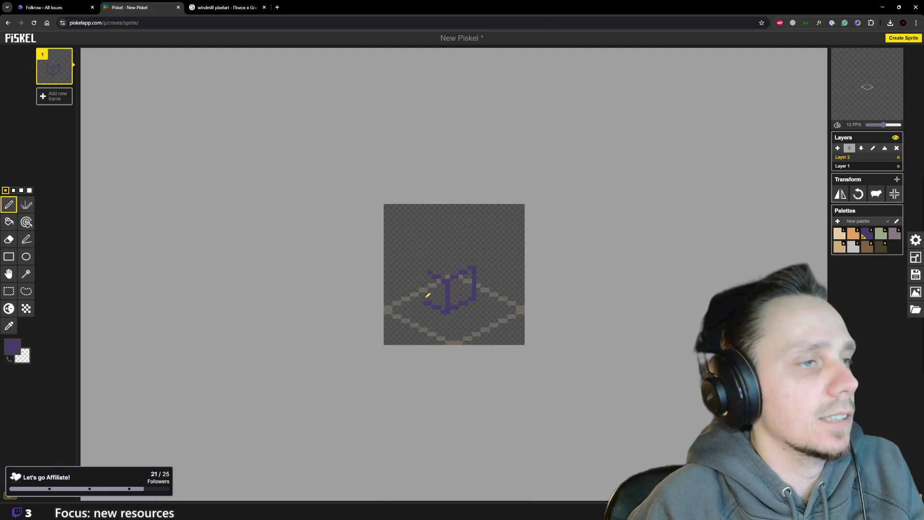
pyautogui.moveTo(461, 269); pyautogui.dragTo(434, 280)
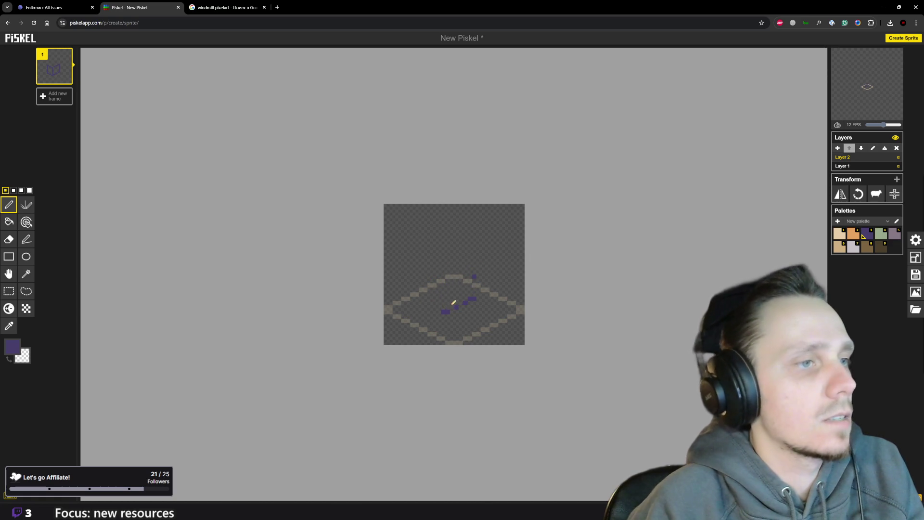
pyautogui.moveTo(558, 510)
pyautogui.click(556, 458)
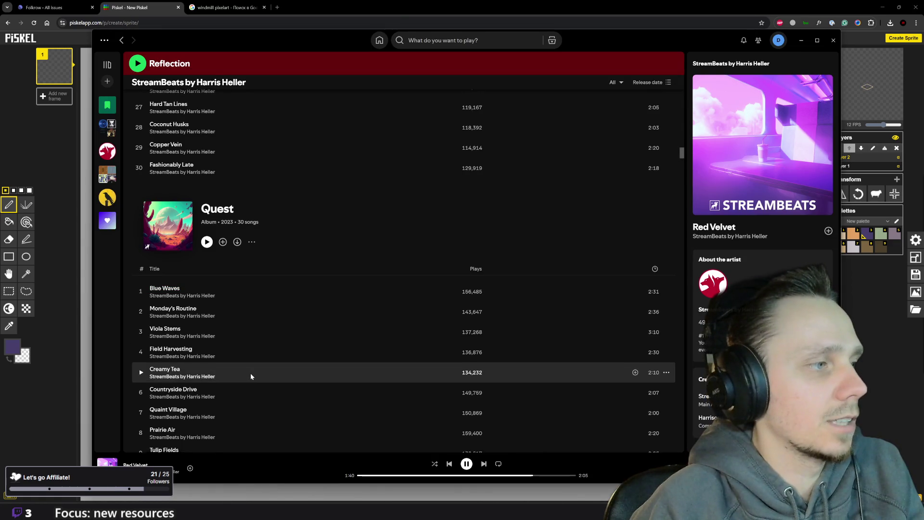
# Play 'Chill Waves' from the Moonwalk album, then switch back to Piskel
pyautogui.scroll(-20, 251, 373)
pyautogui.scroll(20, 268, 332)
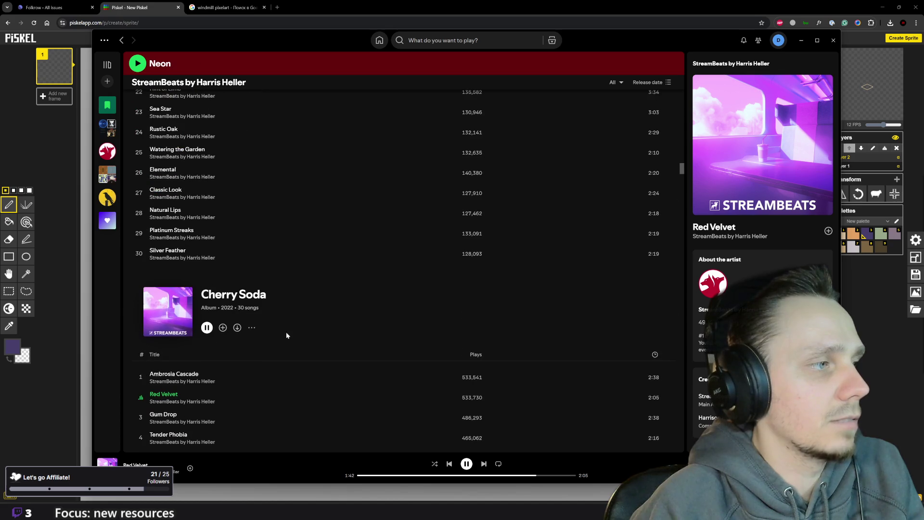
pyautogui.scroll(8, 304, 364)
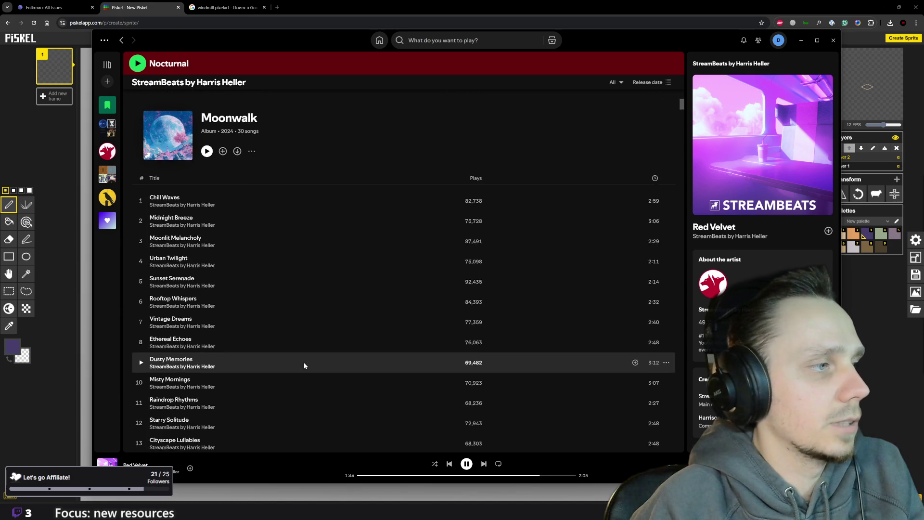
pyautogui.click(141, 197)
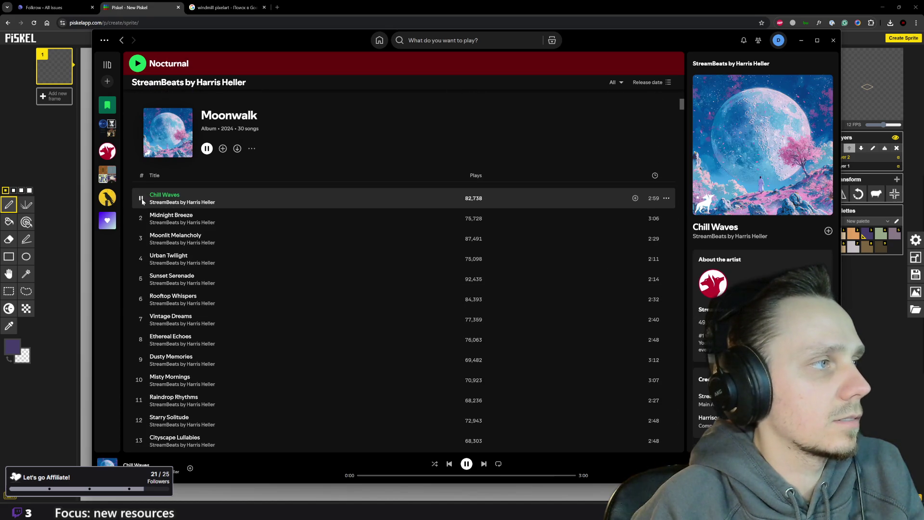
pyautogui.hotkey('alt', 'Tab')
pyautogui.scroll(3, 481, 303)
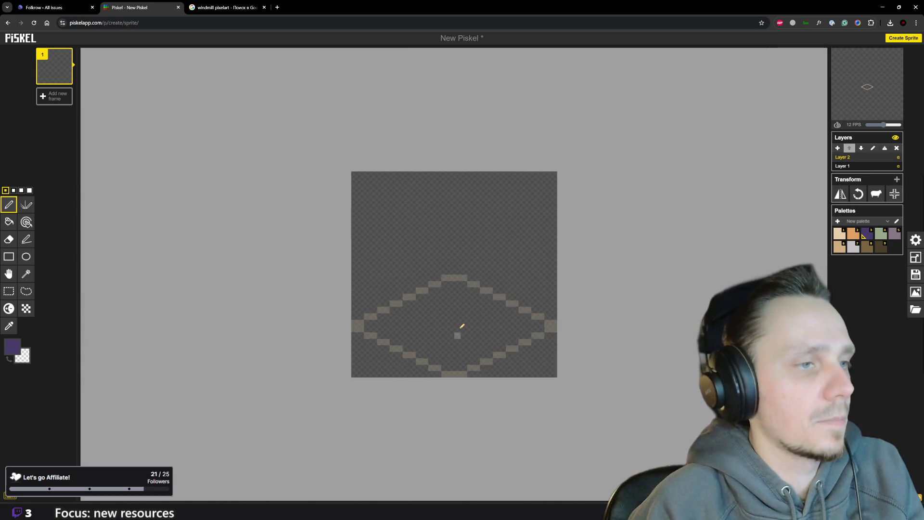
# Draw a new purple ring for the tower's base inside the diamond
pyautogui.click(443, 356)
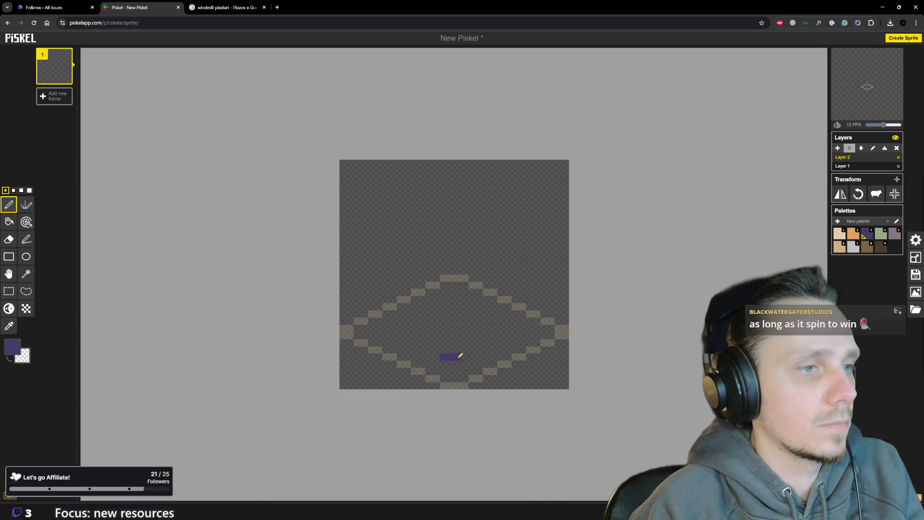
pyautogui.click(465, 356)
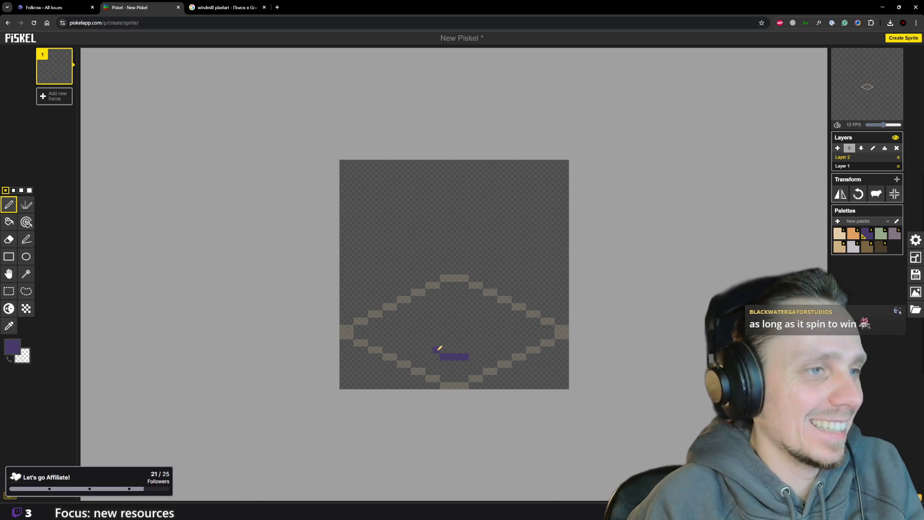
pyautogui.moveTo(472, 349); pyautogui.dragTo(480, 347)
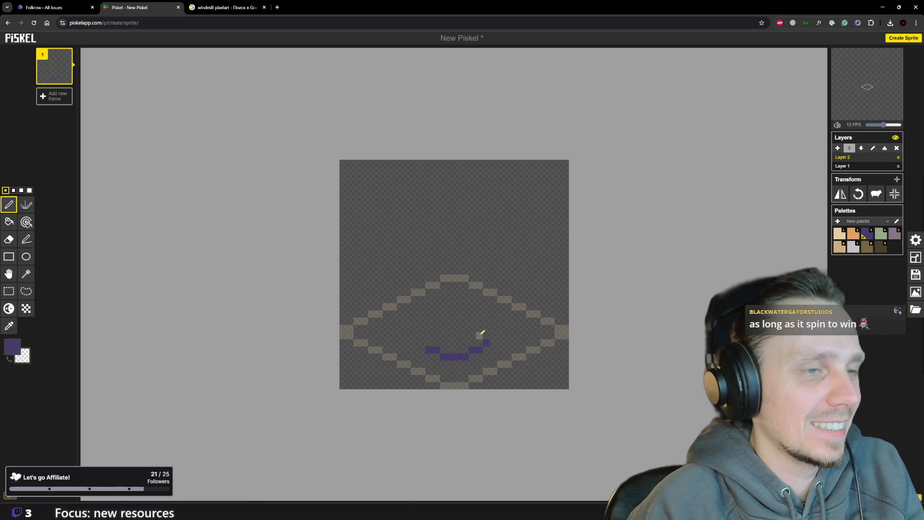
pyautogui.moveTo(484, 334); pyautogui.dragTo(436, 333)
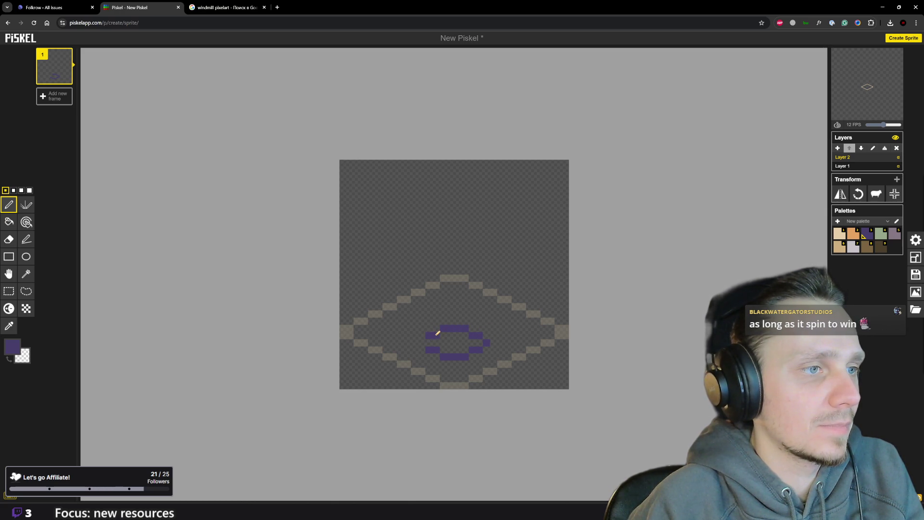
pyautogui.scroll(-4, 475, 337)
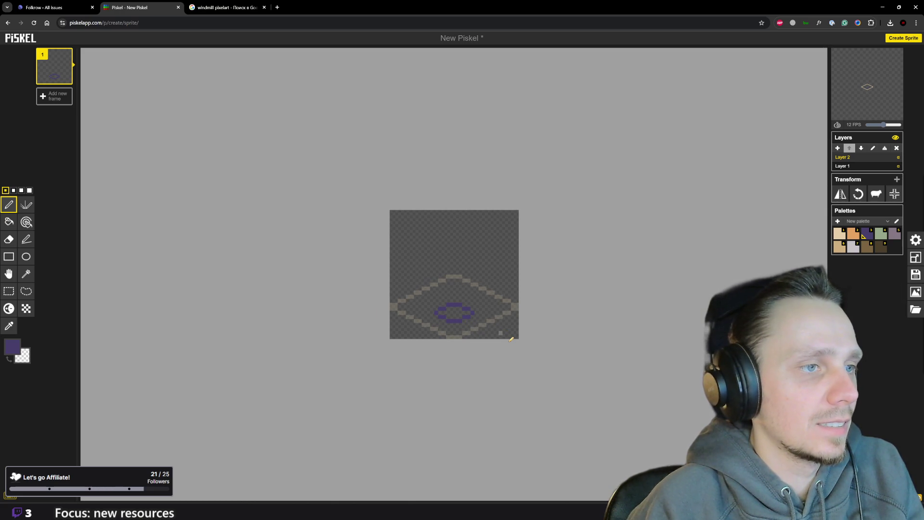
pyautogui.scroll(4, 483, 303)
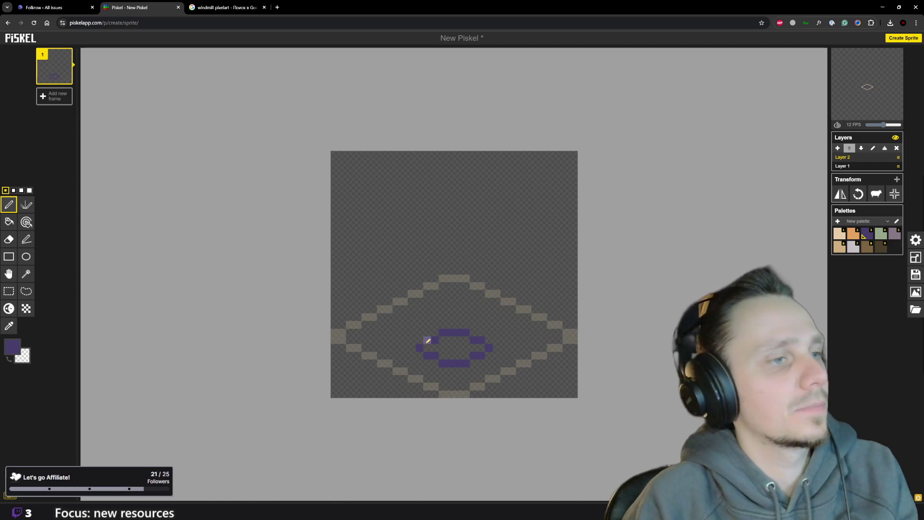
# Erase the ring's upper part and raise the tower's left and right purple walls
pyautogui.moveTo(427, 341); pyautogui.dragTo(476, 332)
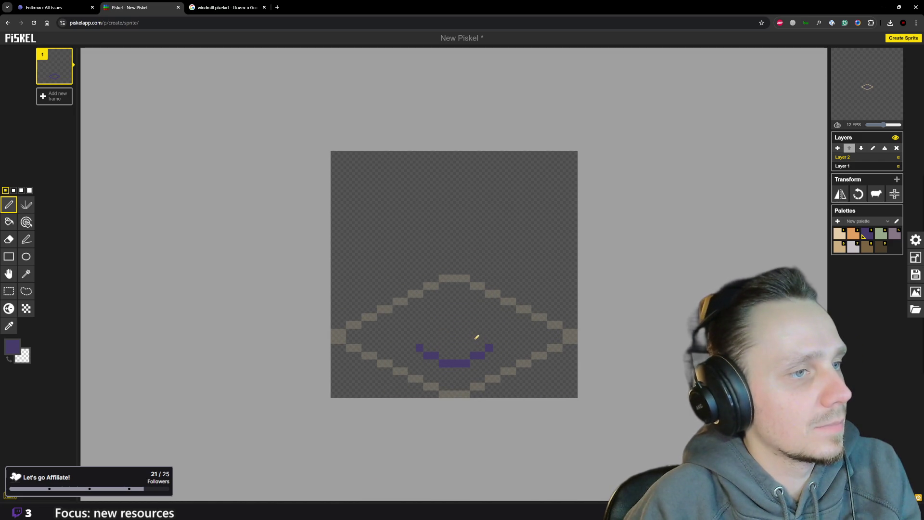
pyautogui.moveTo(421, 341); pyautogui.dragTo(428, 303)
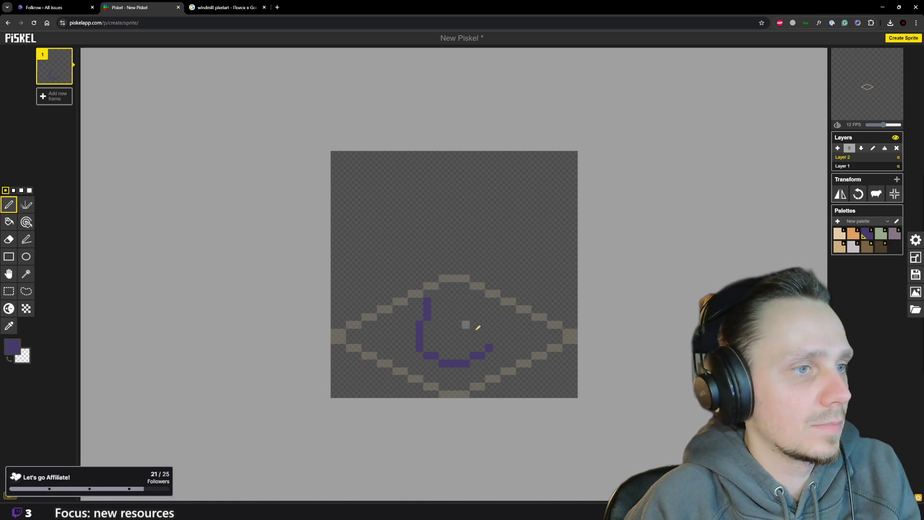
pyautogui.moveTo(489, 341); pyautogui.dragTo(482, 303)
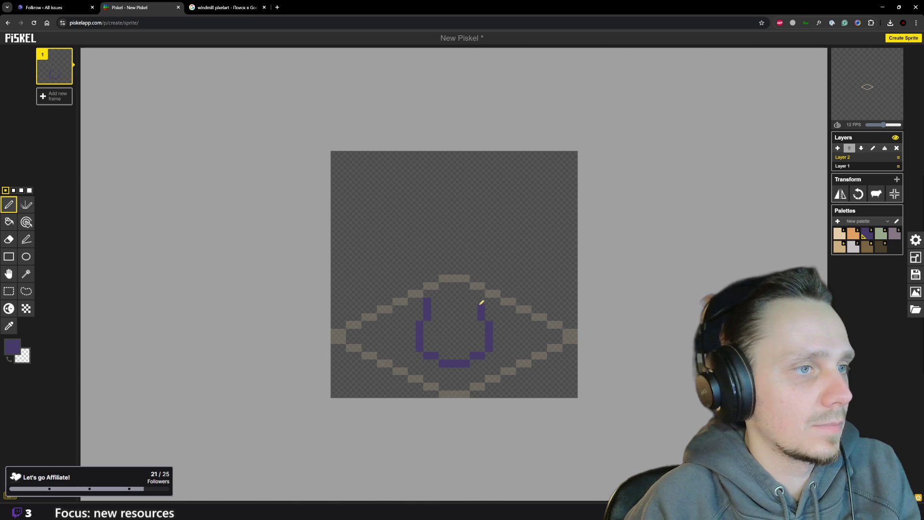
pyautogui.click(427, 293)
pyautogui.moveTo(481, 294); pyautogui.dragTo(481, 285)
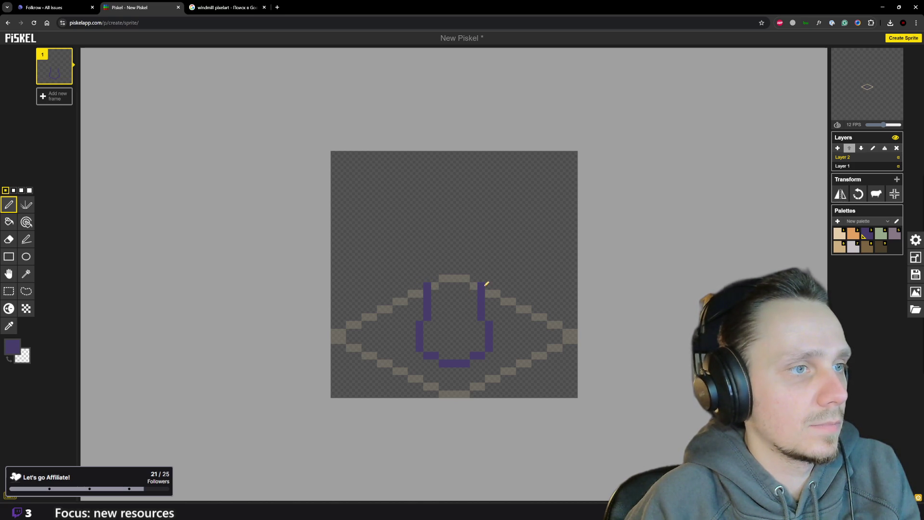
pyautogui.scroll(-2, 490, 317)
pyautogui.scroll(3, 447, 295)
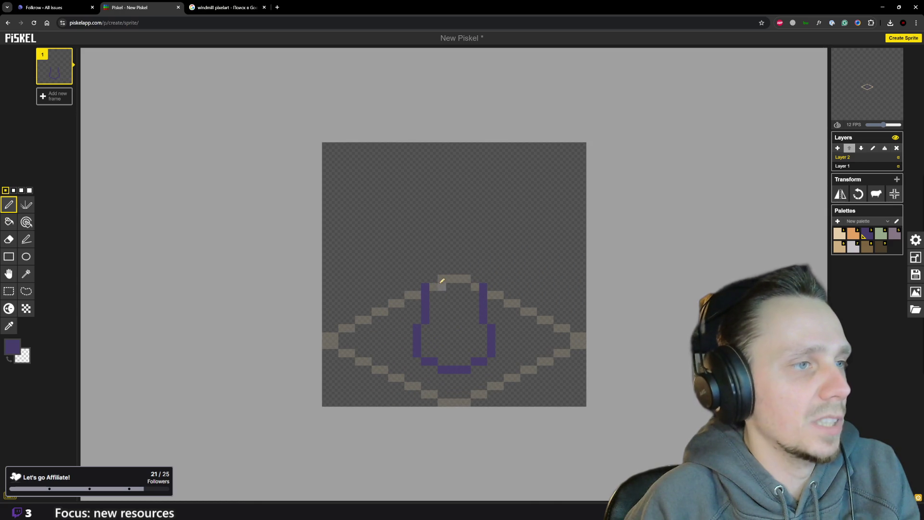
# Extend both walls upward and join them into a pointed top
pyautogui.click(433, 278)
pyautogui.click(433, 270)
pyautogui.click(475, 278)
pyautogui.click(475, 270)
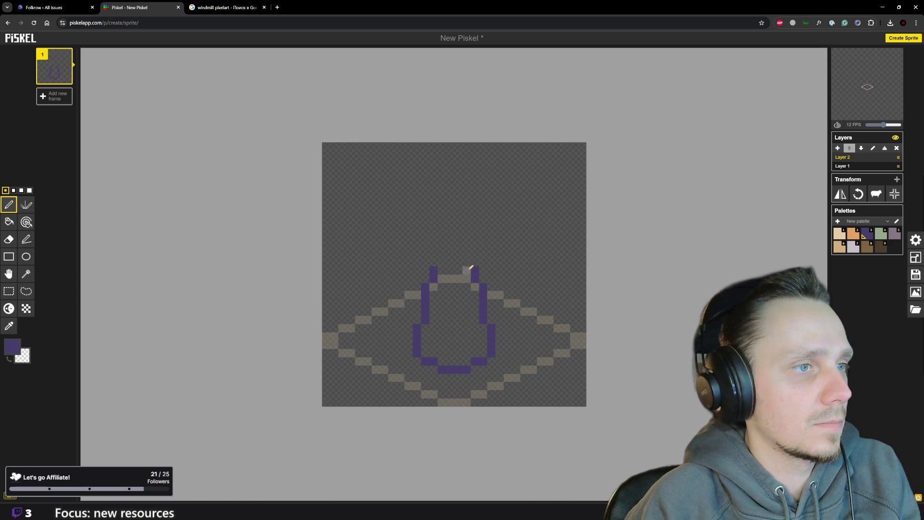
pyautogui.click(466, 261)
pyautogui.click(441, 261)
pyautogui.click(450, 254)
pyautogui.scroll(-5, 484, 332)
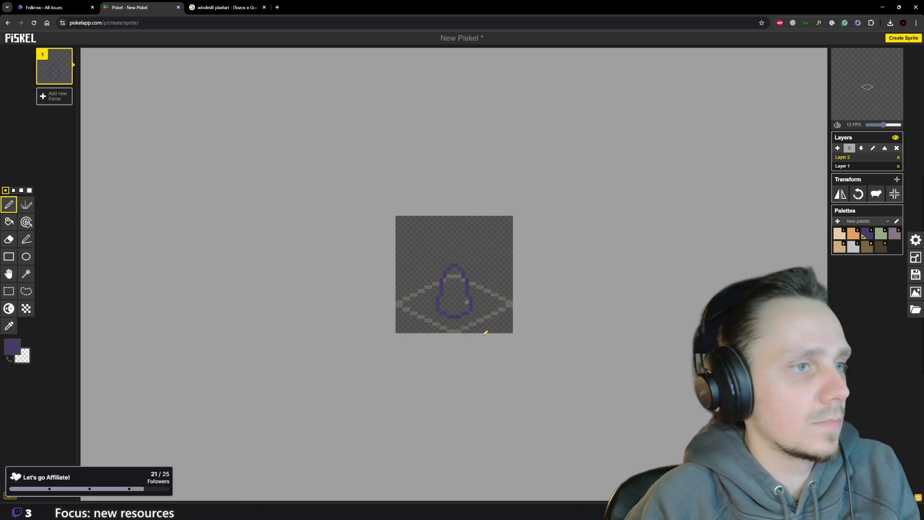
# Glance at the Godot editor for reference, then return to the Piskel drawing
pyautogui.moveTo(558, 518)
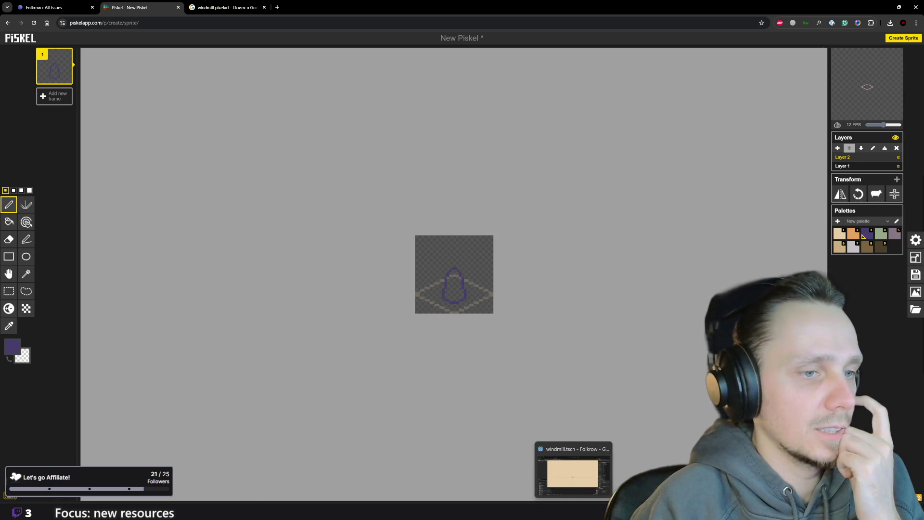
pyautogui.click(573, 489)
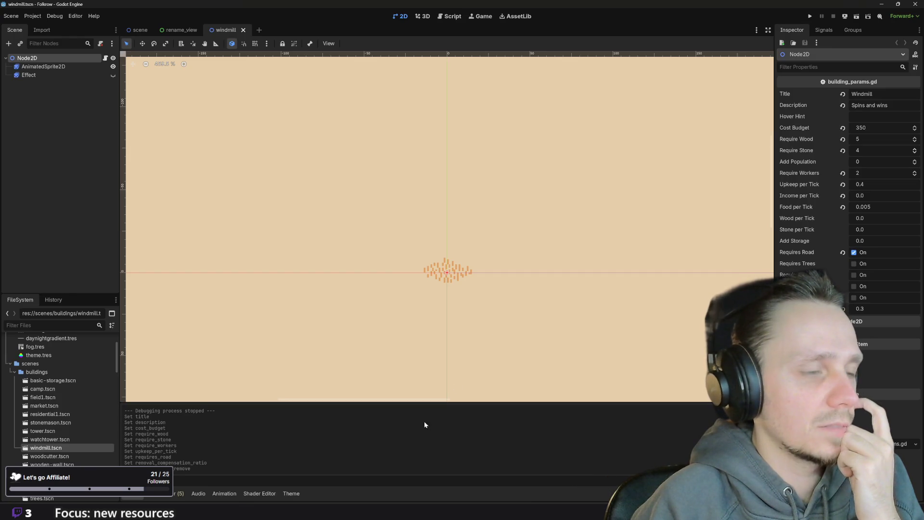
pyautogui.moveTo(363, 510)
pyautogui.click(380, 480)
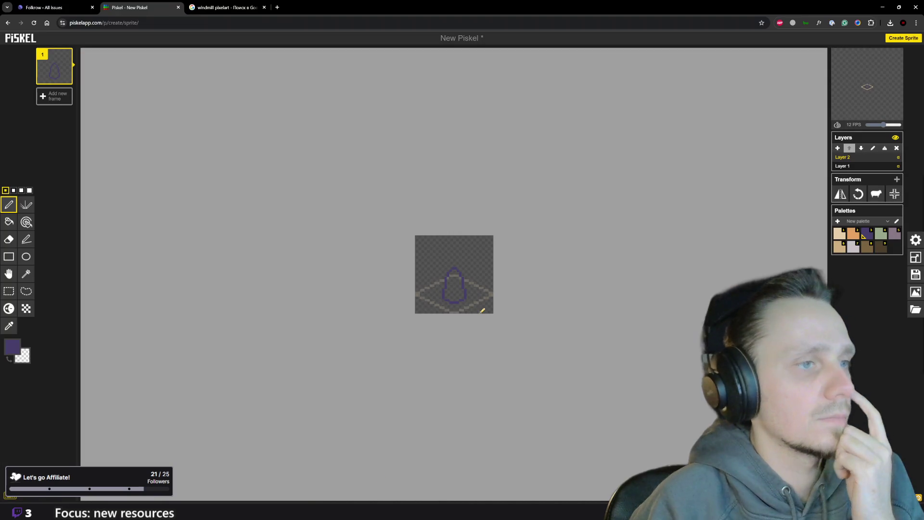
pyautogui.scroll(5, 463, 316)
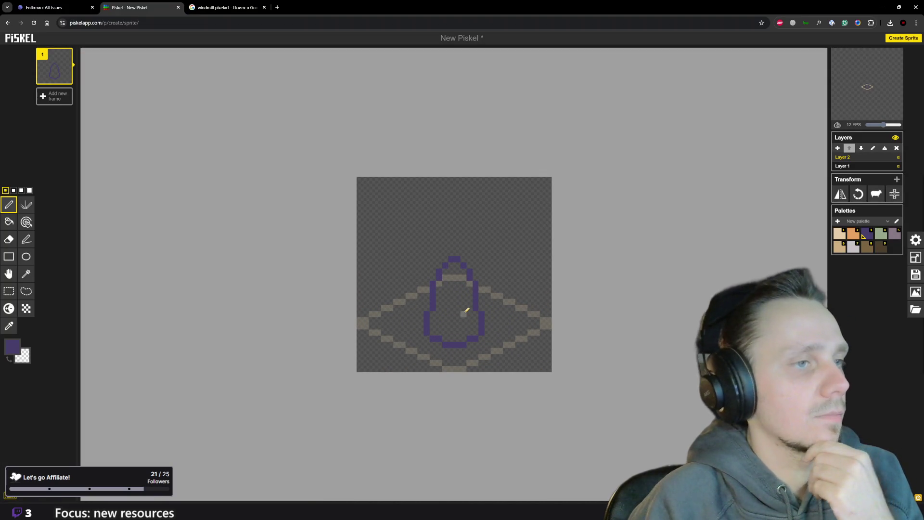
pyautogui.scroll(1, 463, 320)
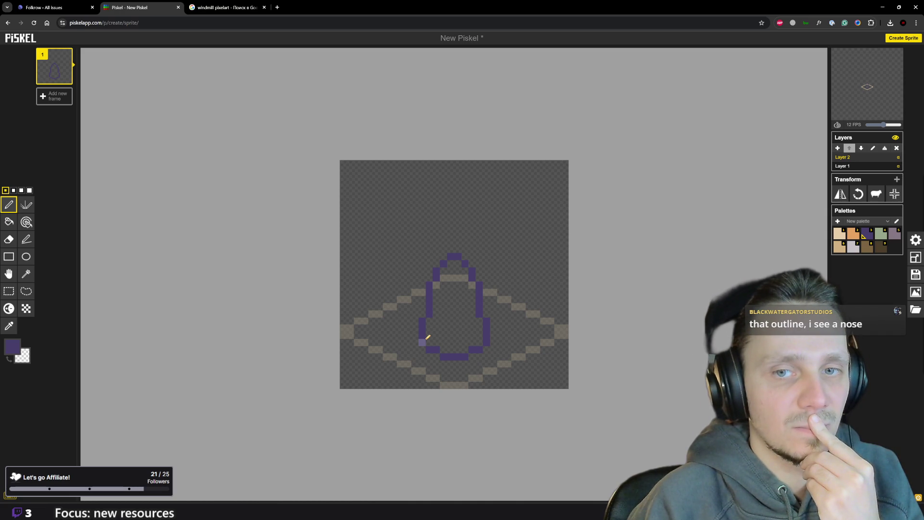
pyautogui.scroll(1, 471, 314)
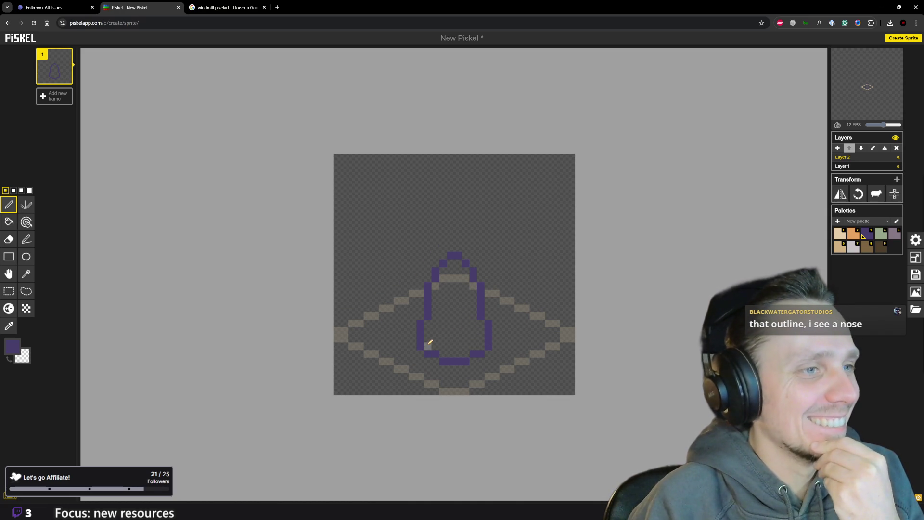
# Move the left wall one pixel inward and trim the upper-right outline segment
pyautogui.moveTo(431, 321); pyautogui.dragTo(422, 342)
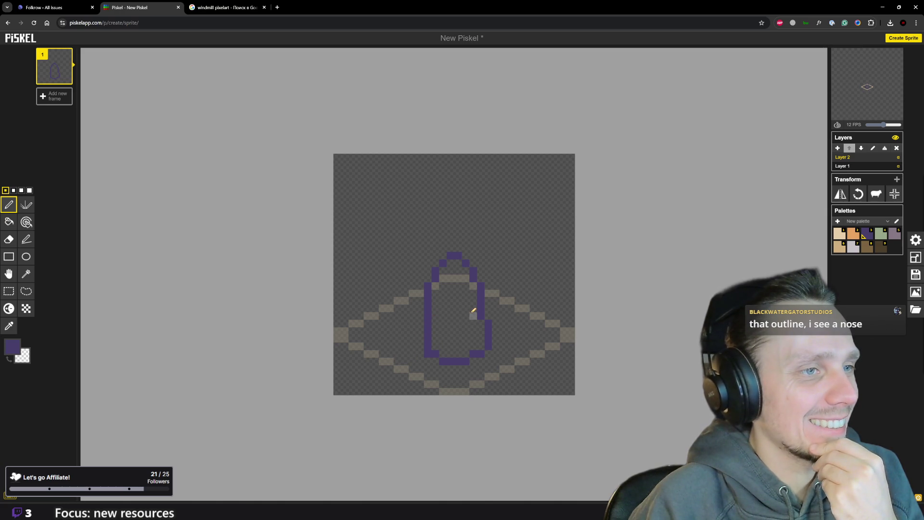
pyautogui.moveTo(428, 301); pyautogui.dragTo(427, 284)
pyautogui.moveTo(435, 315); pyautogui.dragTo(439, 295)
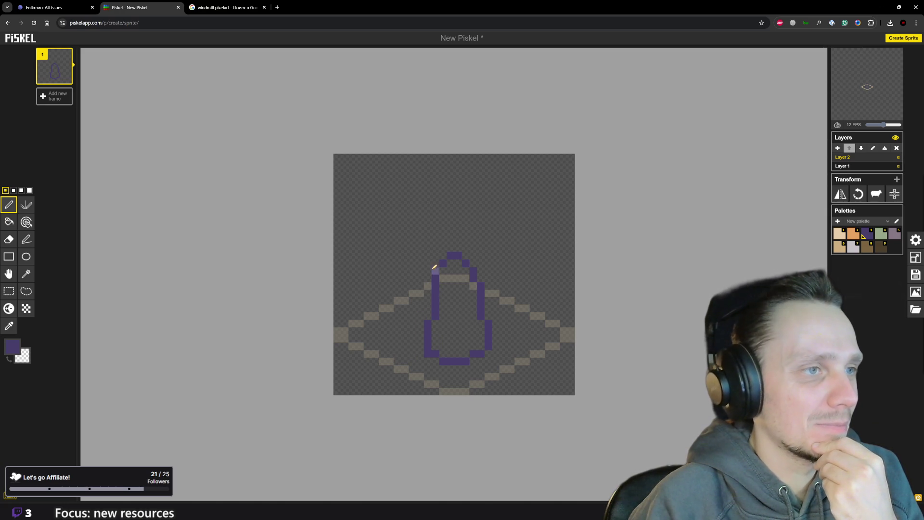
pyautogui.moveTo(481, 319)
pyautogui.mouseDown()
pyautogui.moveTo(481, 285)
pyautogui.moveTo(475, 312)
pyautogui.moveTo(490, 342)
pyautogui.moveTo(481, 319)
pyautogui.mouseUp()
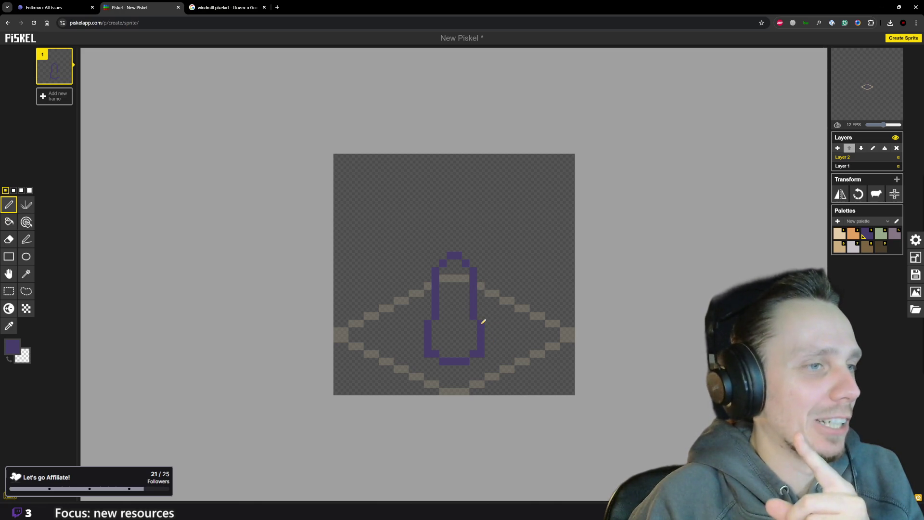
# Trim the bottom corner pixels and erase the pointed top, leaving an open U outline
pyautogui.rightClick(481, 354)
pyautogui.rightClick(427, 353)
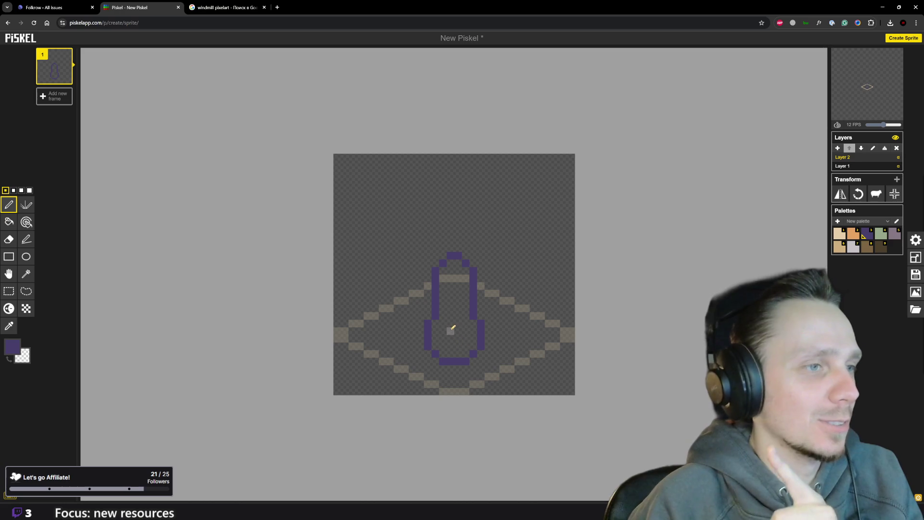
pyautogui.rightClick(458, 256)
pyautogui.rightClick(450, 255)
pyautogui.rightClick(442, 263)
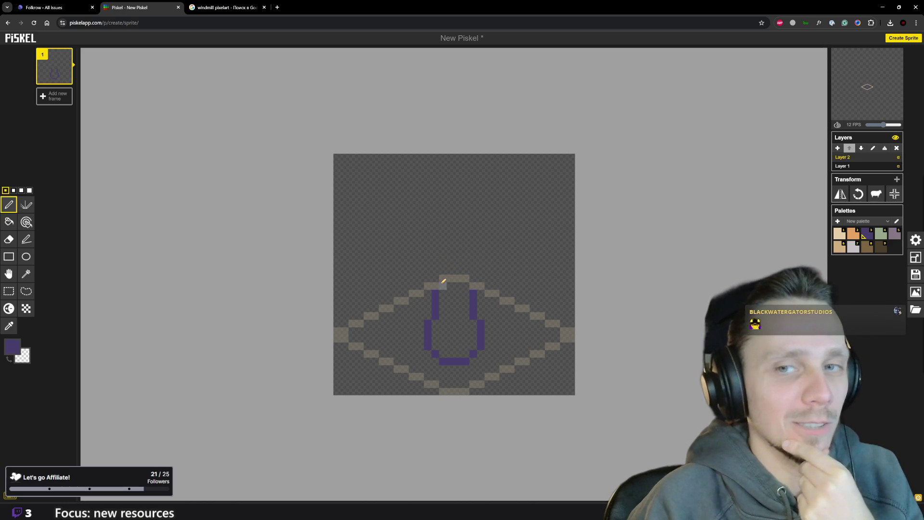
# Pencil a rounded cap onto the top of the purple tower outline
pyautogui.moveTo(443, 285); pyautogui.dragTo(443, 278)
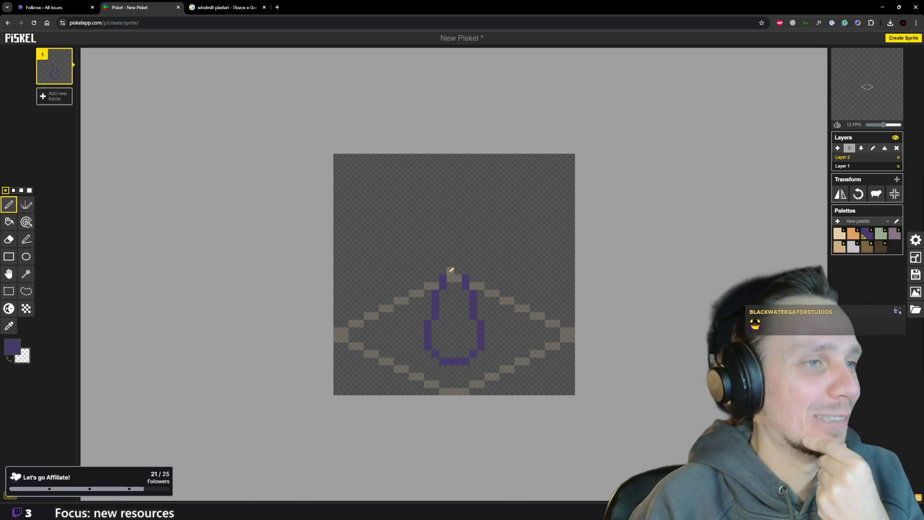
pyautogui.scroll(-3, 478, 261)
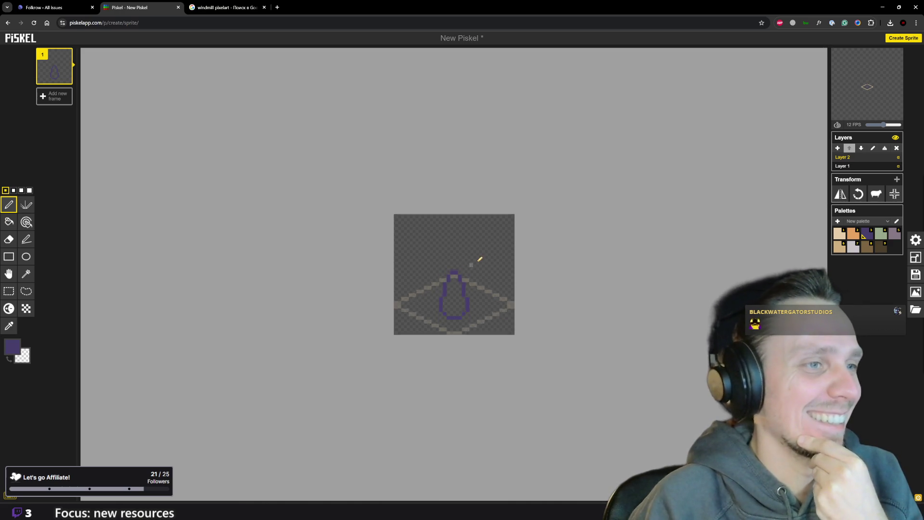
pyautogui.scroll(1, 481, 276)
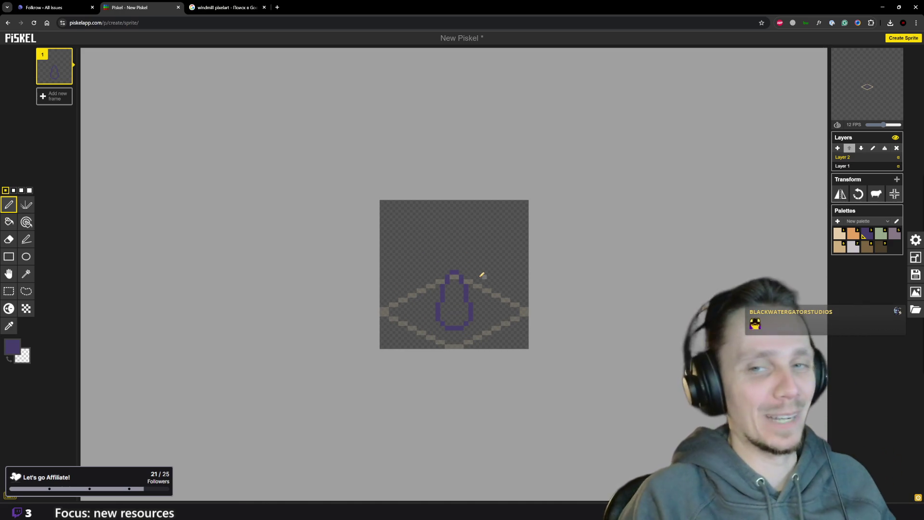
pyautogui.scroll(2, 482, 275)
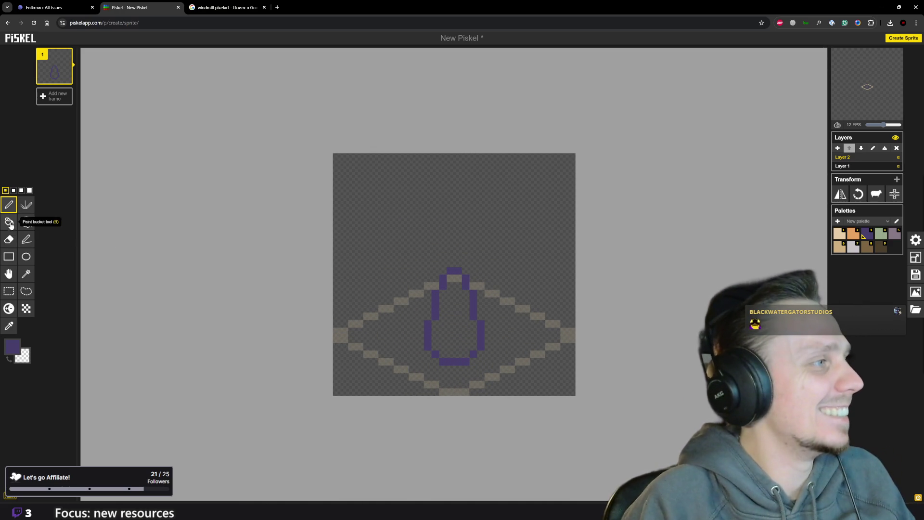
pyautogui.click(9, 274)
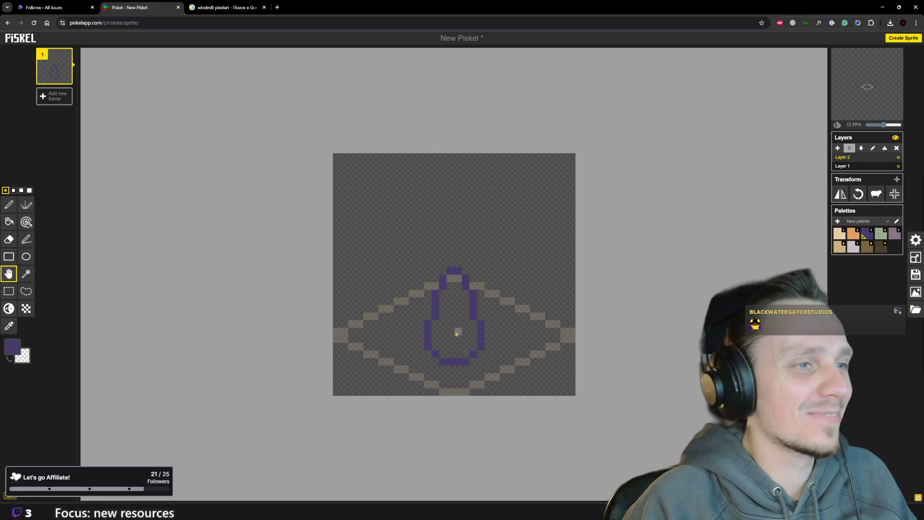
pyautogui.moveTo(456, 334)
pyautogui.mouseDown()
pyautogui.moveTo(458, 345)
pyautogui.moveTo(458, 324)
pyautogui.mouseUp()
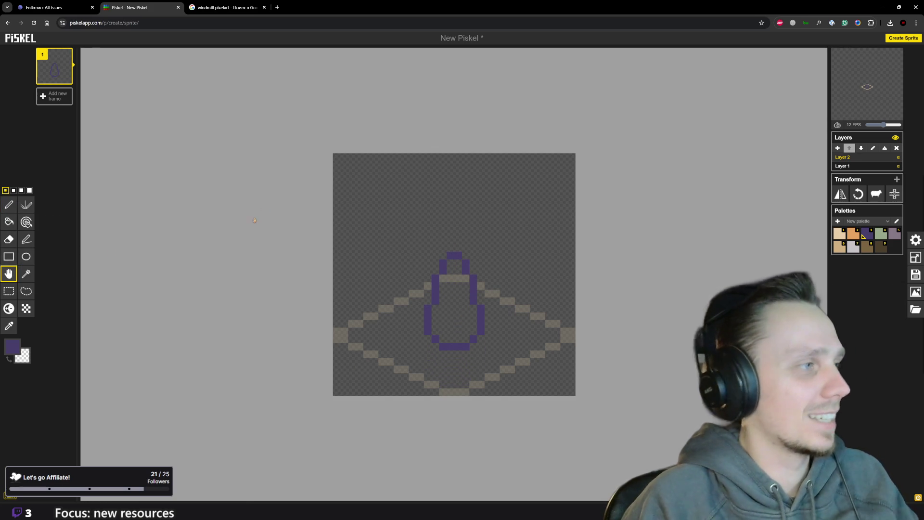
pyautogui.click(8, 205)
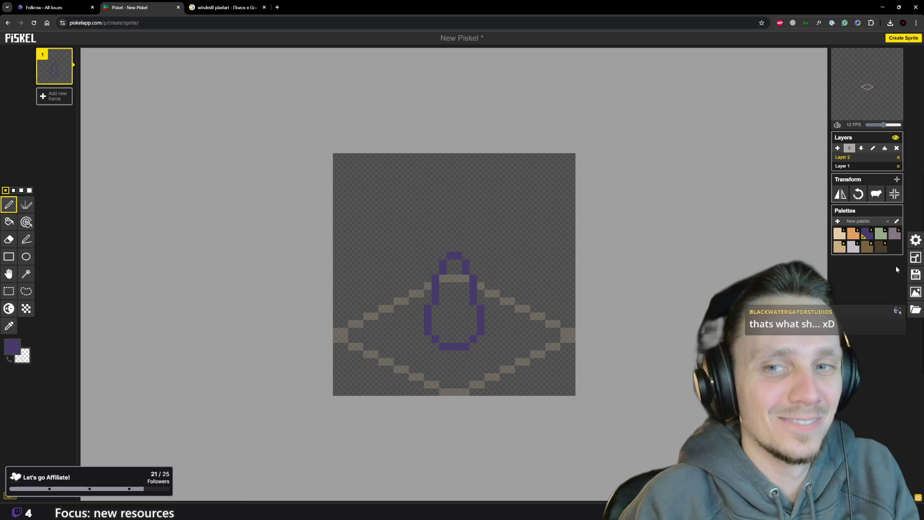
# Fill the tower interior light purple, then run the game project in Godot
pyautogui.moveTo(567, 475)
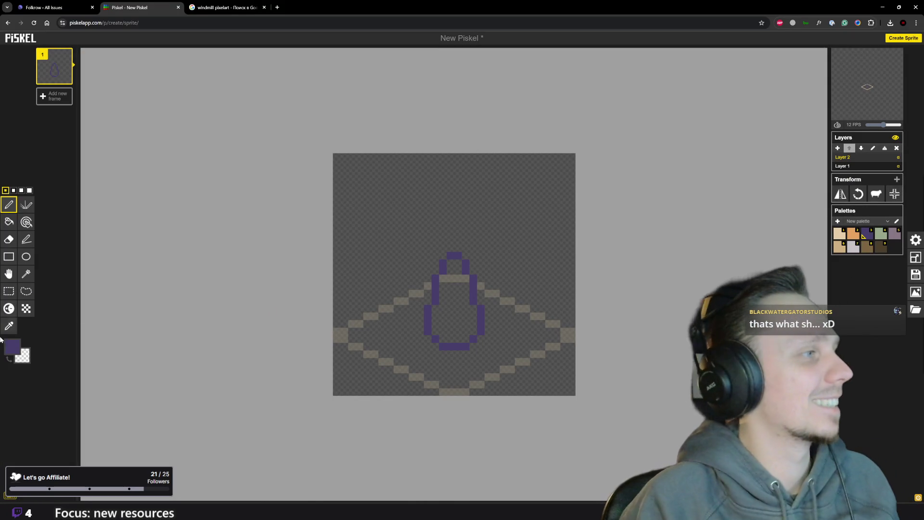
pyautogui.click(8, 222)
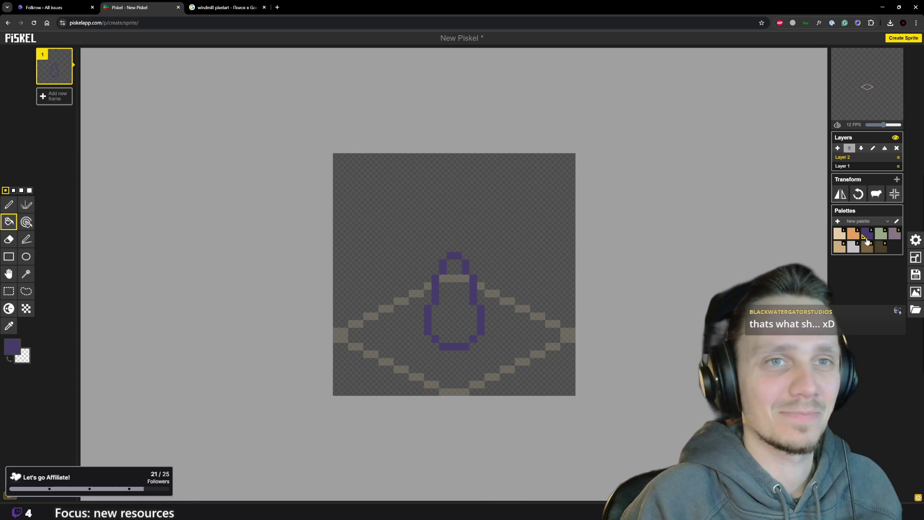
pyautogui.click(892, 236)
pyautogui.click(457, 308)
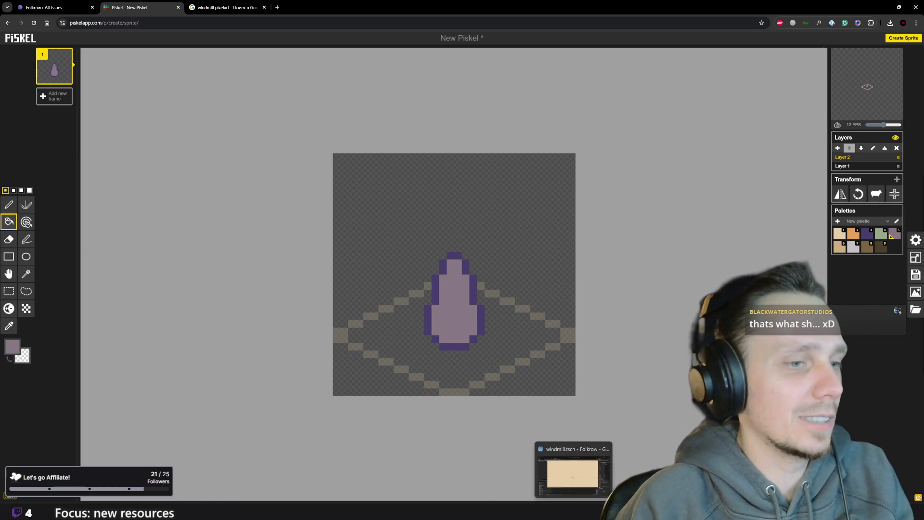
pyautogui.click(573, 511)
pyautogui.click(811, 16)
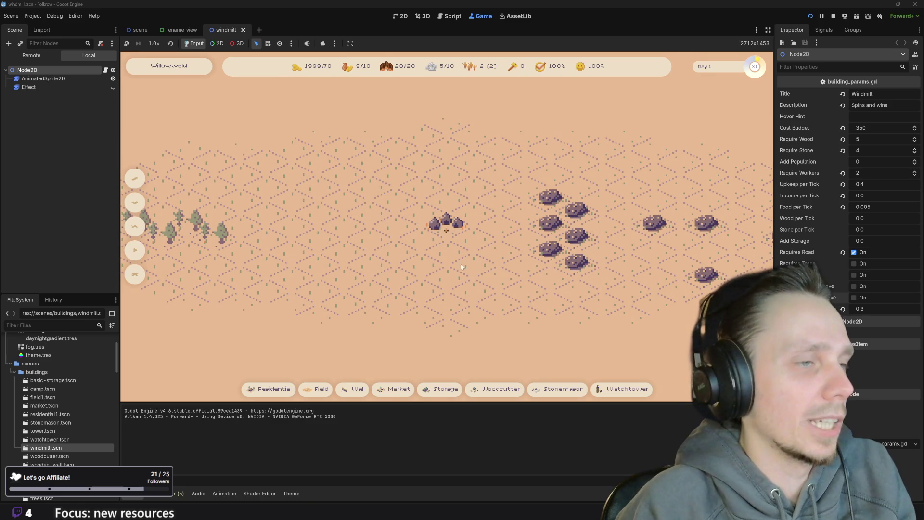
# Lay a road across the plain and place a residential house and a market beside it
pyautogui.press('1')
pyautogui.rightClick(368, 267)
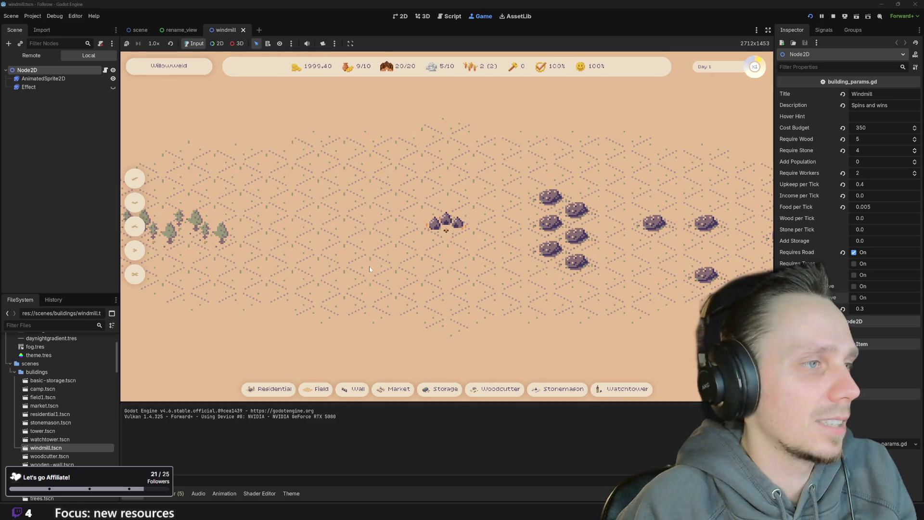
pyautogui.press('r')
pyautogui.moveTo(356, 268); pyautogui.dragTo(408, 247)
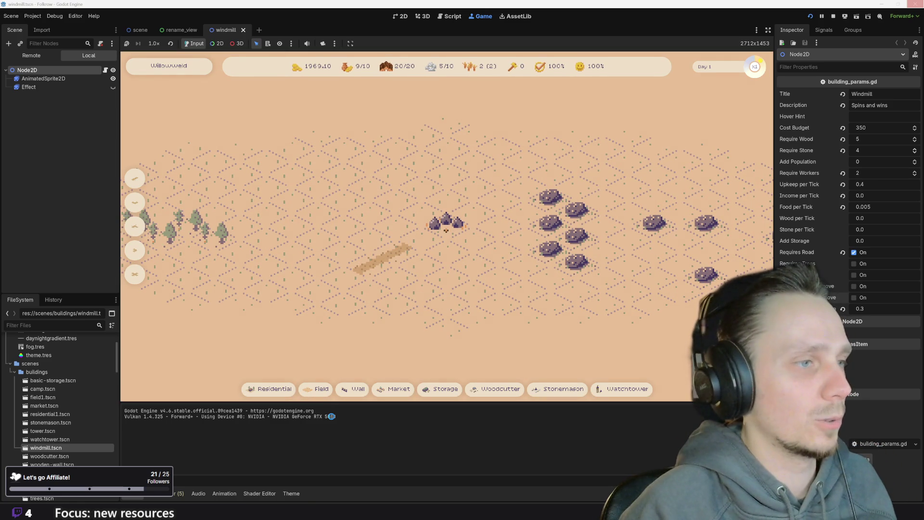
pyautogui.click(276, 393)
pyautogui.click(346, 248)
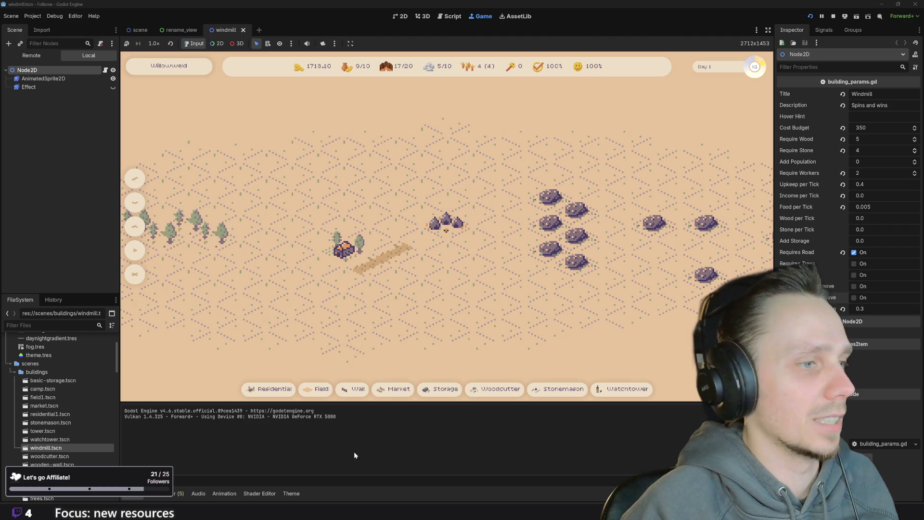
pyautogui.click(393, 389)
pyautogui.click(392, 272)
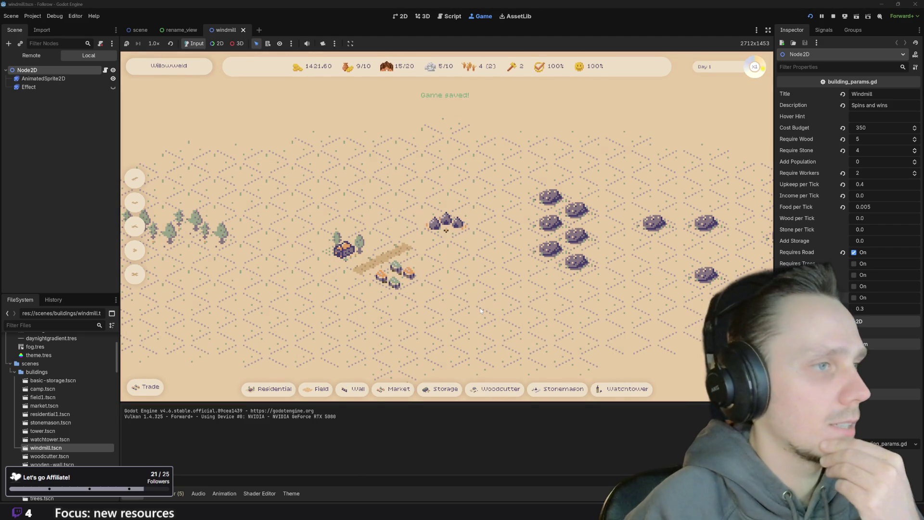
# Pause the running game and bring the Piskel window back to the front
pyautogui.press('space')
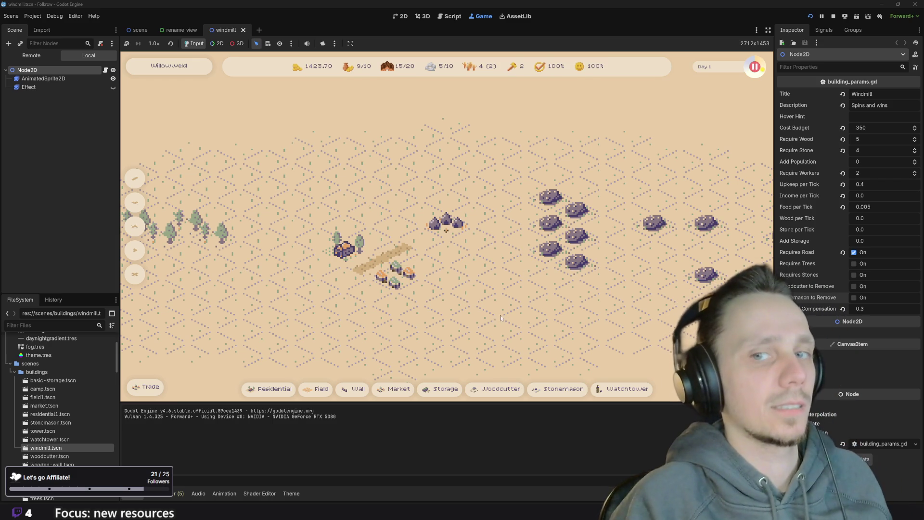
pyautogui.moveTo(383, 510)
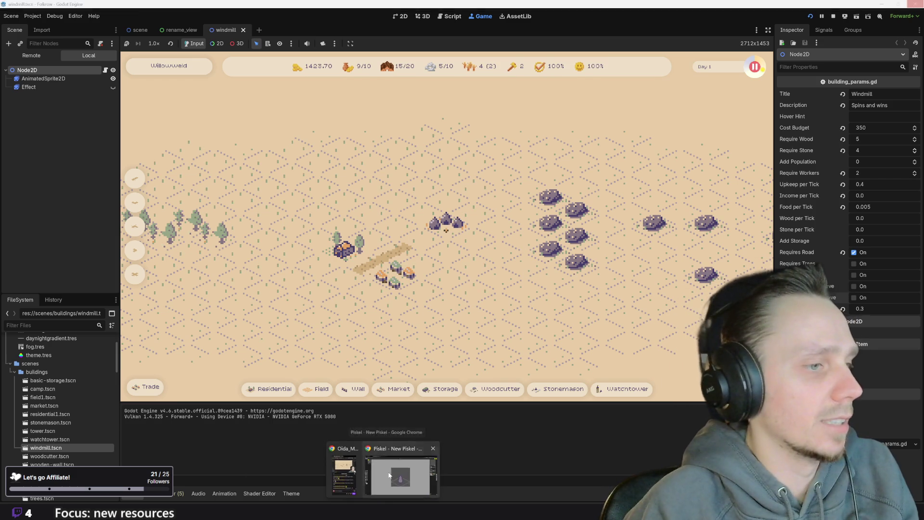
pyautogui.click(387, 469)
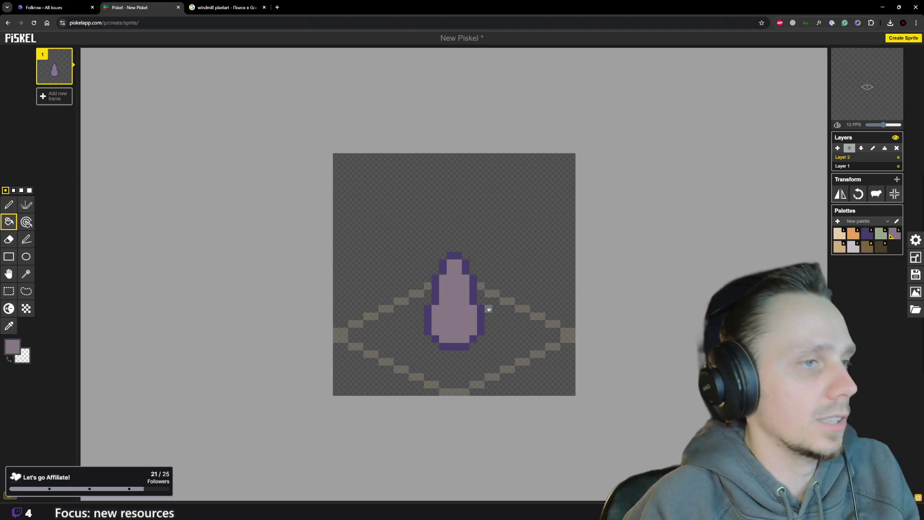
# Draw a dark purple door at the tower's base and dark window pixels on its body
pyautogui.press('p')
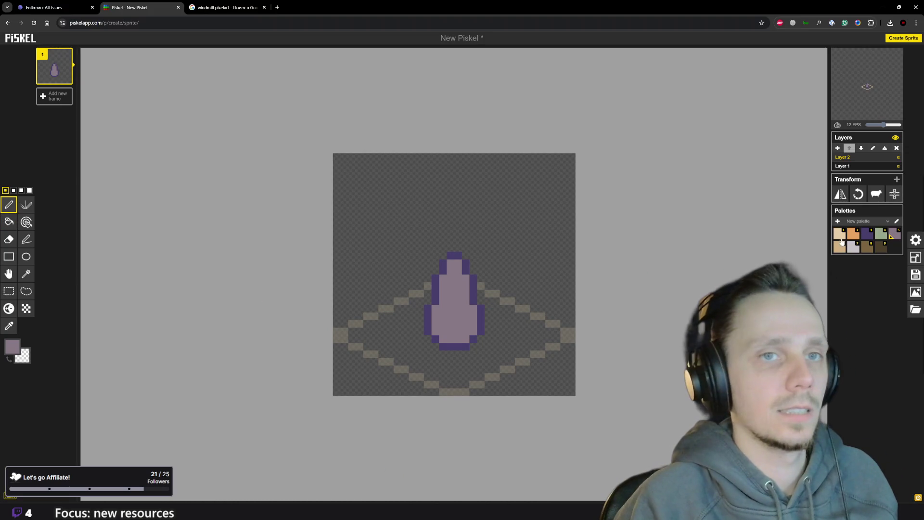
pyautogui.click(864, 239)
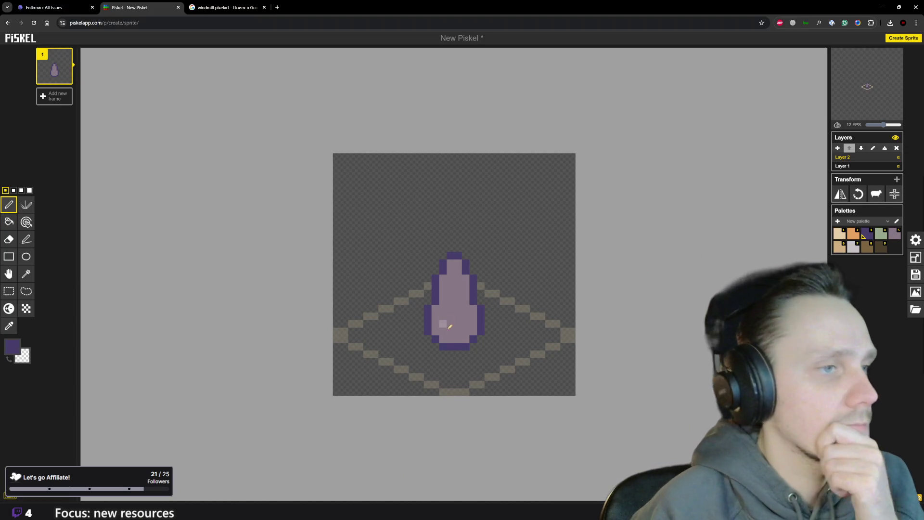
pyautogui.moveTo(451, 338); pyautogui.dragTo(450, 330)
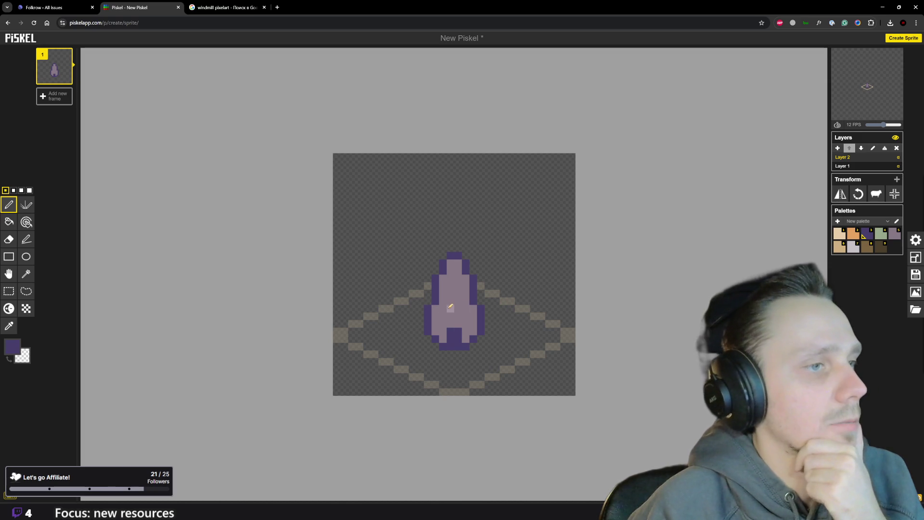
pyautogui.click(451, 308)
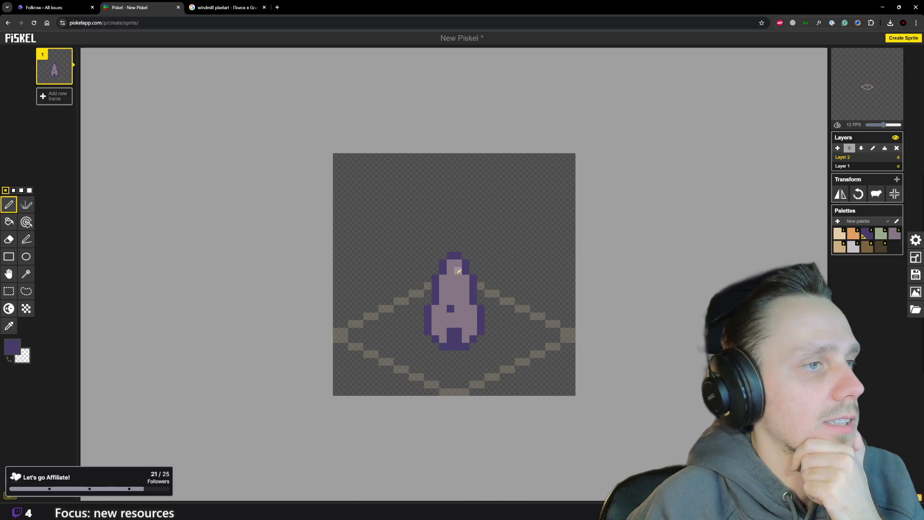
pyautogui.click(457, 285)
# Sample dark purple from the sprite and draw a short dark line below the tower top
pyautogui.scroll(-5, 460, 279)
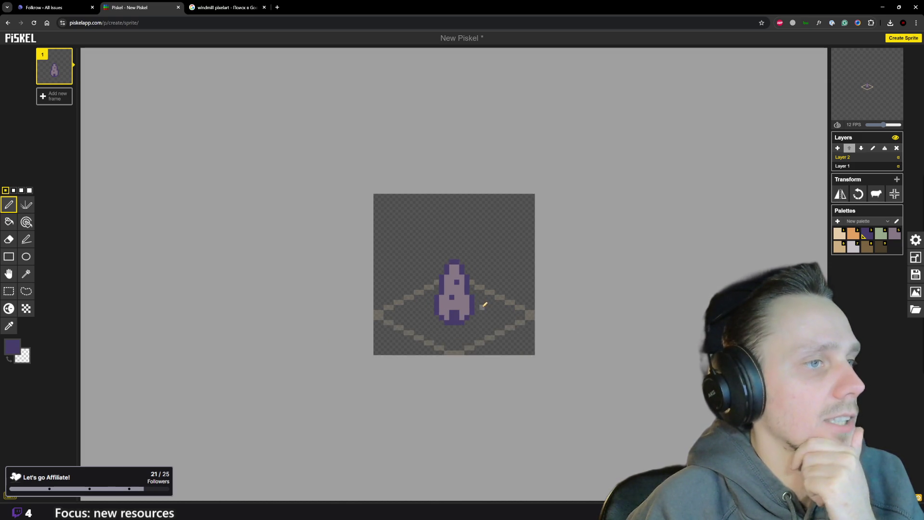
pyautogui.scroll(3, 463, 276)
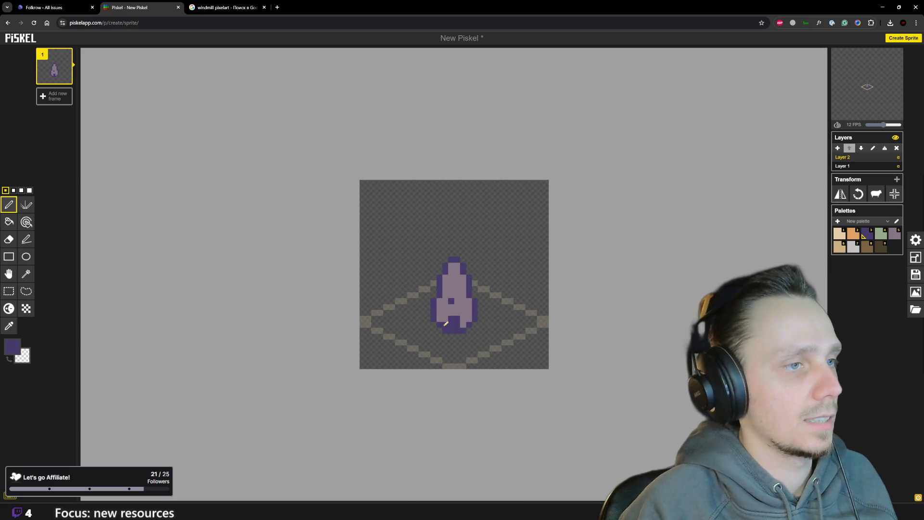
pyautogui.keyDown('alt'); pyautogui.click(464, 312); pyautogui.keyUp('alt')
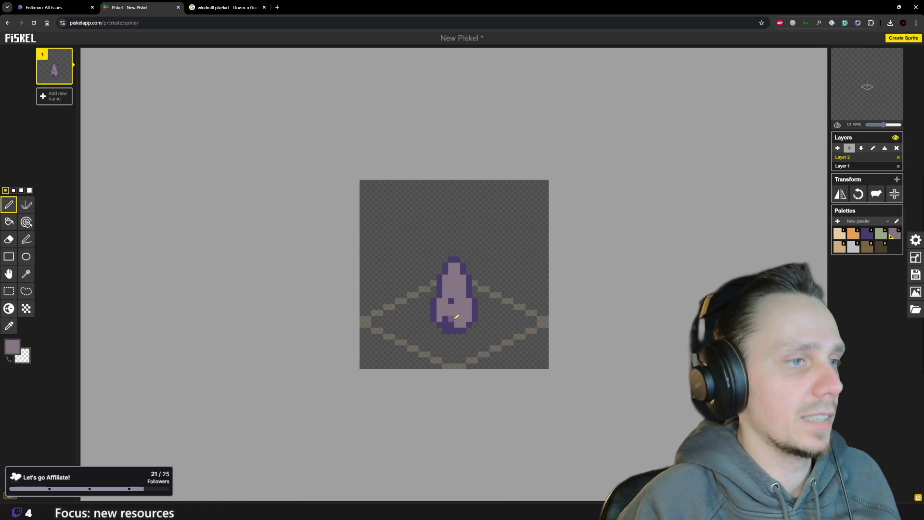
pyautogui.press('alt')
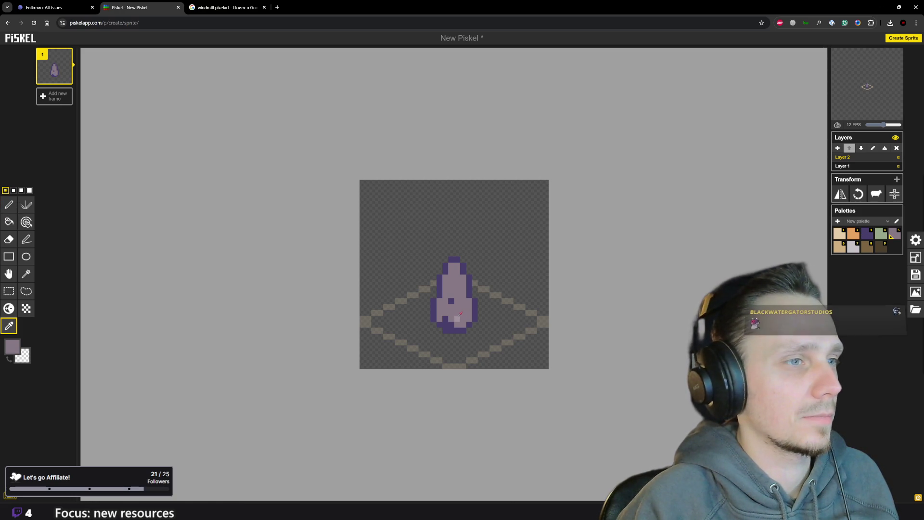
pyautogui.keyDown('alt'); pyautogui.click(456, 320); pyautogui.keyUp('alt')
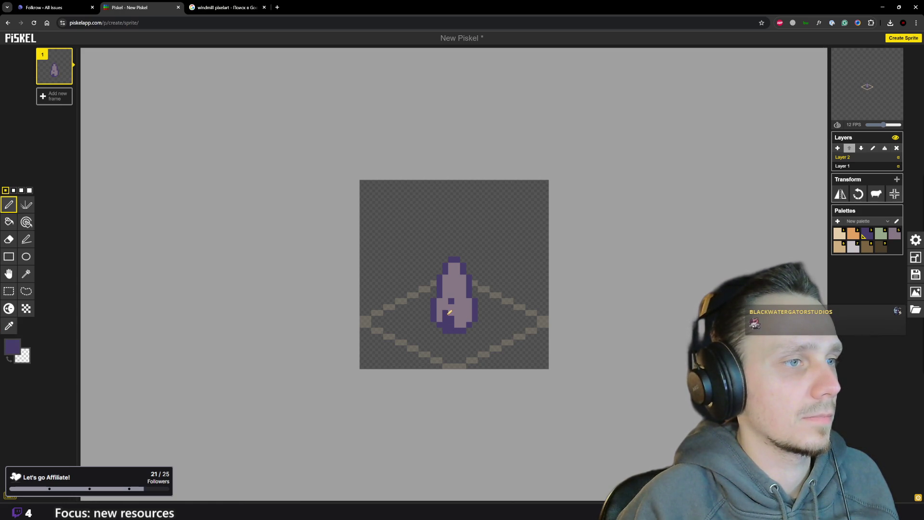
pyautogui.scroll(-3, 469, 318)
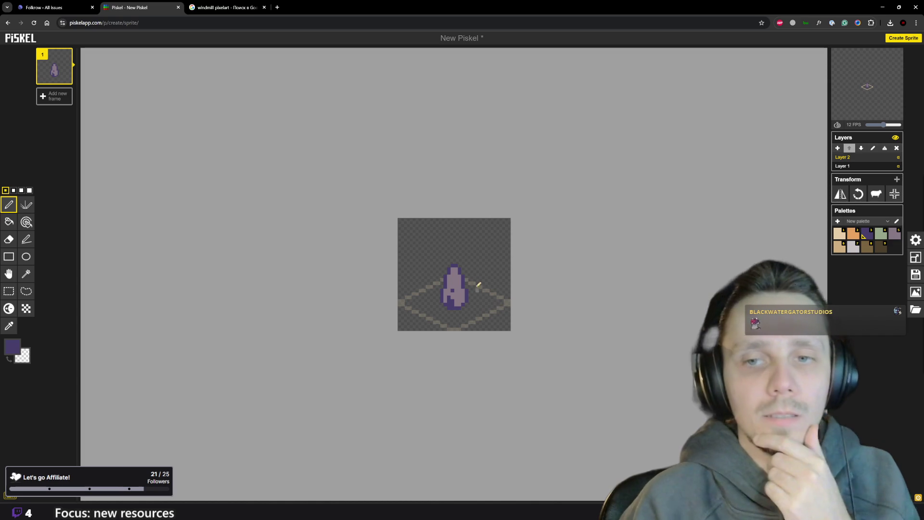
pyautogui.scroll(4, 462, 291)
pyautogui.scroll(2, 453, 293)
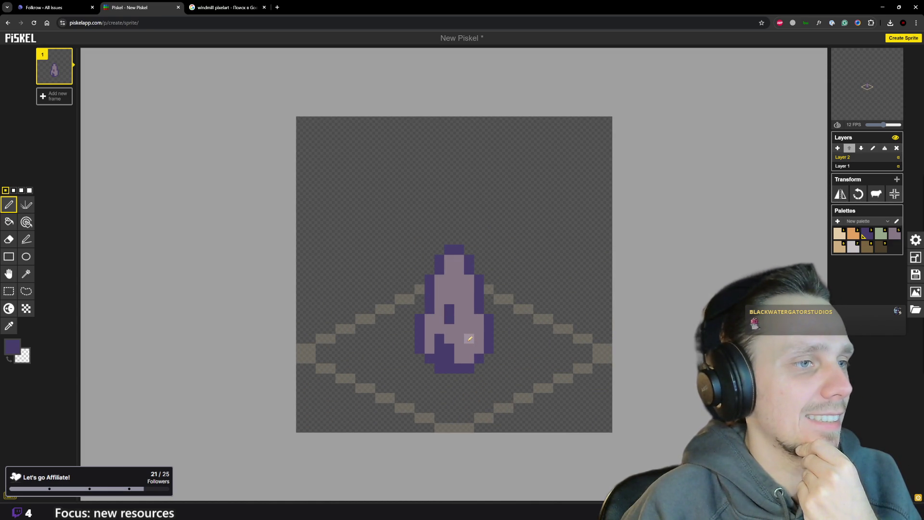
pyautogui.scroll(-5, 481, 339)
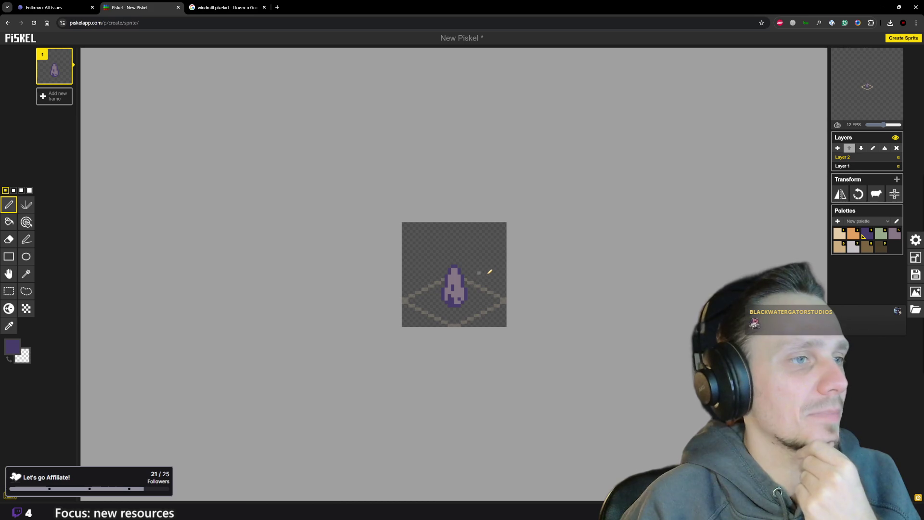
pyautogui.scroll(2, 484, 272)
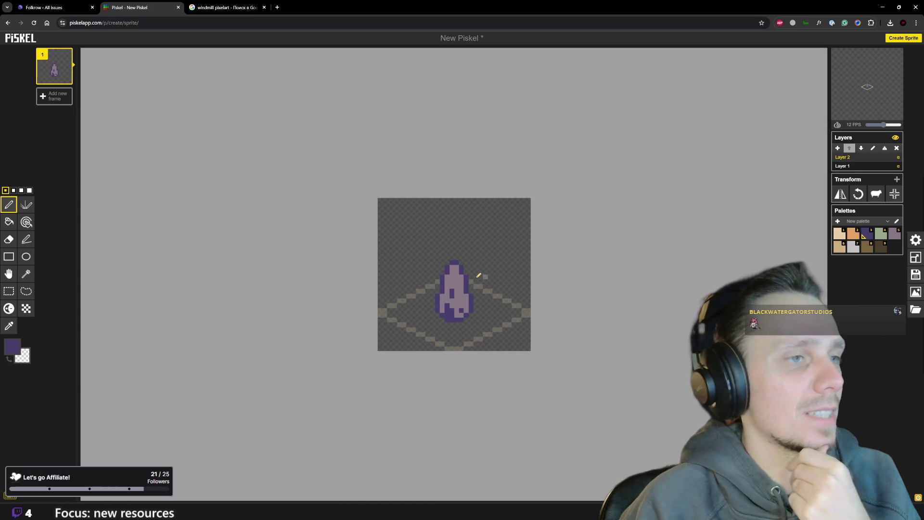
pyautogui.press('5')
pyautogui.press('o')
pyautogui.click(447, 309)
pyautogui.press('p')
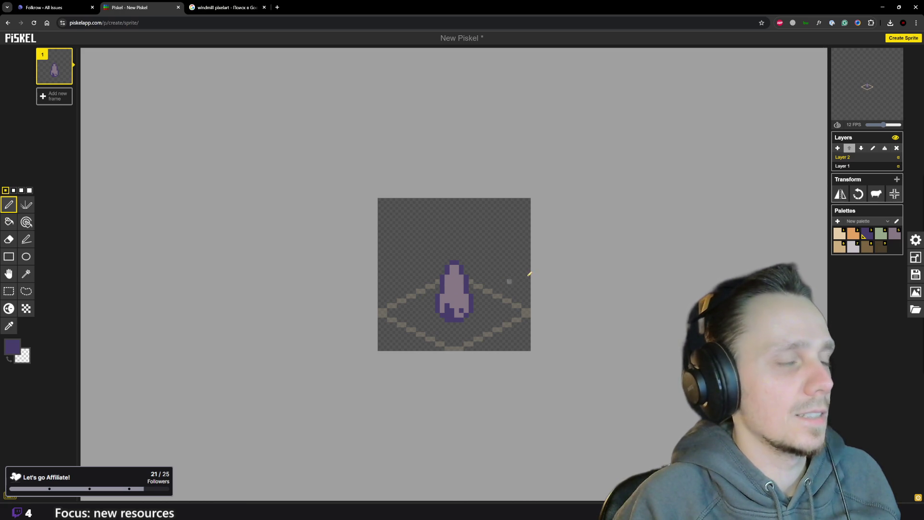
pyautogui.scroll(2, 460, 275)
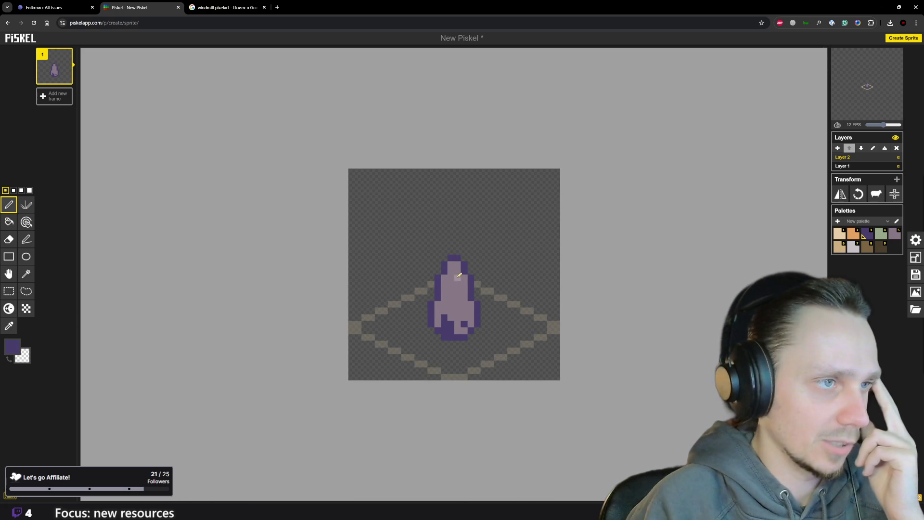
pyautogui.moveTo(450, 278); pyautogui.dragTo(461, 276)
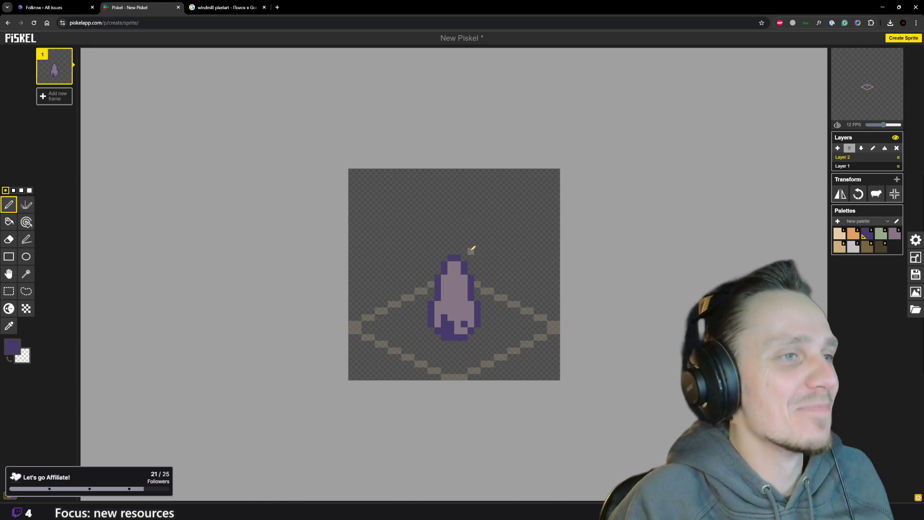
# Make orange the drawing colour, glancing at the Godot game before returning to Piskel
pyautogui.scroll(-2, 475, 246)
pyautogui.click(850, 239)
pyautogui.scroll(2, 489, 268)
pyautogui.moveTo(573, 511)
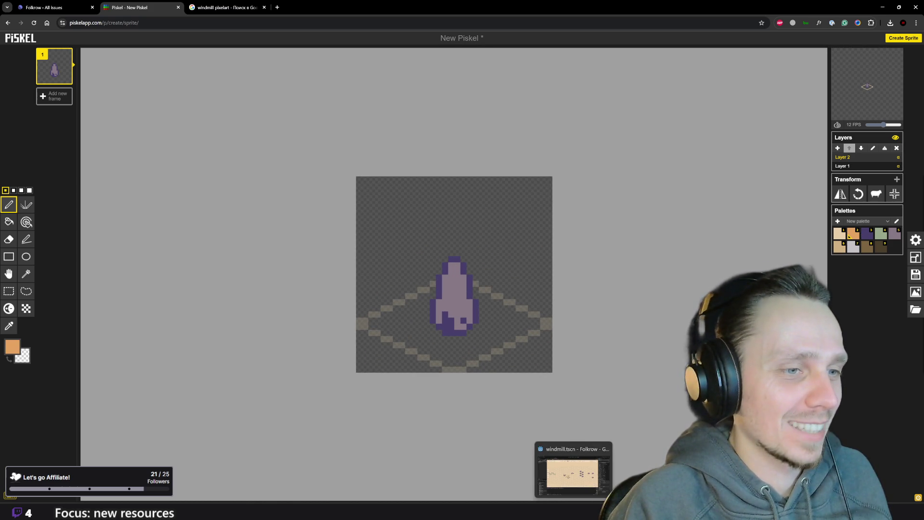
pyautogui.click(572, 482)
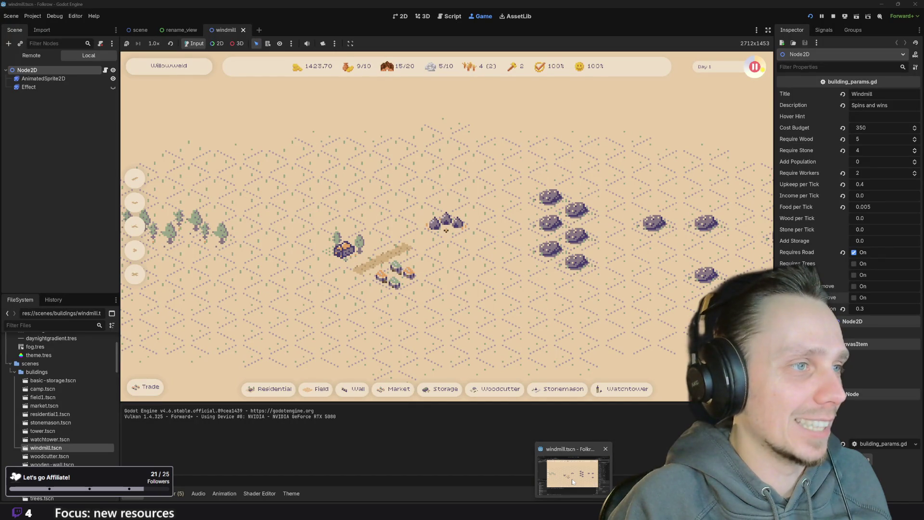
pyautogui.hotkey('alt', 'Tab')
pyautogui.scroll(3, 489, 268)
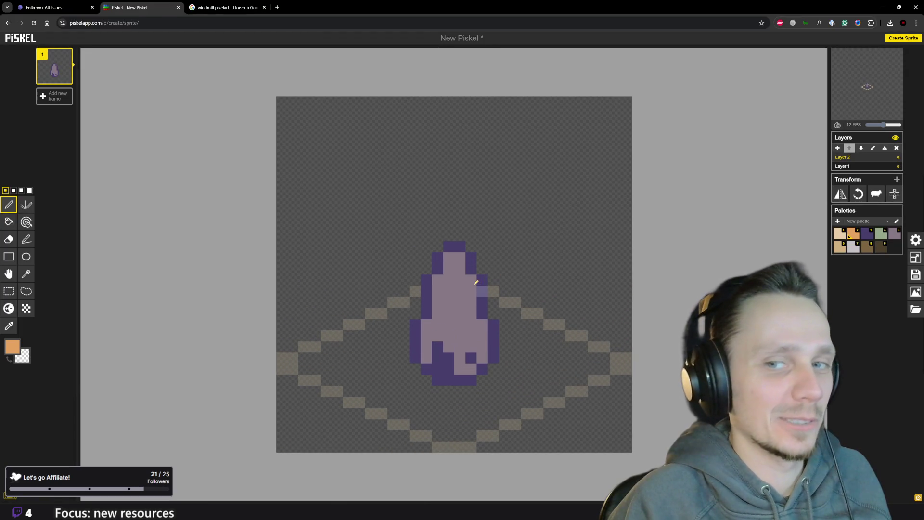
# Paint a two-row orange cap on the tower's top pixels
pyautogui.moveTo(448, 247); pyautogui.dragTo(460, 246)
pyautogui.click(448, 257)
pyautogui.click(459, 258)
pyautogui.scroll(-1, 449, 264)
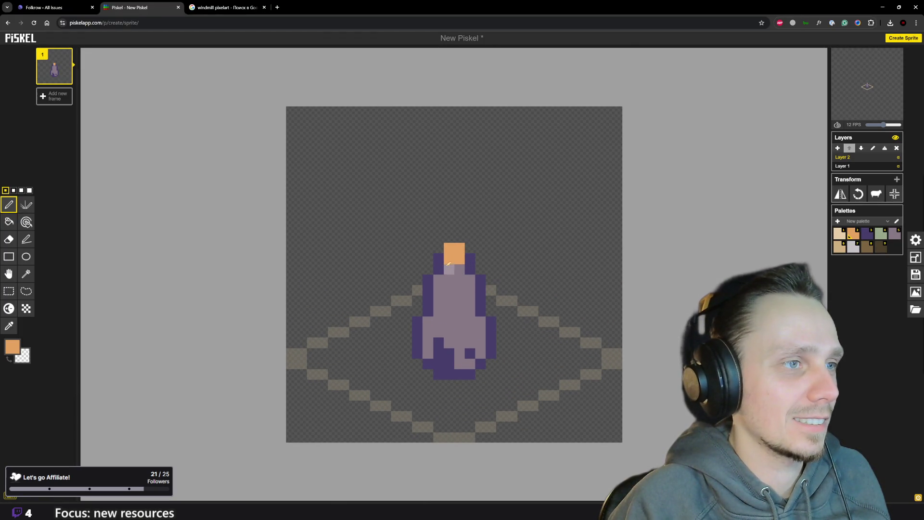
pyautogui.click(438, 258)
pyautogui.click(470, 258)
pyautogui.scroll(-2, 471, 293)
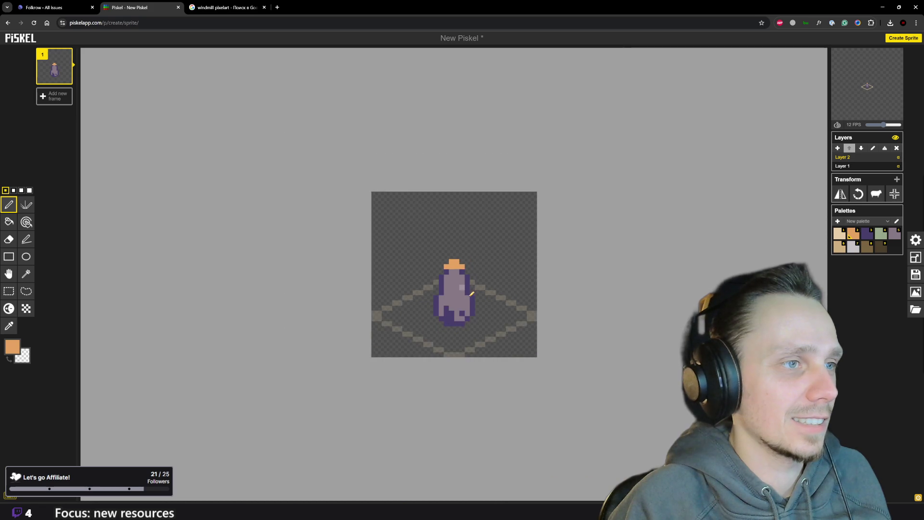
pyautogui.scroll(2, 471, 293)
# Erase the orange cap pixels and repaint an orange block just below the tower top
pyautogui.rightClick(439, 260)
pyautogui.rightClick(454, 260)
pyautogui.rightClick(454, 250)
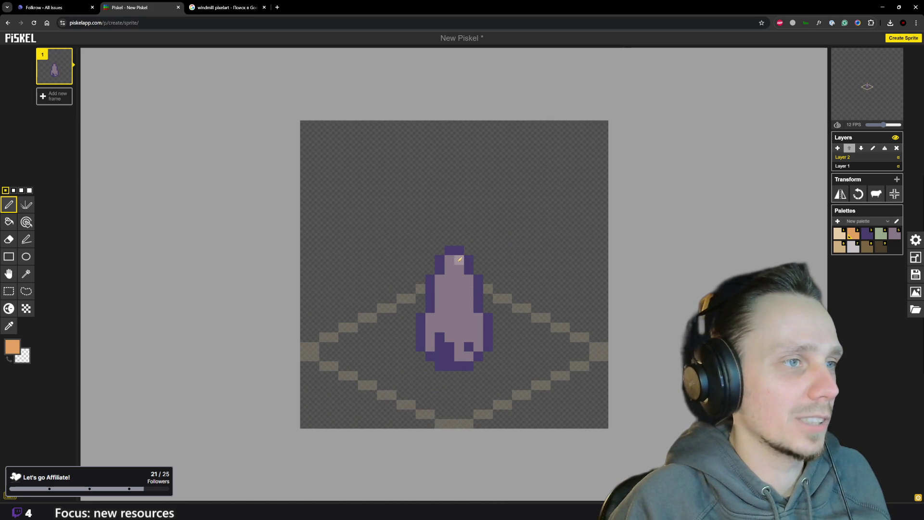
pyautogui.moveTo(449, 260); pyautogui.dragTo(459, 269)
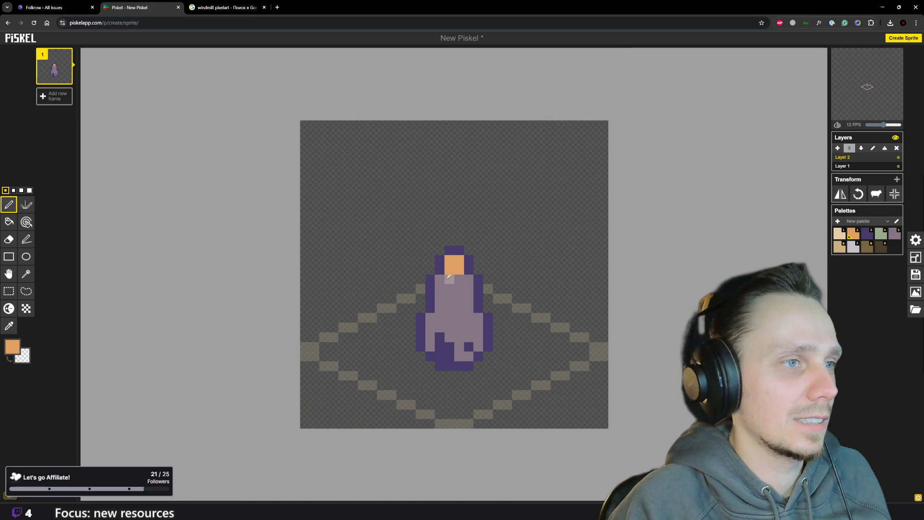
pyautogui.scroll(-5, 467, 283)
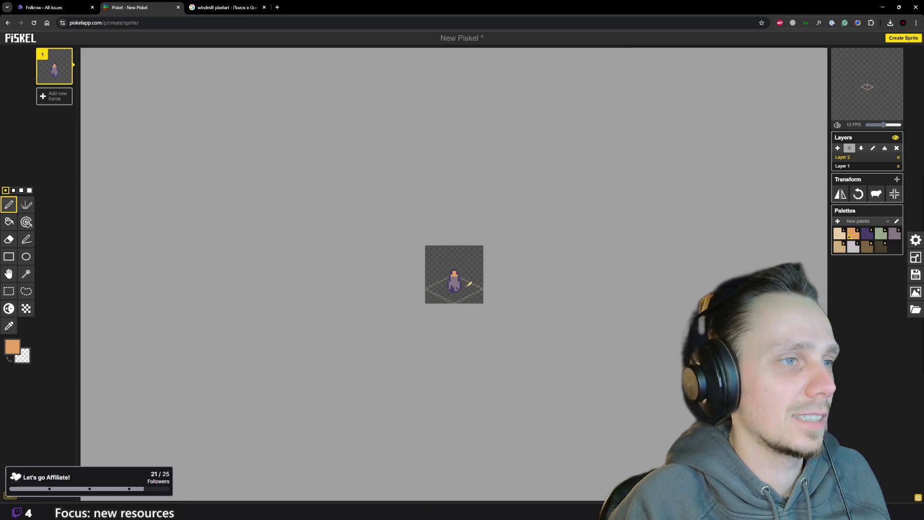
pyautogui.scroll(2, 468, 284)
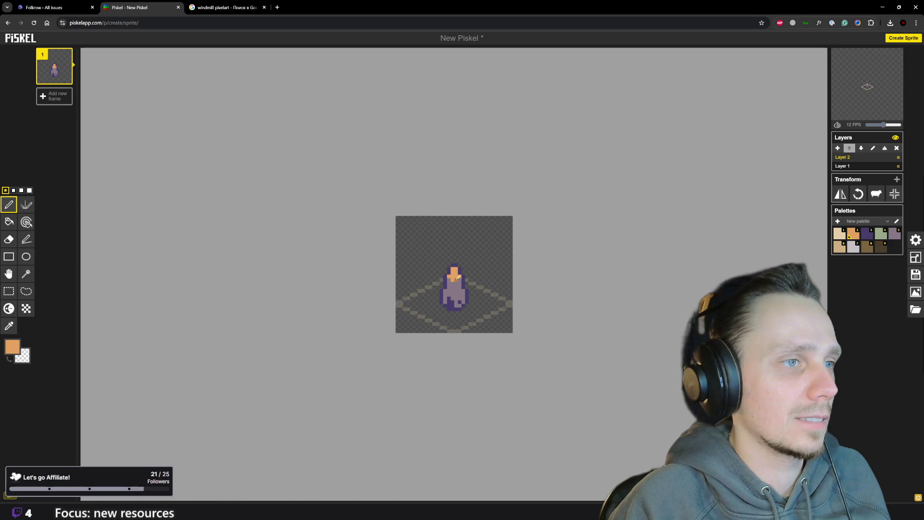
pyautogui.scroll(-1, 477, 303)
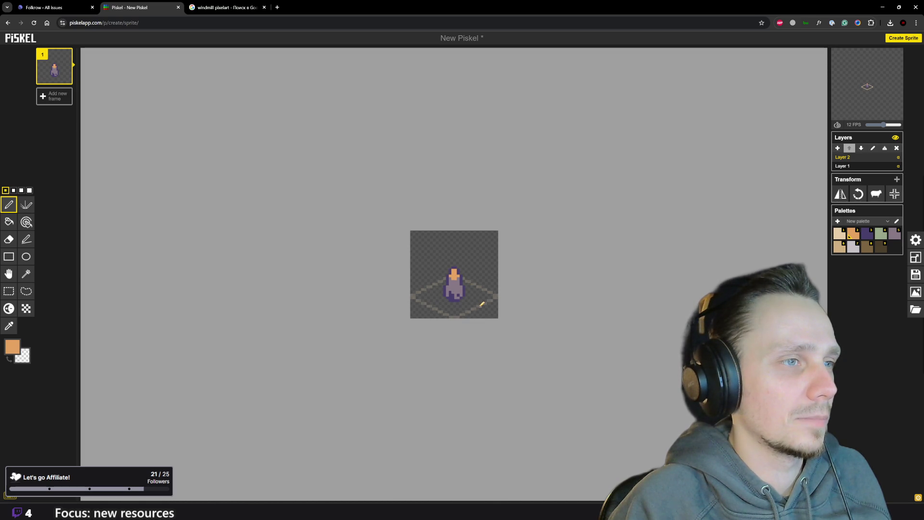
pyautogui.scroll(3, 481, 304)
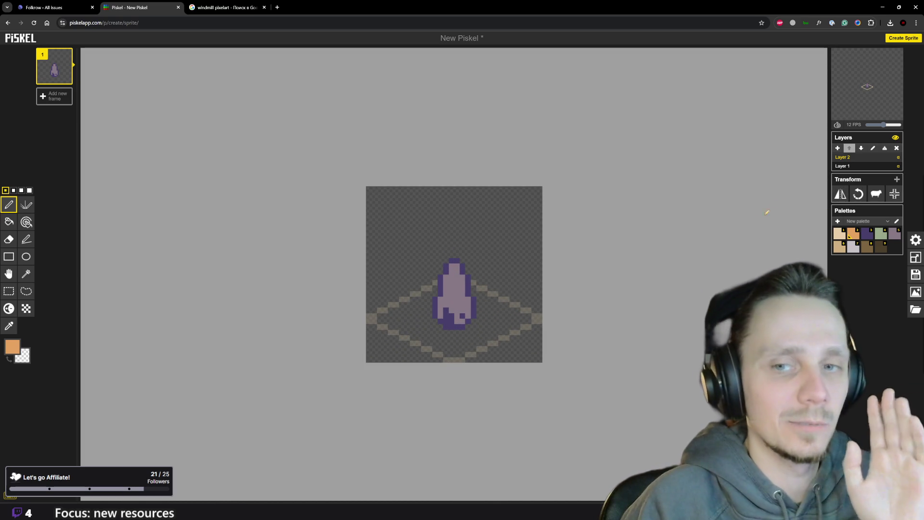
# Add Layer 3, pick purple as the drawing colour, and return to the windmill pixelart images
pyautogui.click(838, 149)
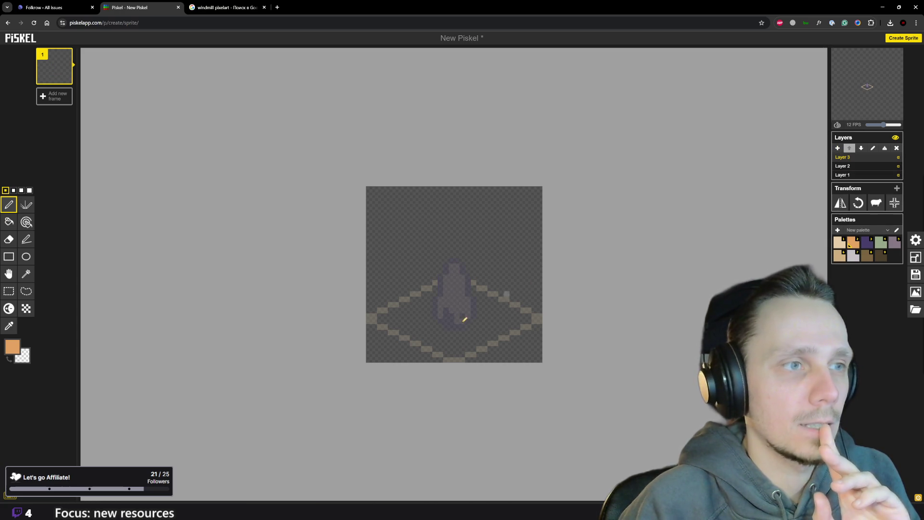
pyautogui.scroll(2, 470, 274)
pyautogui.click(868, 246)
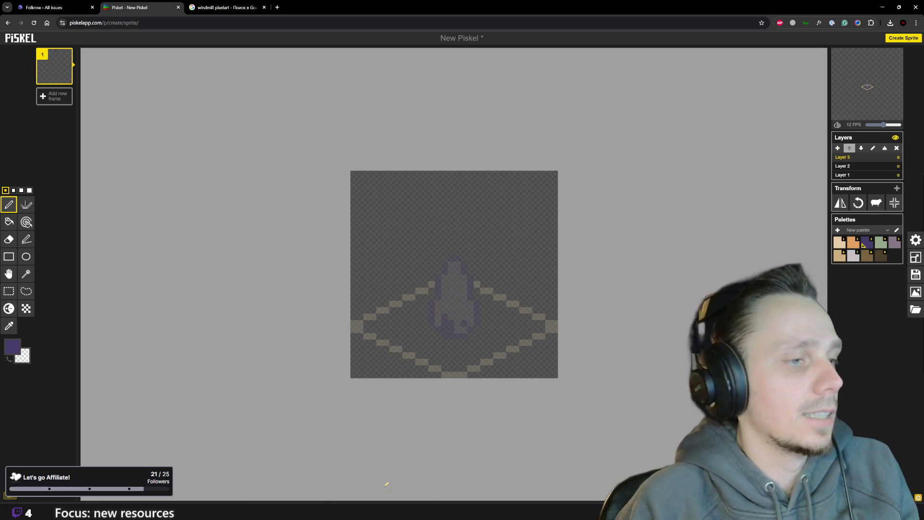
pyautogui.click(216, 7)
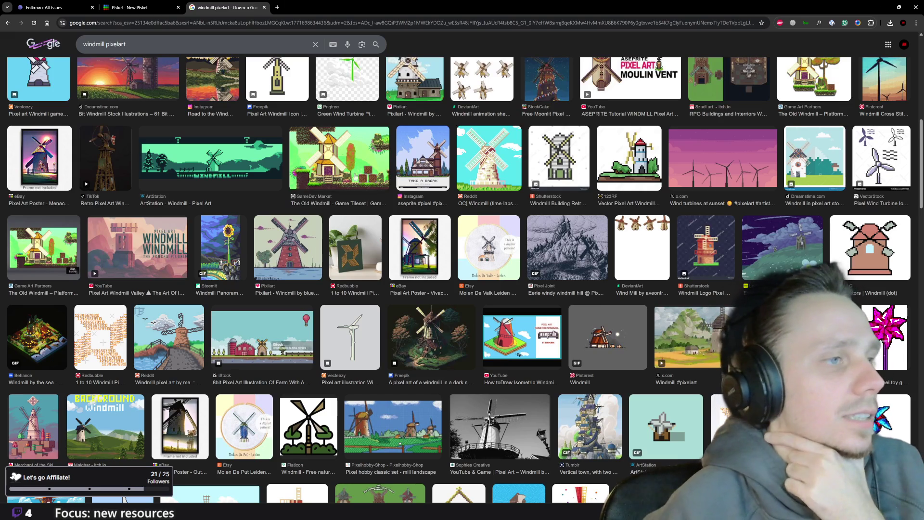
pyautogui.scroll(5, 515, 254)
pyautogui.scroll(4, 321, 208)
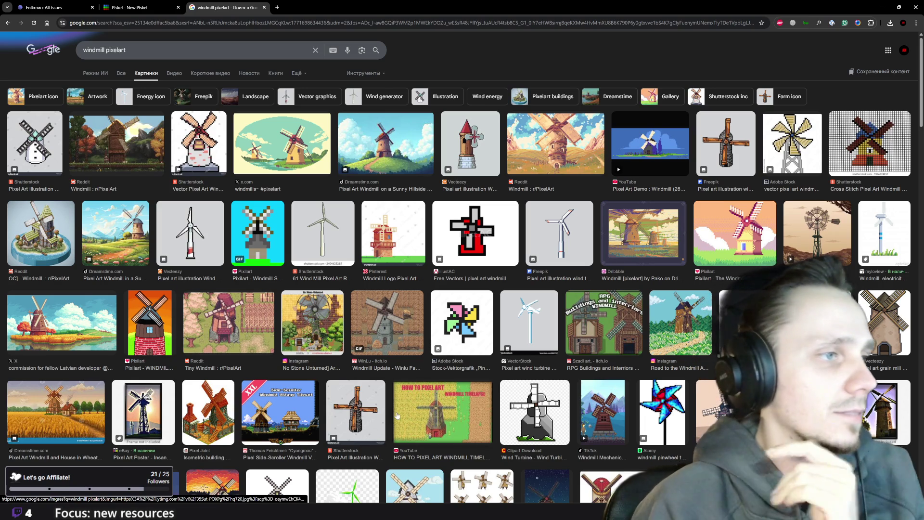
pyautogui.scroll(-2, 465, 354)
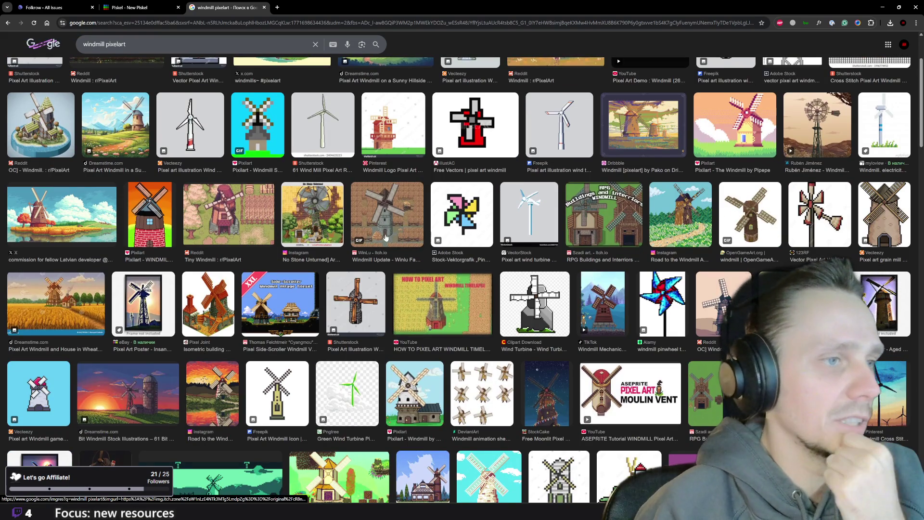
pyautogui.scroll(-3, 541, 351)
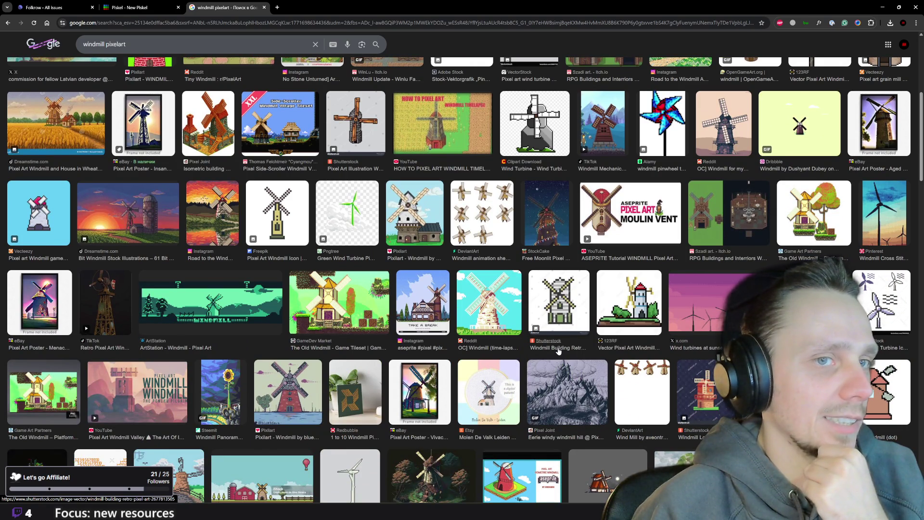
pyautogui.click(134, 8)
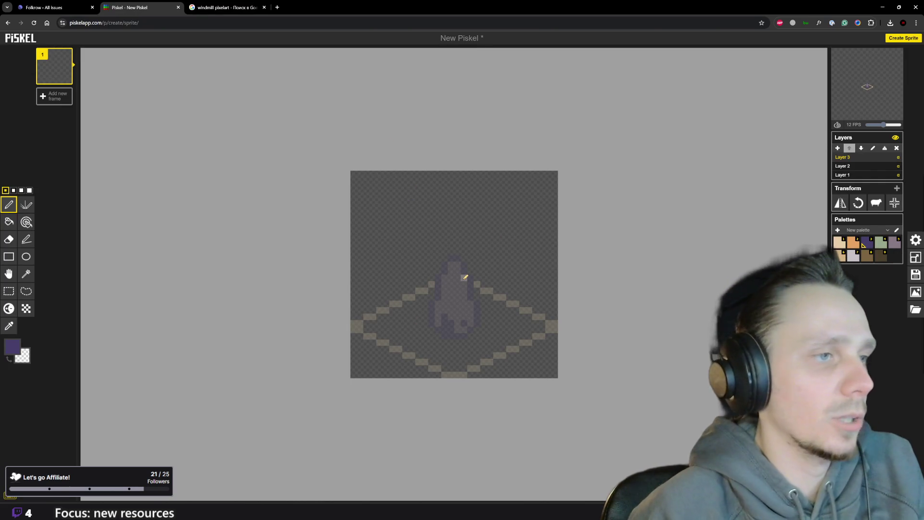
# Draw a purple hub above the tower with diagonal sail lines toward all four corners
pyautogui.moveTo(464, 277); pyautogui.dragTo(470, 270)
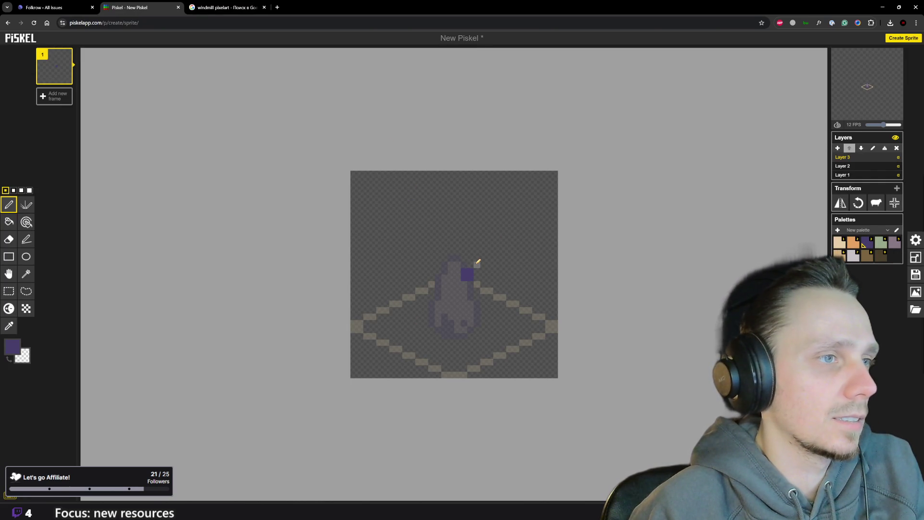
pyautogui.moveTo(477, 263); pyautogui.dragTo(484, 257)
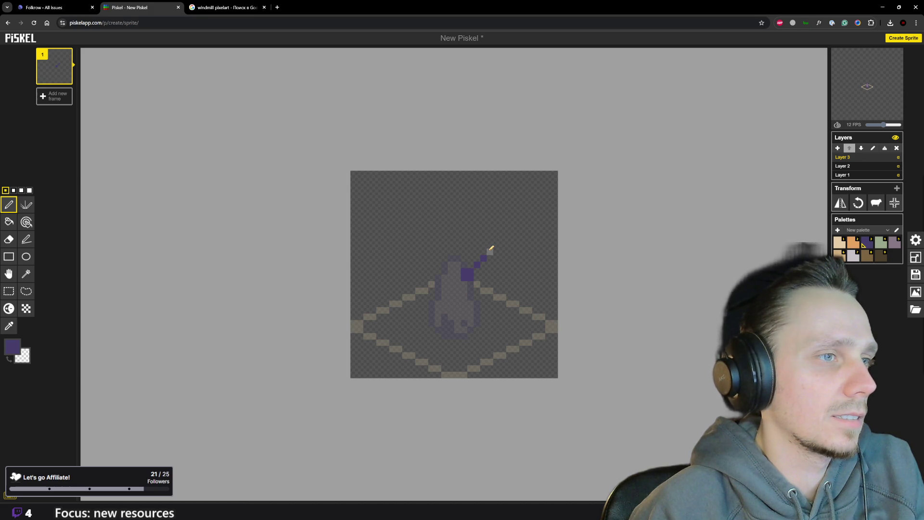
pyautogui.click(490, 251)
pyautogui.moveTo(452, 288); pyautogui.dragTo(446, 298)
pyautogui.moveTo(472, 270); pyautogui.dragTo(490, 296)
pyautogui.moveTo(462, 263); pyautogui.dragTo(454, 256)
pyautogui.click(445, 251)
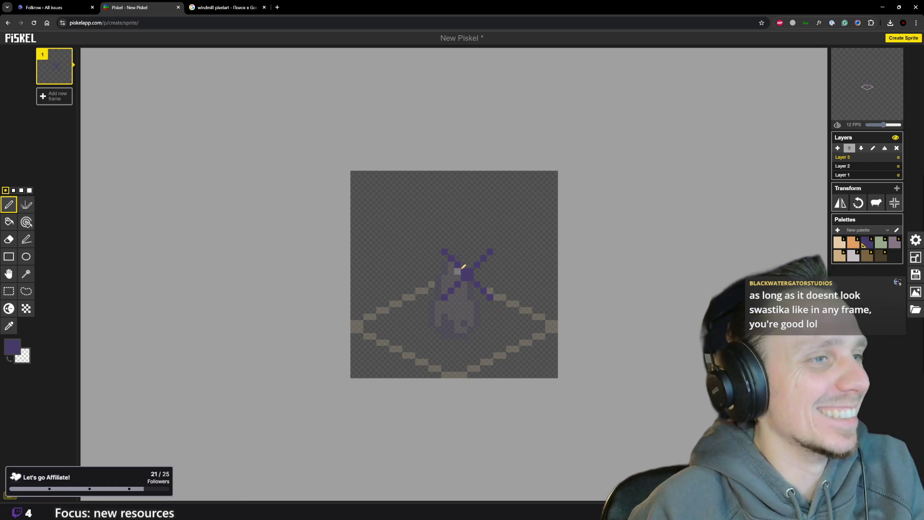
# Thicken the upper-left sail and rework the upper-right sail, then erase that arm again
pyautogui.moveTo(462, 268); pyautogui.dragTo(441, 252)
pyautogui.click(439, 252)
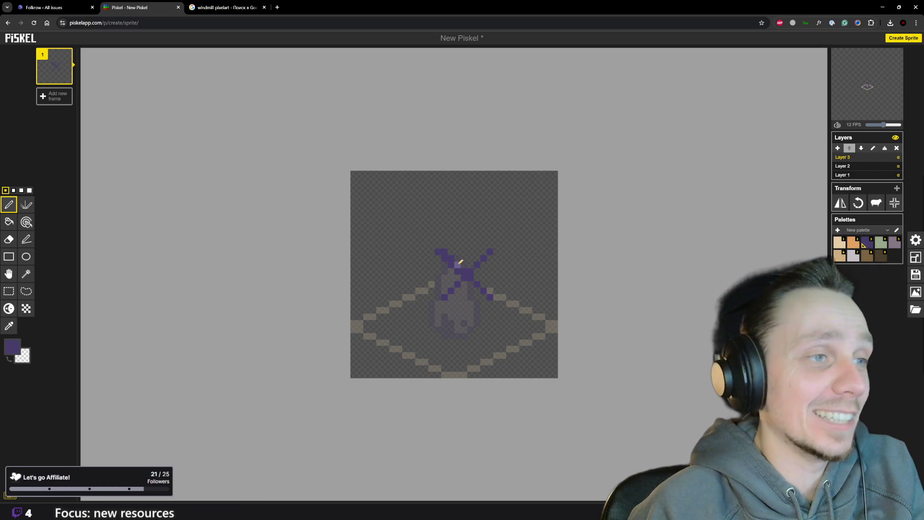
pyautogui.hotkey('ctrl', 'z')
pyautogui.moveTo(462, 258); pyautogui.dragTo(450, 254)
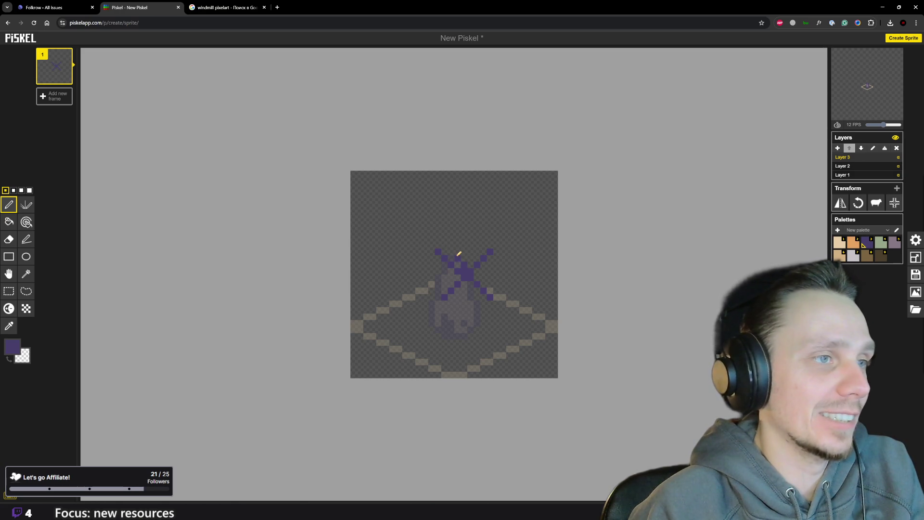
pyautogui.click(445, 246)
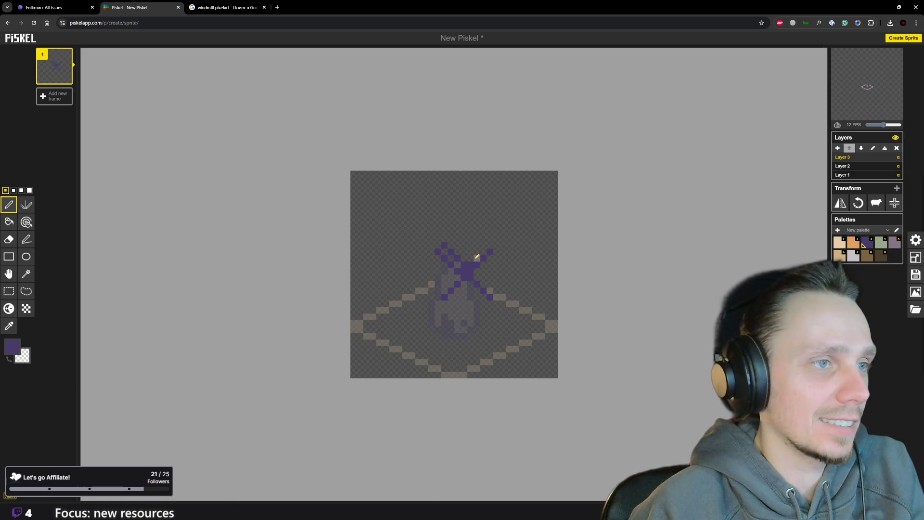
pyautogui.moveTo(483, 253); pyautogui.dragTo(490, 244)
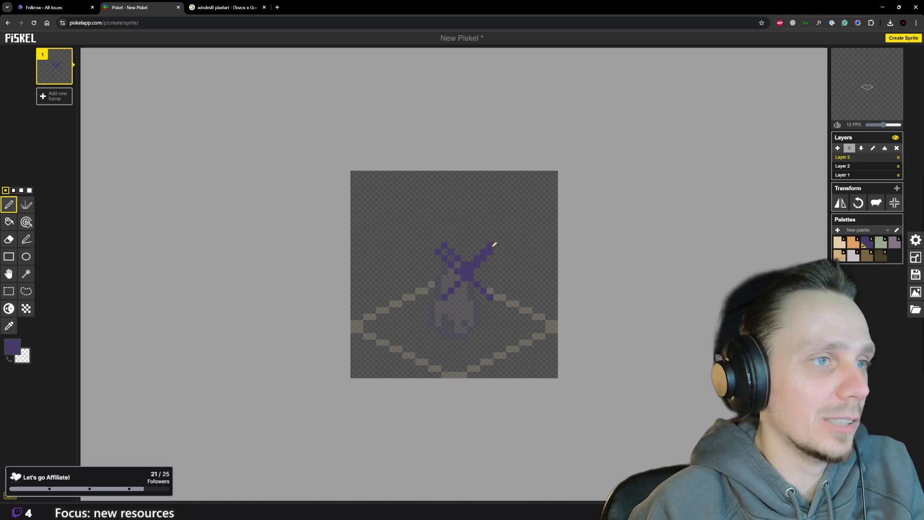
pyautogui.moveTo(478, 275); pyautogui.dragTo(492, 258)
pyautogui.click(498, 250)
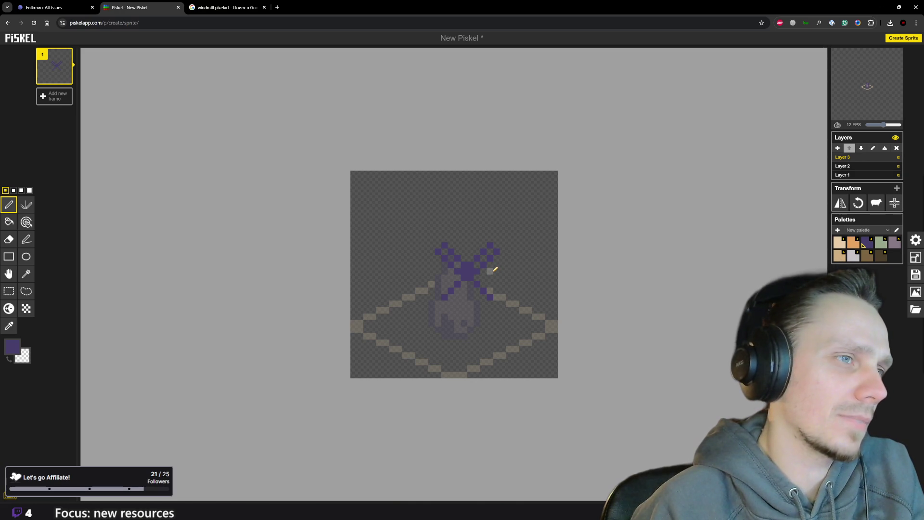
pyautogui.moveTo(481, 266)
pyautogui.mouseDown()
pyautogui.moveTo(491, 243)
pyautogui.moveTo(472, 264)
pyautogui.moveTo(483, 275)
pyautogui.mouseUp()
pyautogui.click(471, 270)
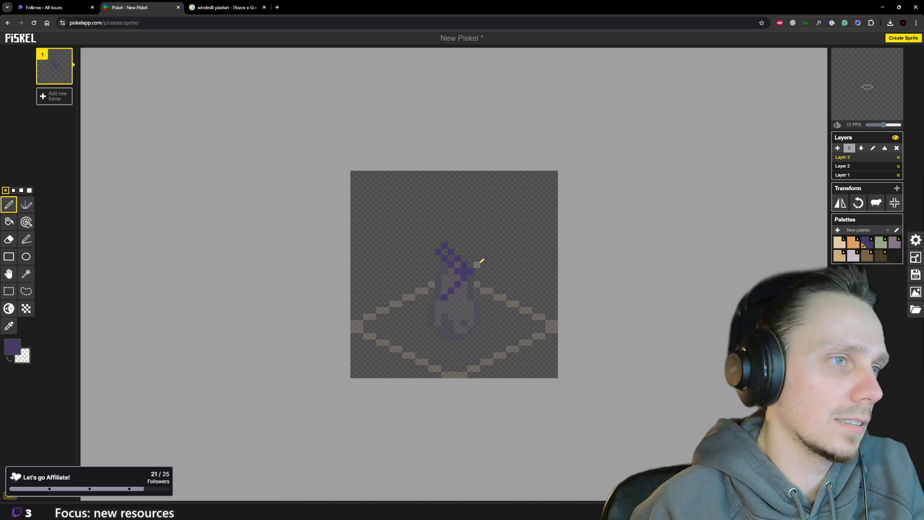
# Redraw the upper-right sail and extend and thicken the lower-right sail
pyautogui.moveTo(472, 257); pyautogui.dragTo(479, 249)
pyautogui.click(484, 246)
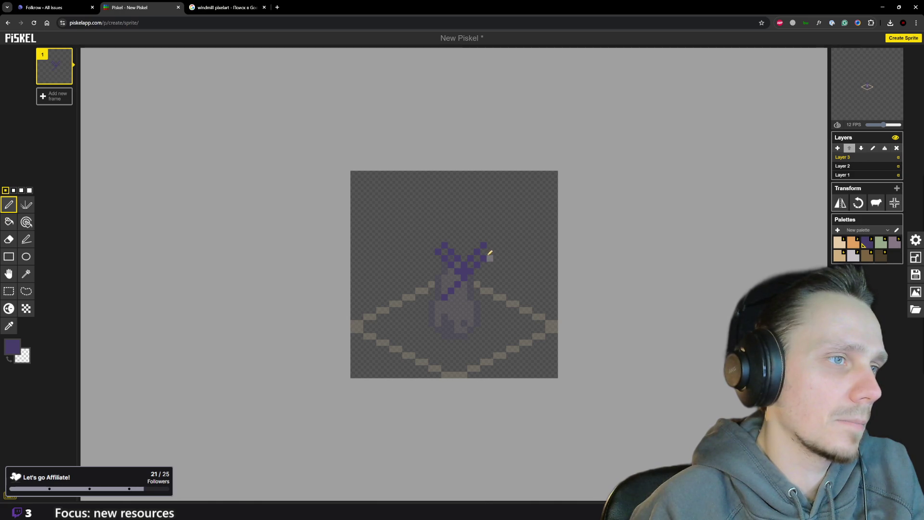
pyautogui.click(490, 252)
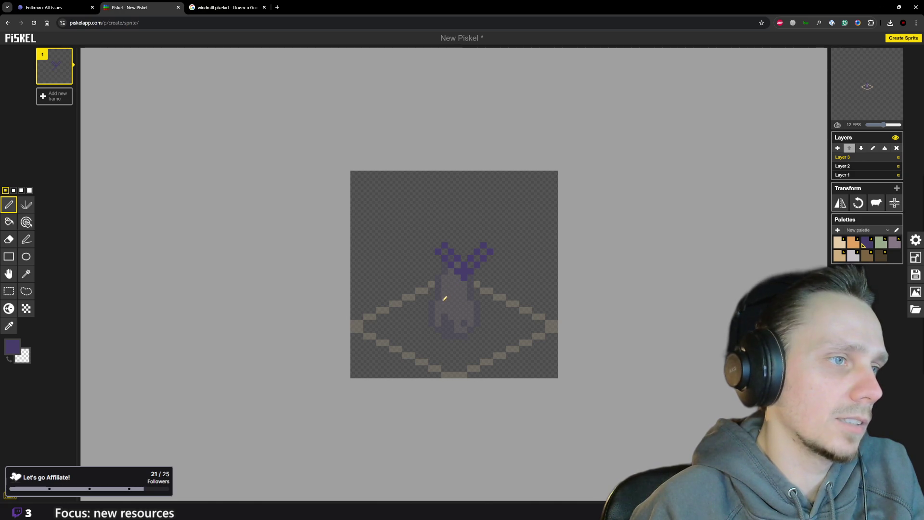
pyautogui.click(484, 285)
pyautogui.click(490, 291)
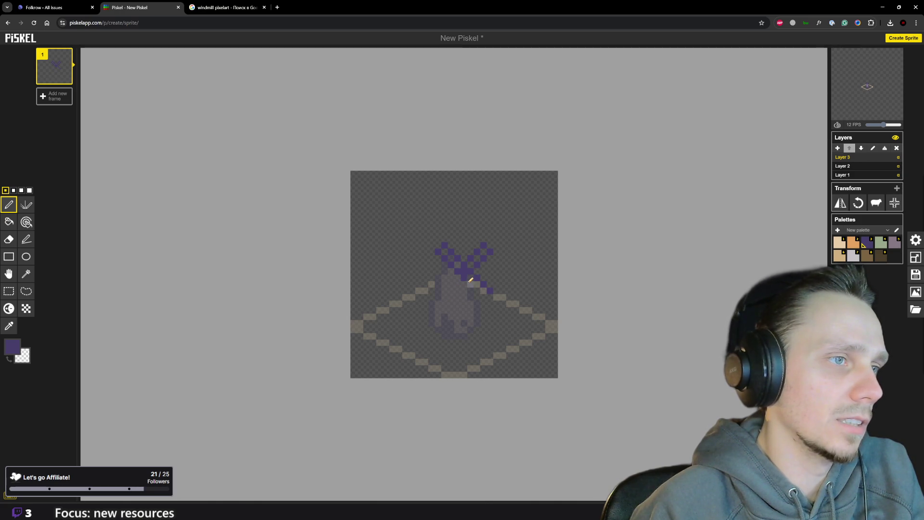
pyautogui.click(476, 288)
pyautogui.click(483, 297)
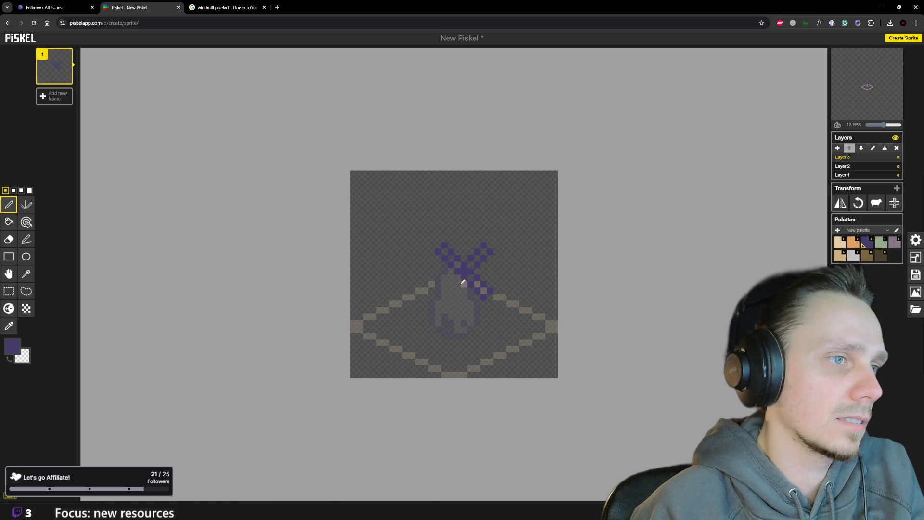
# Extend the lower-left sail and lengthen the upper-right and upper-left sail tips
pyautogui.click(451, 289)
pyautogui.click(444, 296)
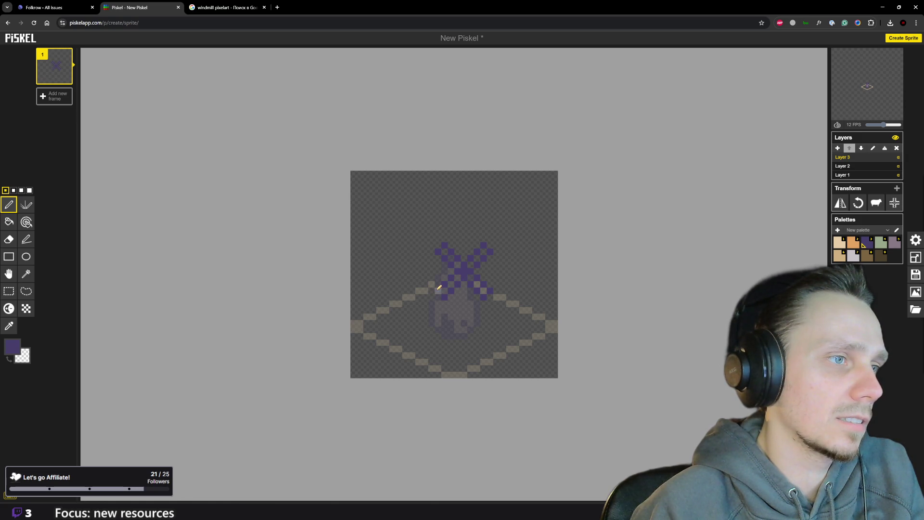
pyautogui.scroll(-3, 449, 318)
pyautogui.scroll(1, 458, 320)
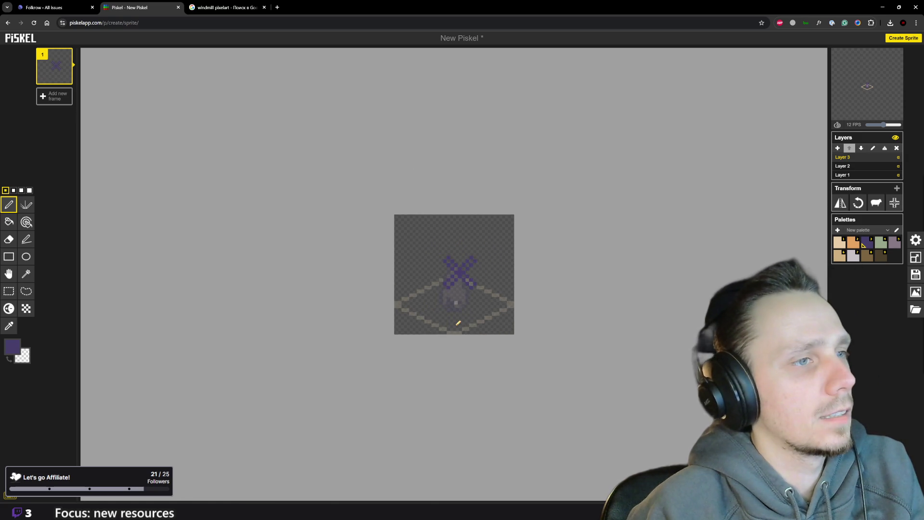
pyautogui.scroll(4, 459, 322)
pyautogui.scroll(-2, 515, 312)
pyautogui.scroll(-1, 514, 313)
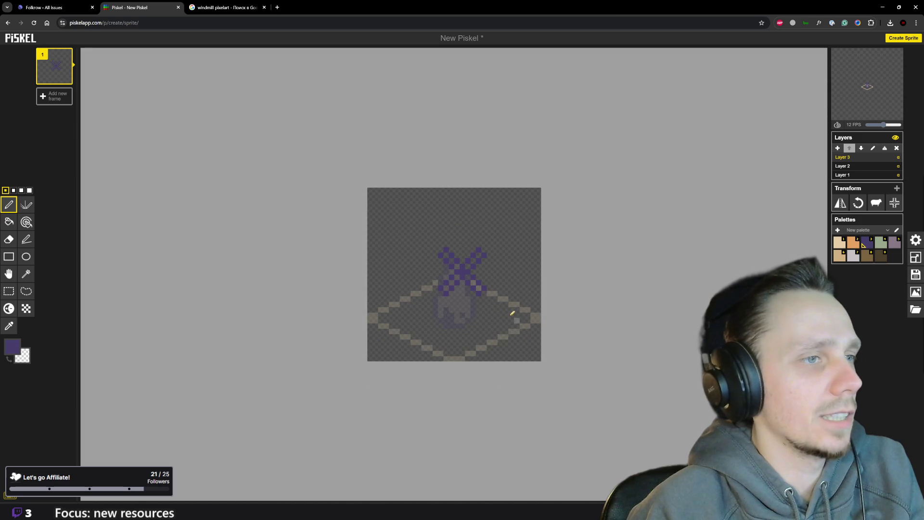
pyautogui.click(485, 250)
pyautogui.click(489, 245)
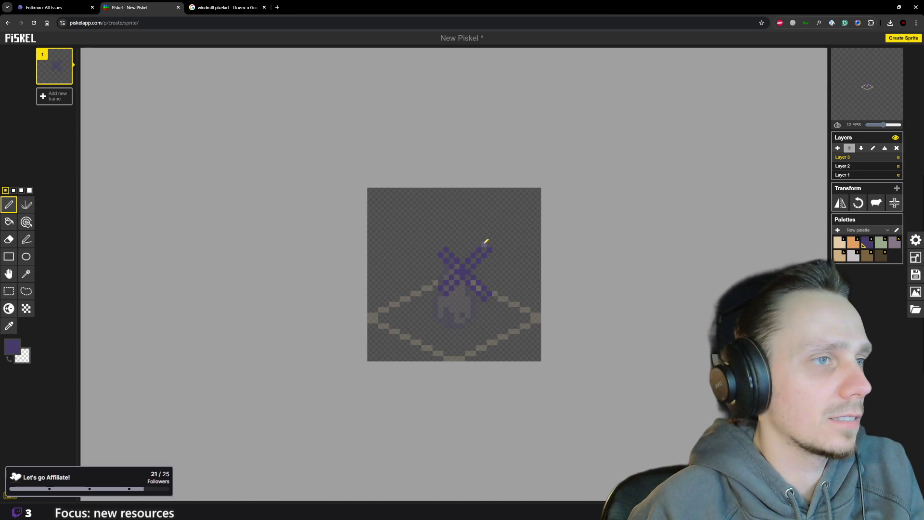
pyautogui.click(436, 249)
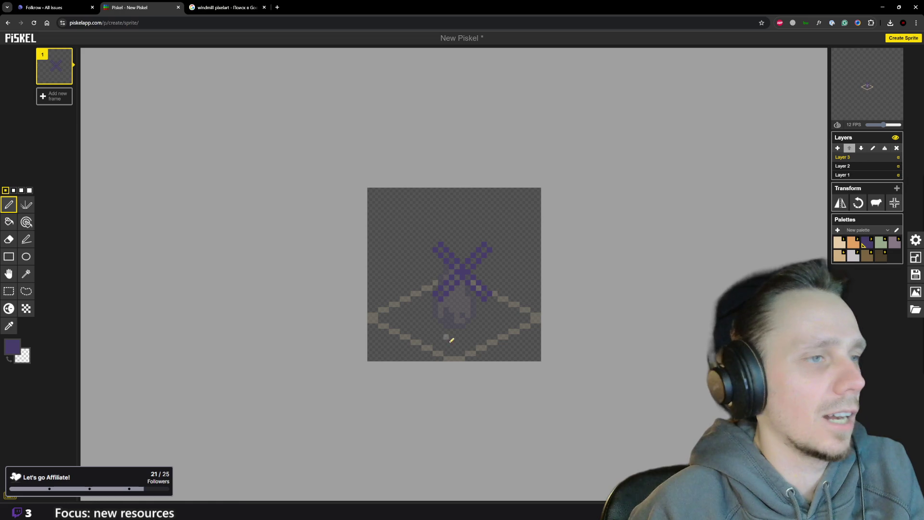
# Change the Google query from 'windmill pixelart' to 'windmill' and open its Wikipedia result
pyautogui.moveTo(383, 511)
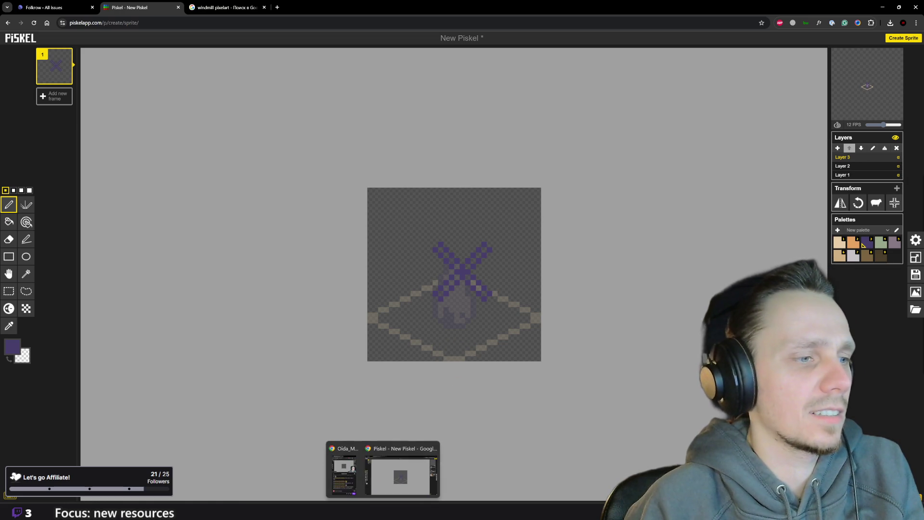
pyautogui.click(226, 7)
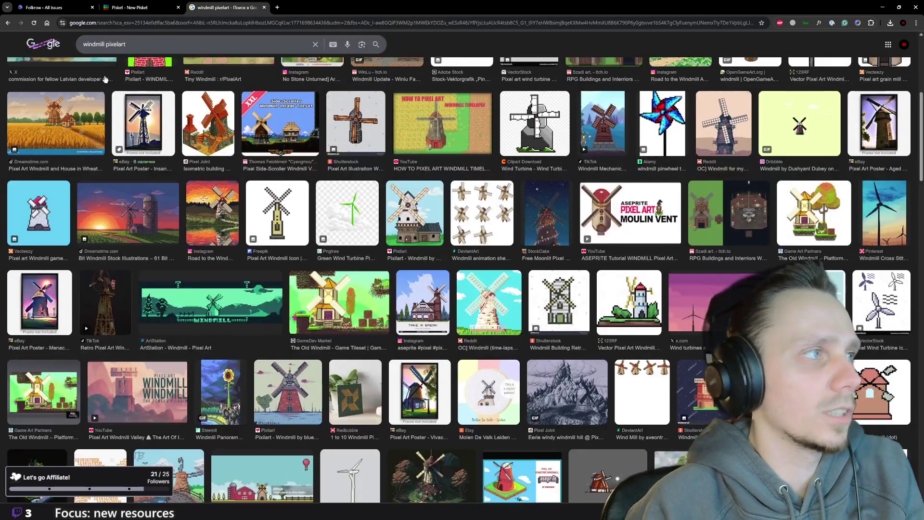
pyautogui.scroll(5, 102, 78)
pyautogui.click(144, 50)
pyautogui.hotkey('ctrl', 'BackSpace')
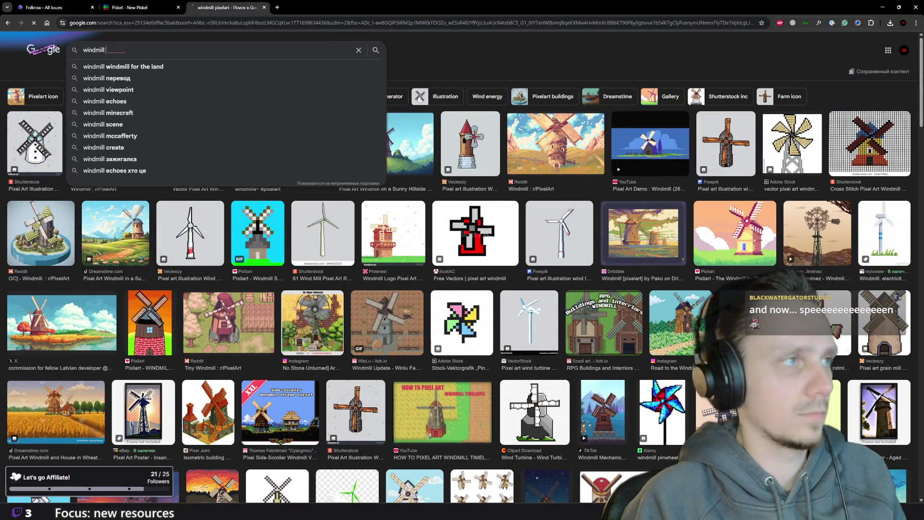
pyautogui.press('Return')
pyautogui.click(120, 74)
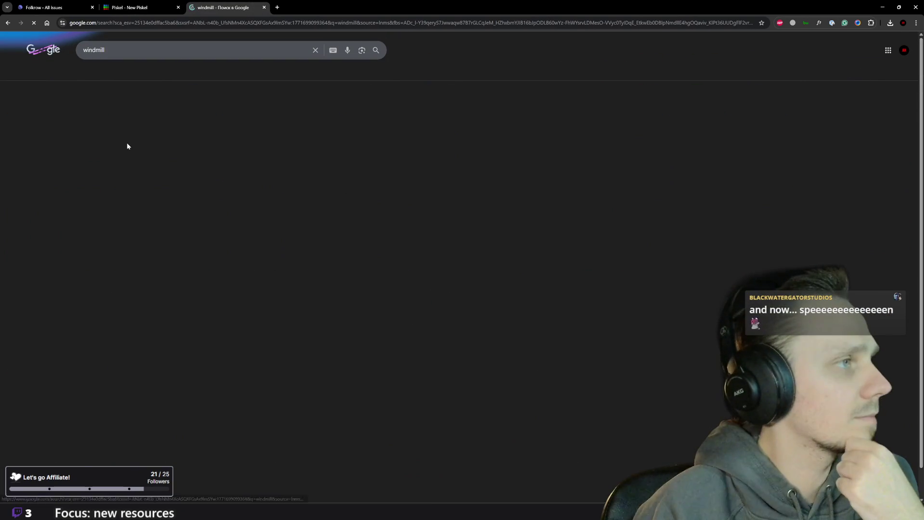
pyautogui.click(96, 263)
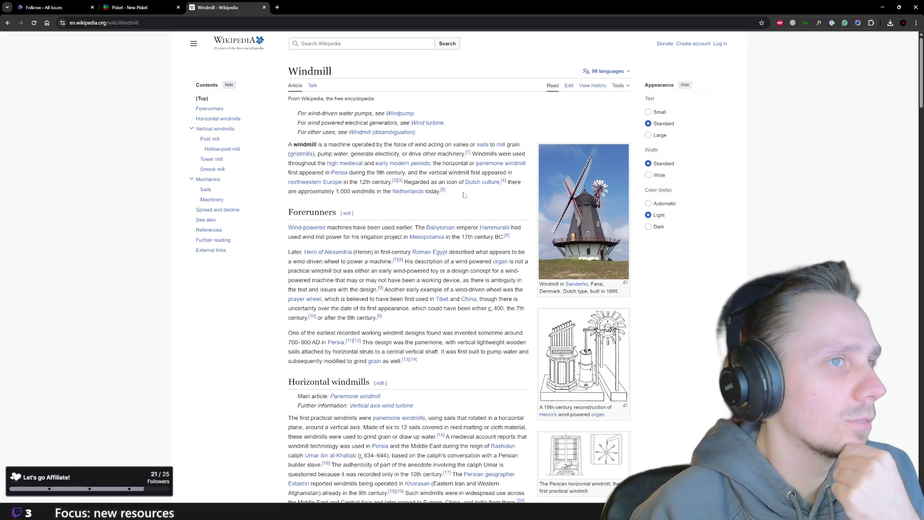
pyautogui.scroll(-1, 463, 194)
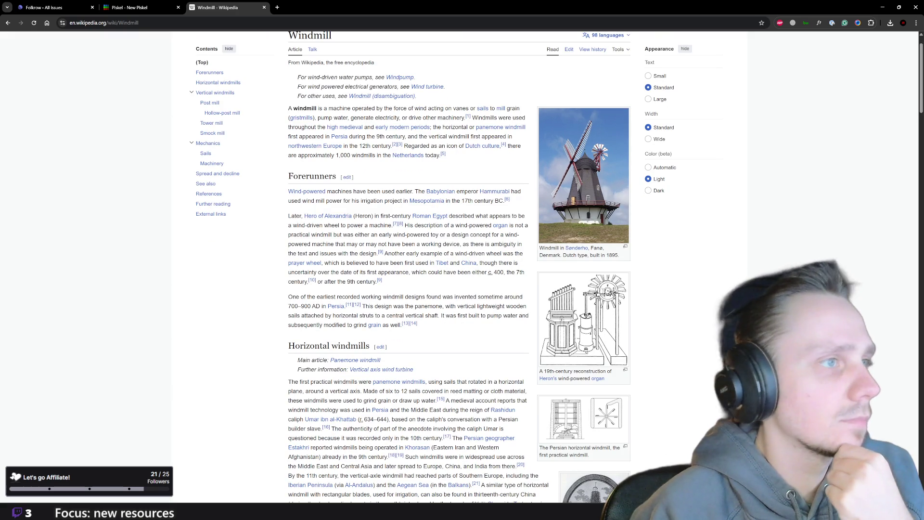
pyautogui.scroll(-2, 462, 269)
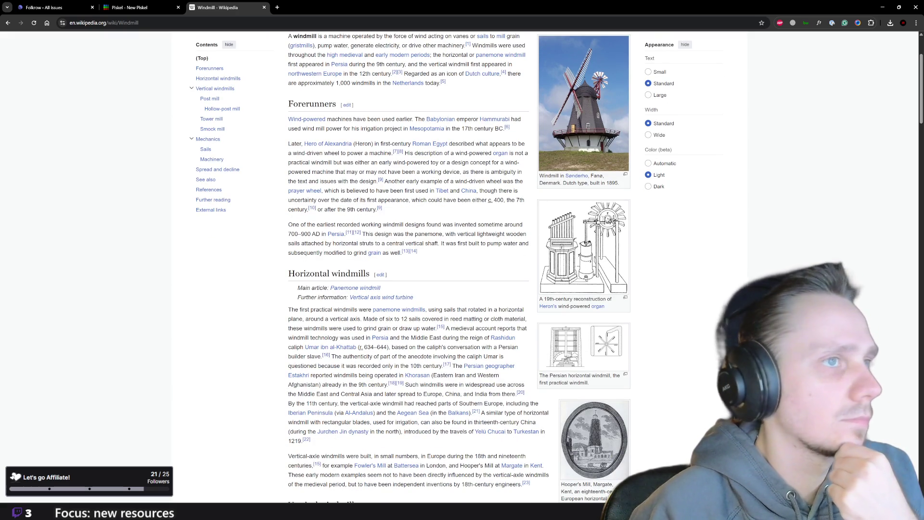
pyautogui.scroll(-4, 459, 199)
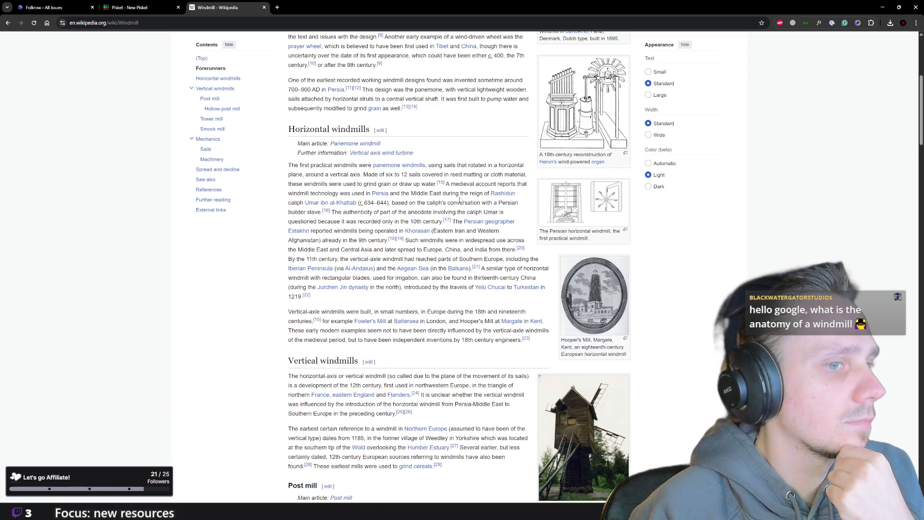
pyautogui.scroll(-3, 459, 200)
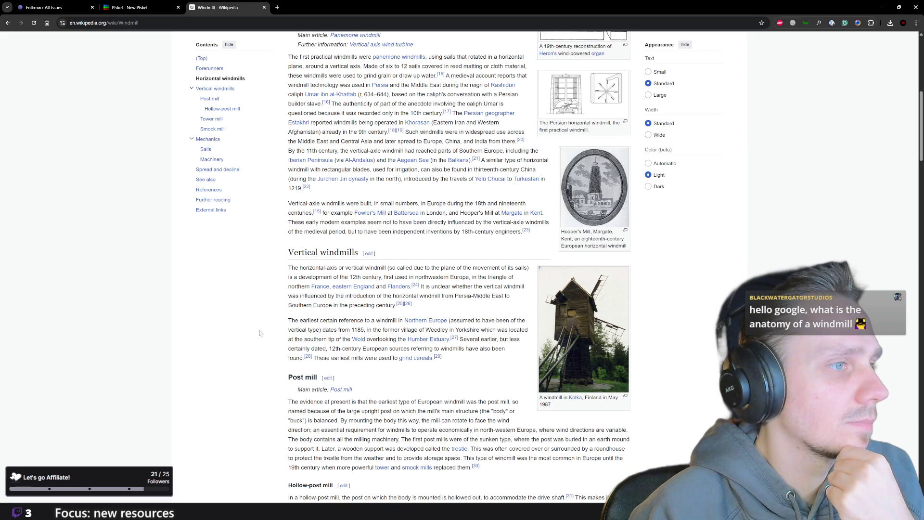
pyautogui.scroll(-1, 259, 333)
pyautogui.scroll(-5, 259, 333)
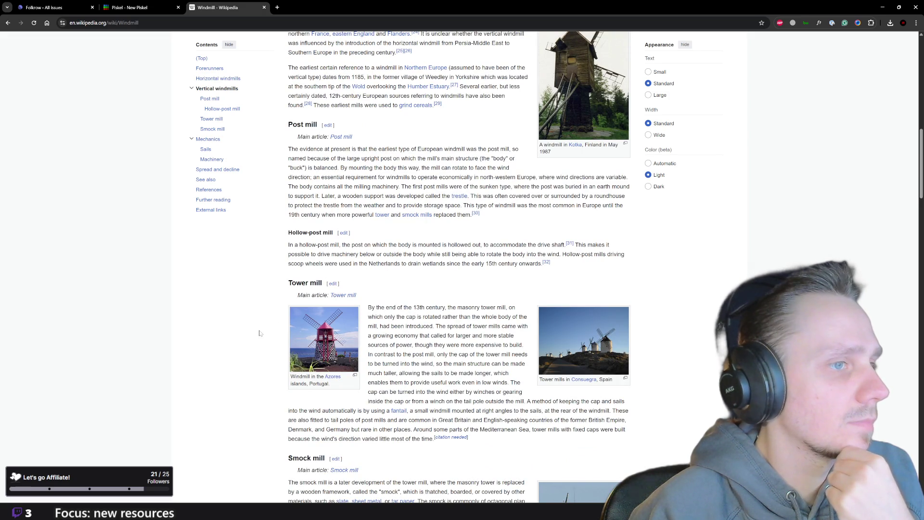
pyautogui.scroll(-3, 259, 333)
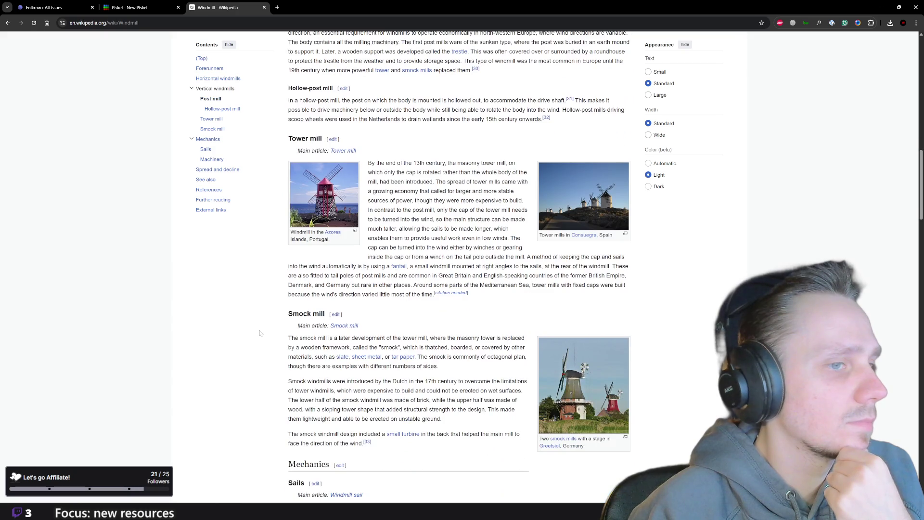
pyautogui.scroll(-2, 259, 333)
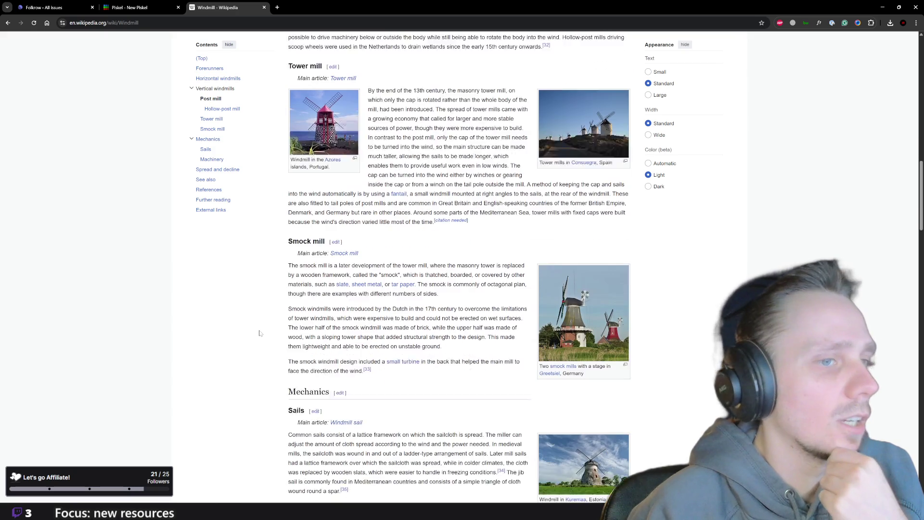
pyautogui.click(545, 295)
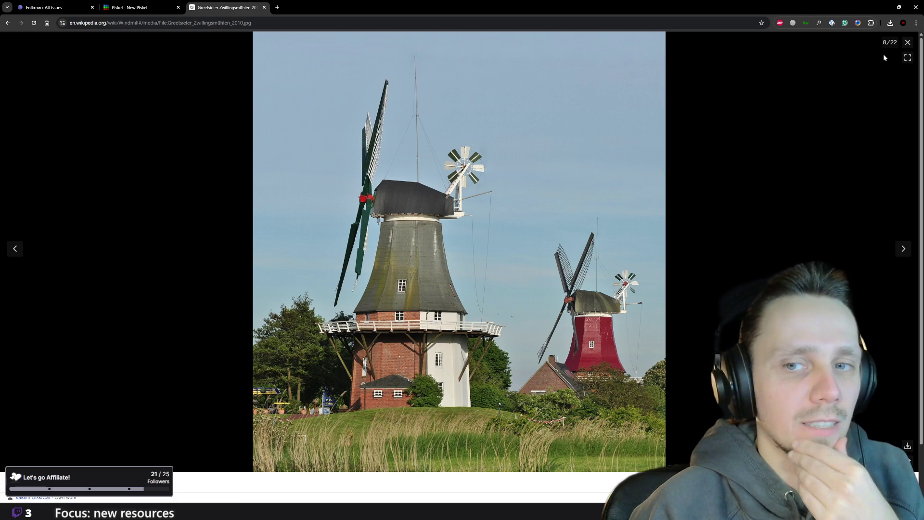
pyautogui.click(908, 42)
pyautogui.scroll(-5, 634, 370)
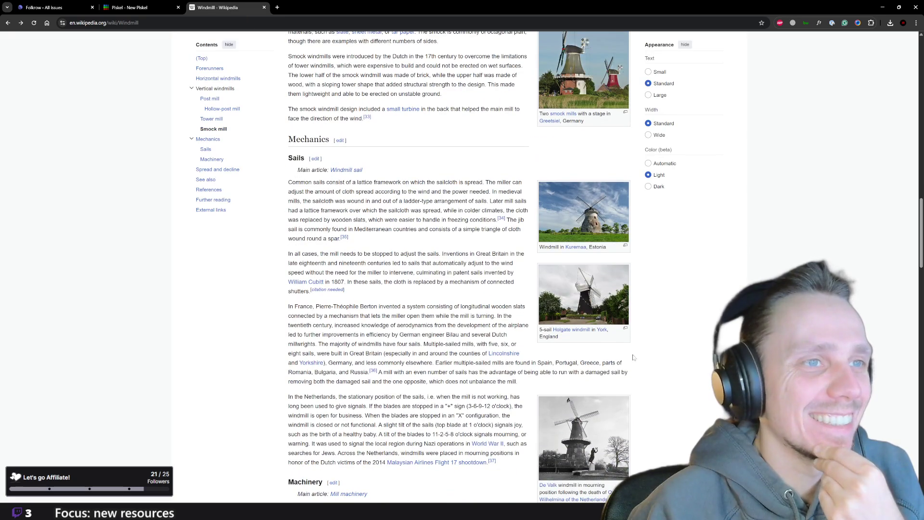
pyautogui.click(583, 229)
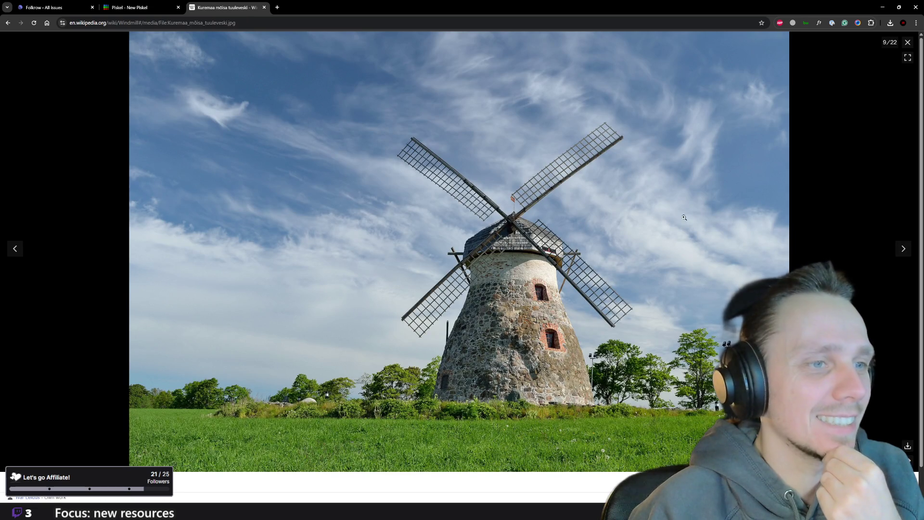
pyautogui.click(907, 42)
pyautogui.scroll(-5, 653, 259)
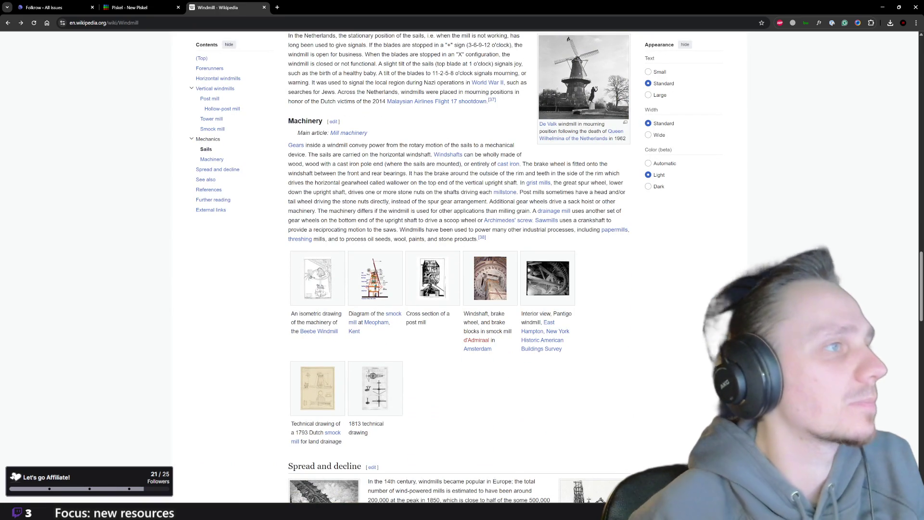
pyautogui.scroll(1, 392, 250)
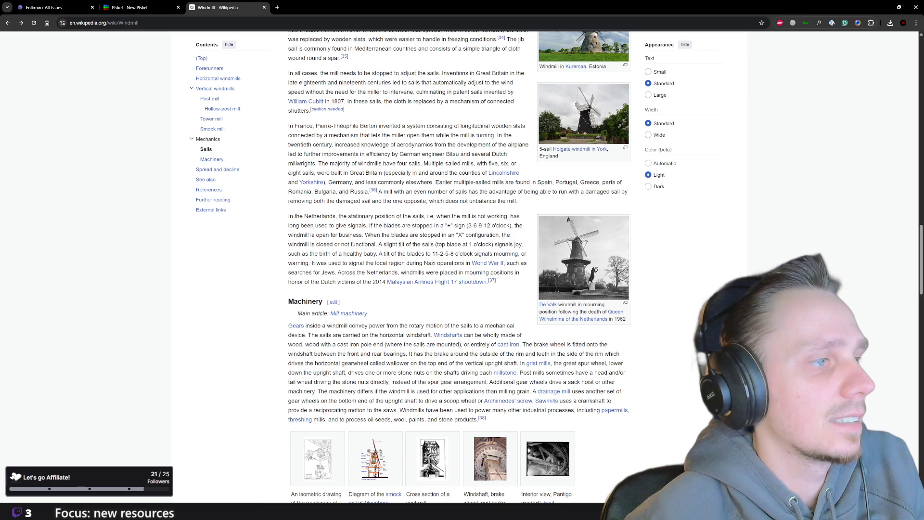
pyautogui.scroll(-7, 465, 329)
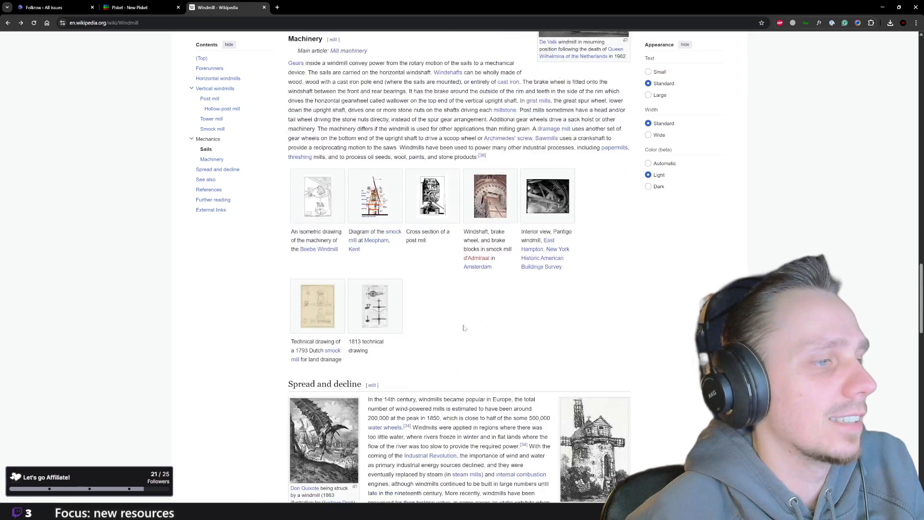
pyautogui.scroll(-1, 464, 328)
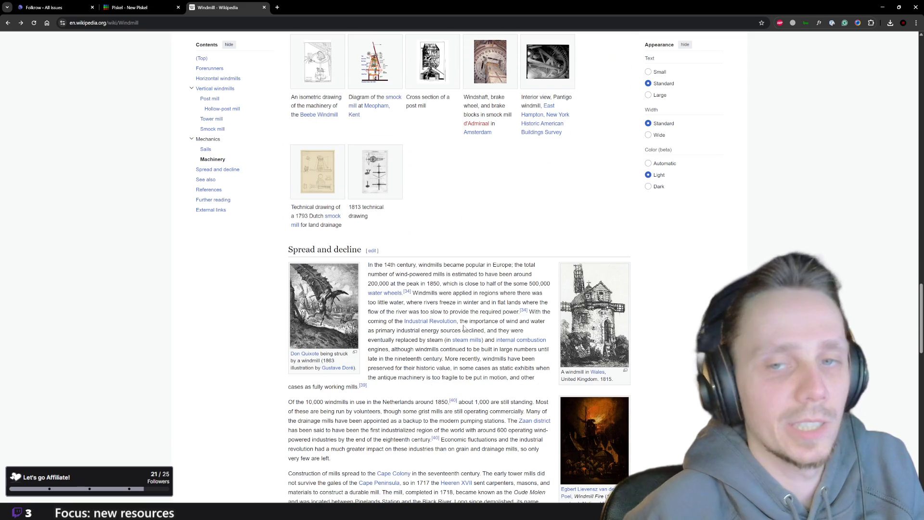
pyautogui.scroll(-3, 464, 327)
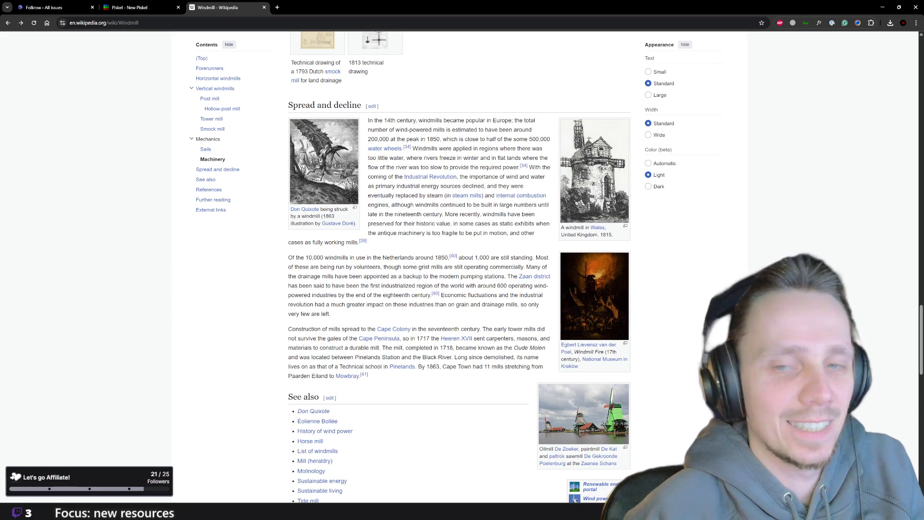
pyautogui.click(158, 3)
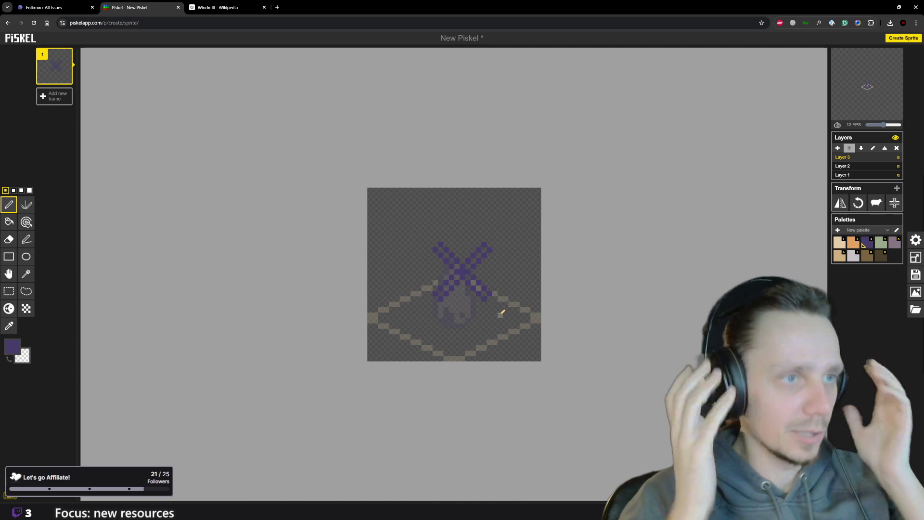
# Paint light grey stripes down the centres of the purple X sails, then return to Wikipedia
pyautogui.scroll(2, 501, 309)
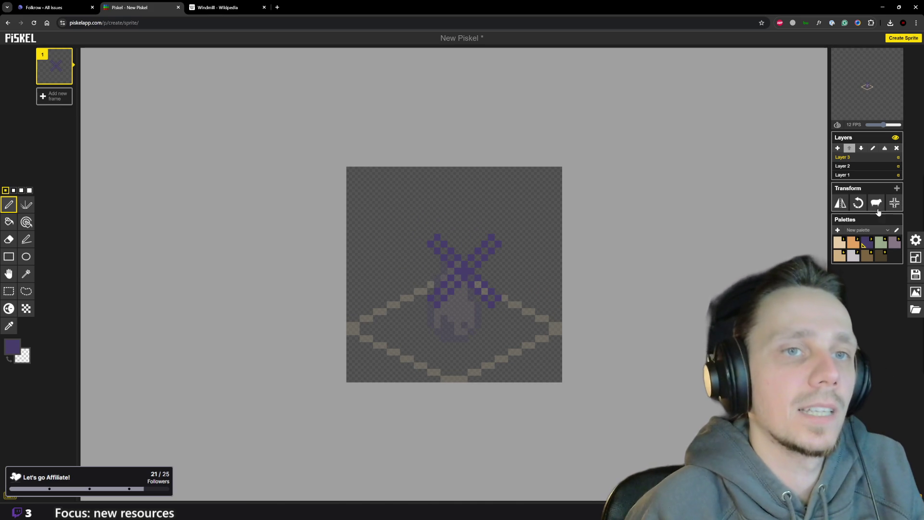
pyautogui.click(855, 257)
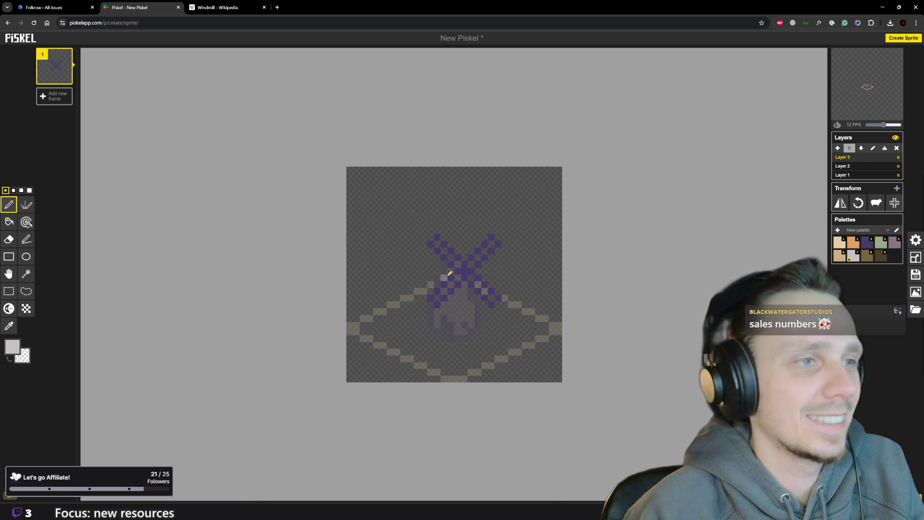
pyautogui.moveTo(459, 277)
pyautogui.mouseDown()
pyautogui.moveTo(437, 297)
pyautogui.moveTo(481, 285)
pyautogui.moveTo(493, 298)
pyautogui.mouseUp()
pyautogui.moveTo(475, 259)
pyautogui.mouseDown()
pyautogui.moveTo(494, 243)
pyautogui.moveTo(450, 255)
pyautogui.moveTo(437, 244)
pyautogui.mouseUp()
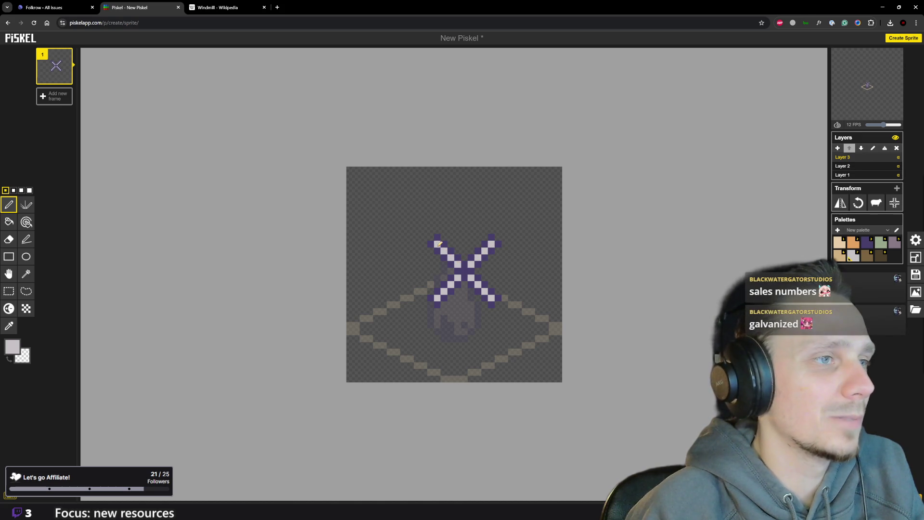
pyautogui.scroll(-4, 498, 332)
pyautogui.scroll(-2, 462, 305)
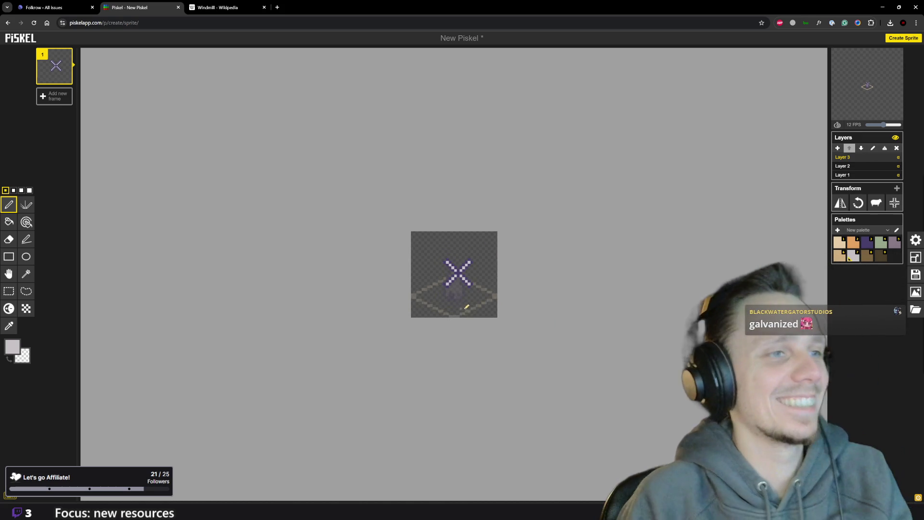
pyautogui.scroll(4, 466, 296)
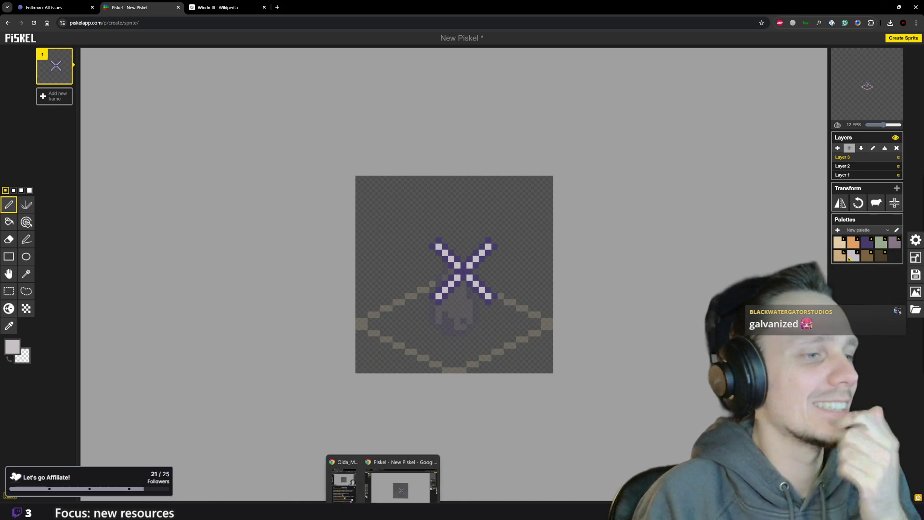
pyautogui.click(218, 7)
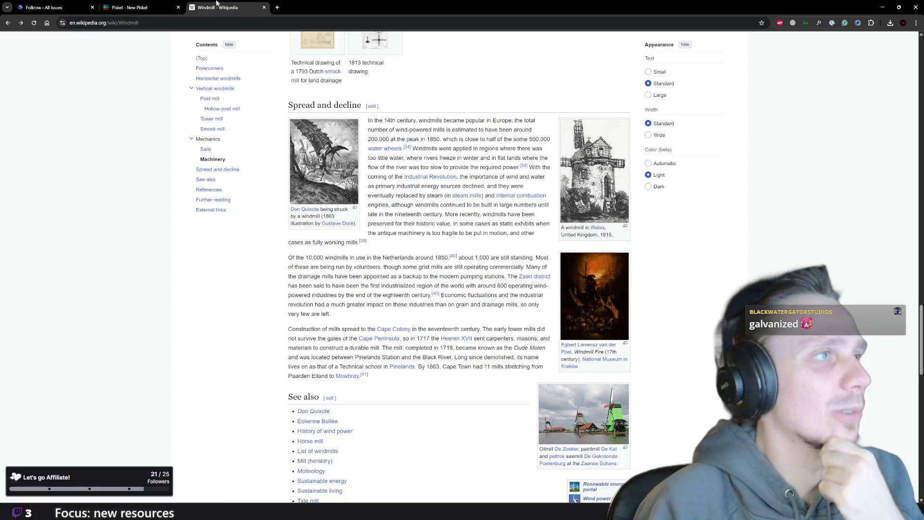
# View the Azores windmill and Greetsiel smock mills photos full-size, including the original file
pyautogui.scroll(15, 551, 204)
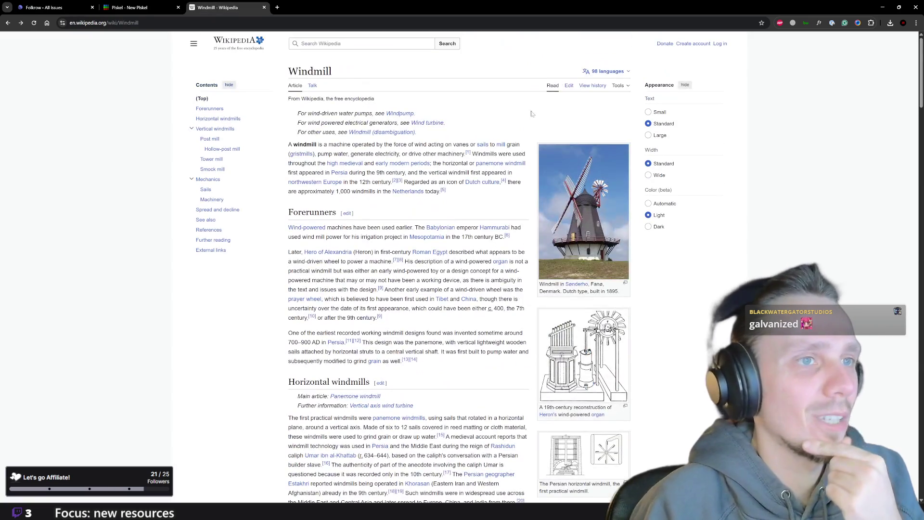
pyautogui.scroll(-10, 583, 199)
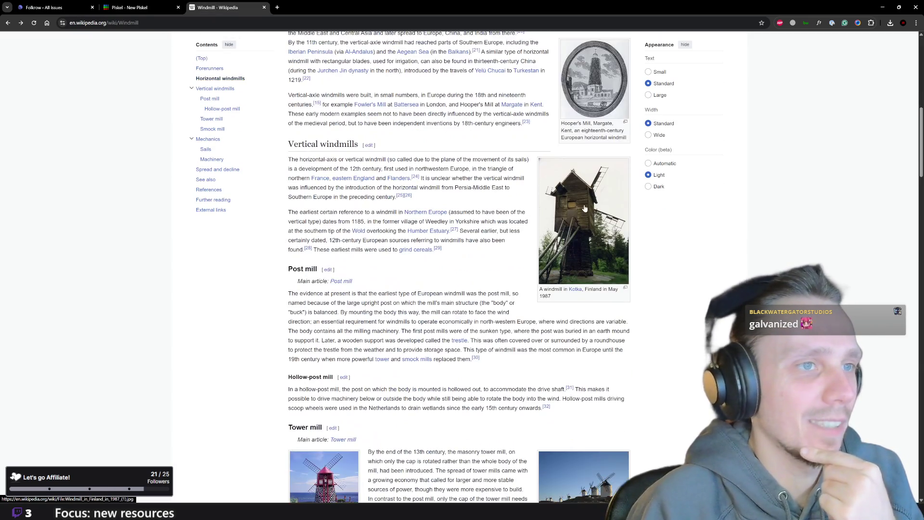
pyautogui.scroll(-6, 597, 206)
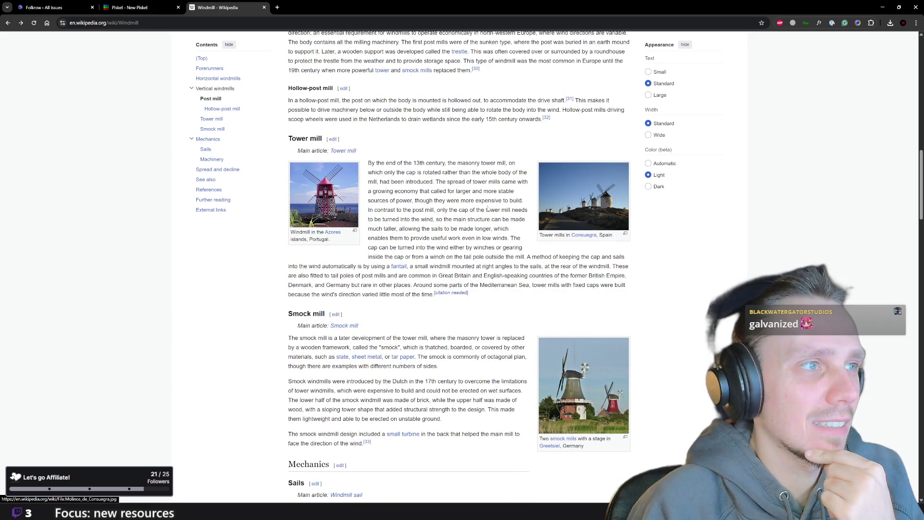
pyautogui.click(339, 177)
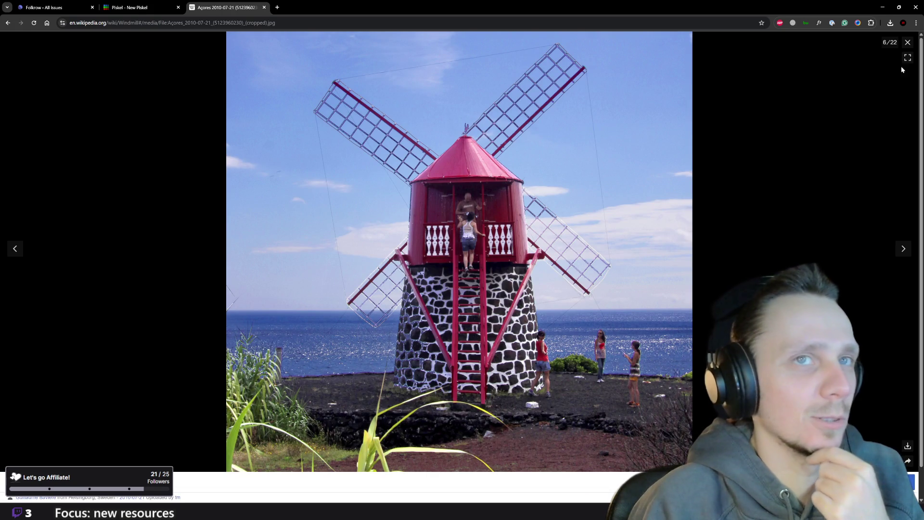
pyautogui.click(908, 42)
pyautogui.scroll(-2, 578, 259)
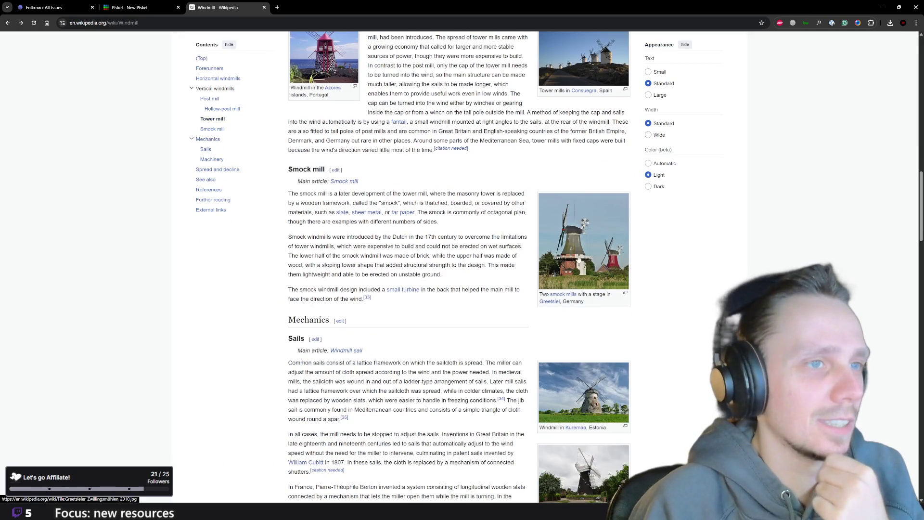
pyautogui.click(579, 247)
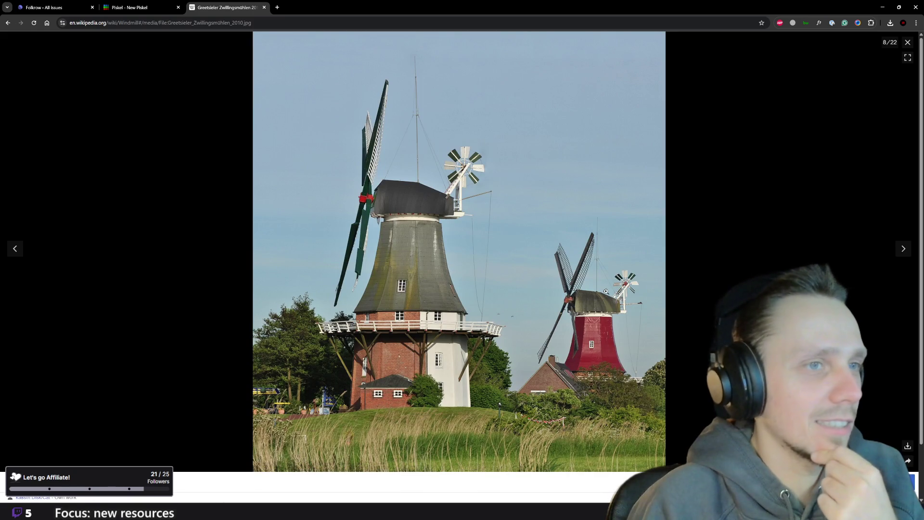
pyautogui.click(579, 287)
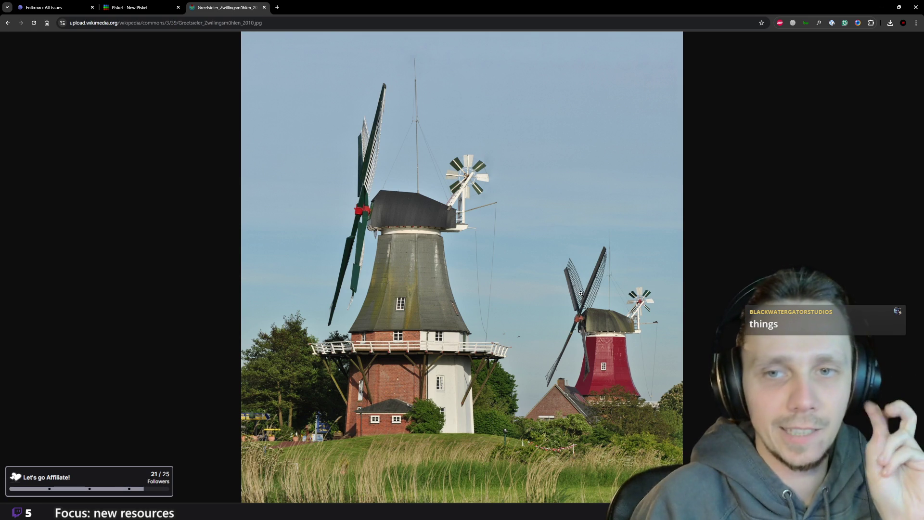
pyautogui.click(8, 23)
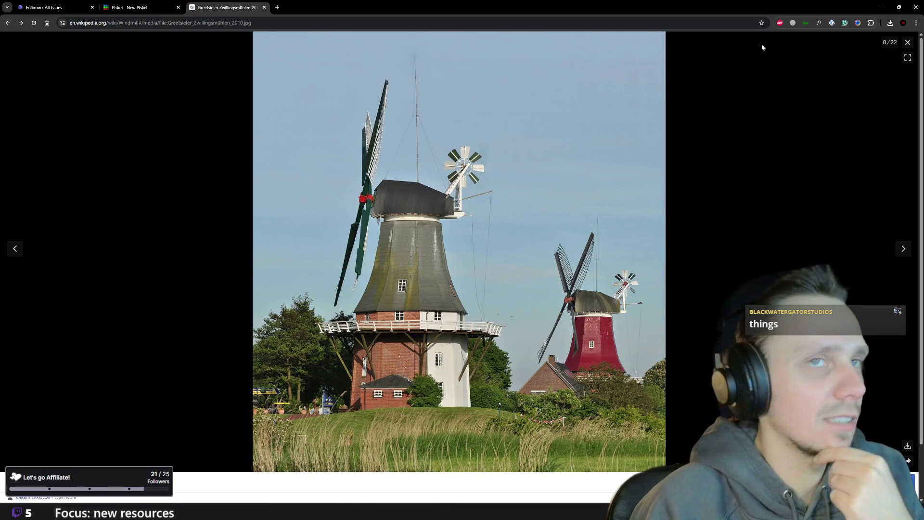
pyautogui.click(908, 43)
# Enlarge the Consuegra tower mills photo and a windmill sail photo, closing each afterwards
pyautogui.scroll(-10, 632, 287)
pyautogui.scroll(-10, 632, 287)
pyautogui.click(589, 168)
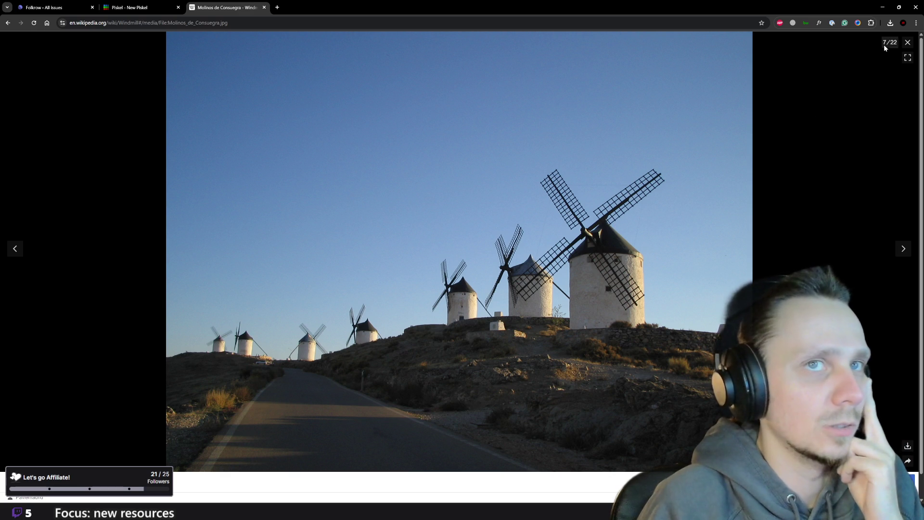
pyautogui.click(908, 43)
pyautogui.scroll(-8, 550, 226)
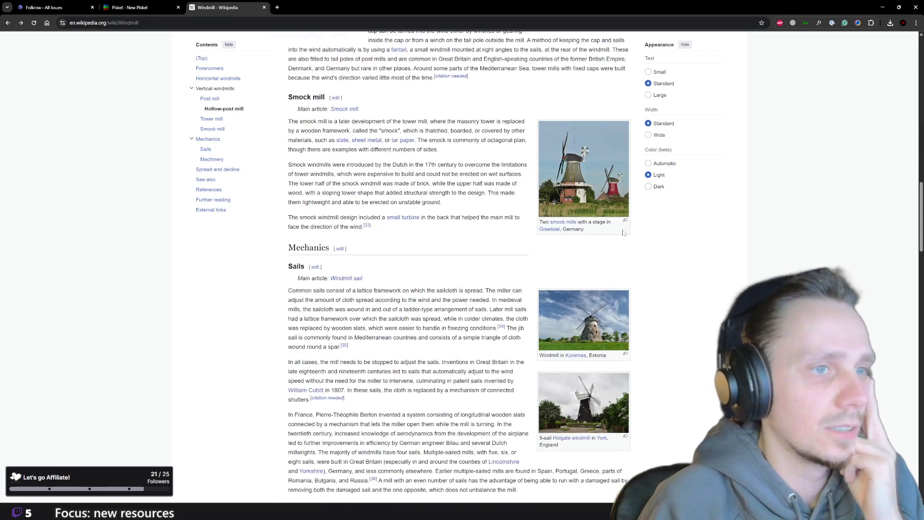
pyautogui.click(577, 310)
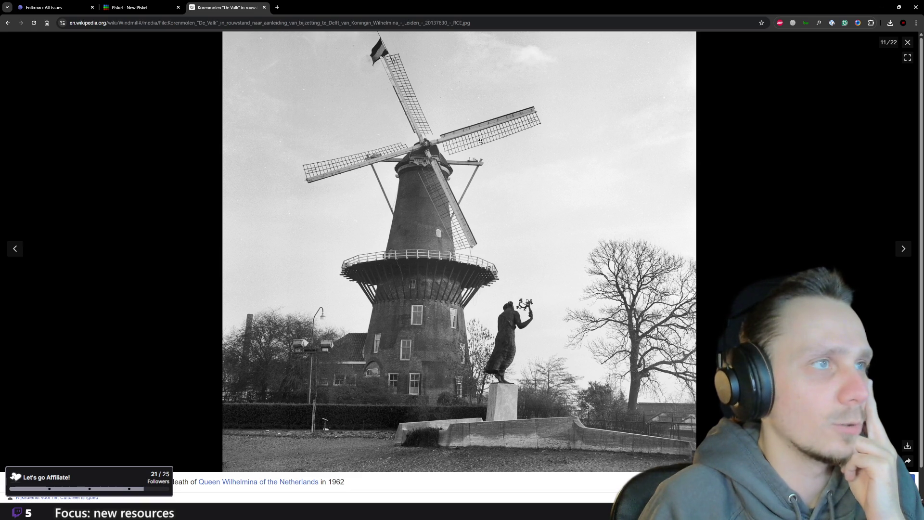
pyautogui.click(908, 44)
pyautogui.scroll(-10, 619, 370)
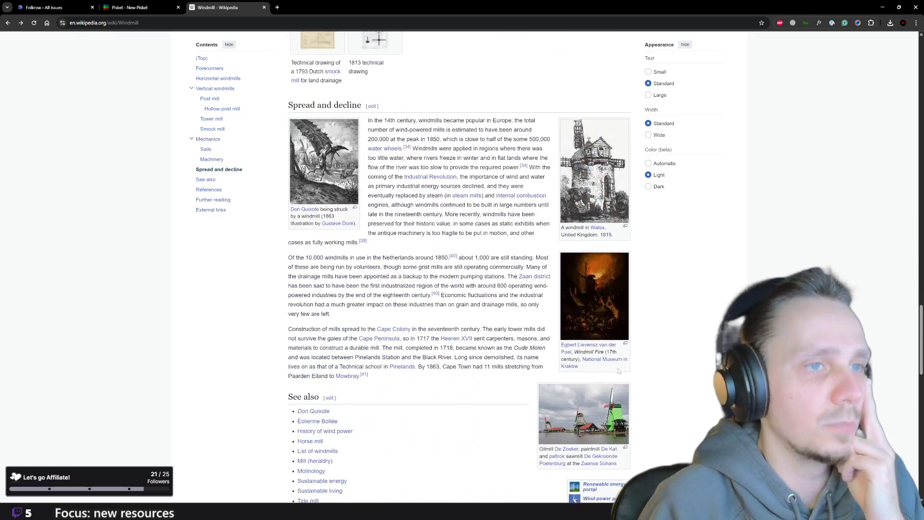
# Back on the windmill sprite, paint light cream stripes down both diagonals of the X-shaped sails
pyautogui.click(131, 6)
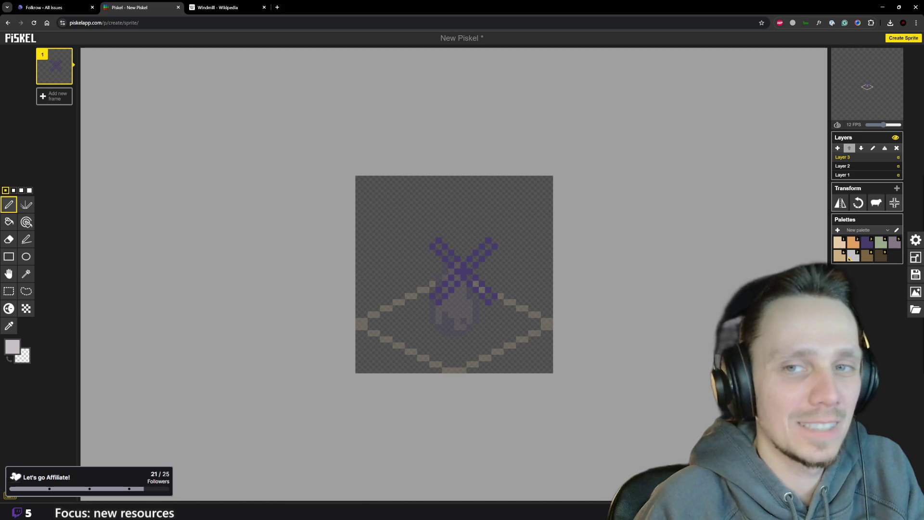
pyautogui.scroll(-3, 475, 313)
pyautogui.scroll(1, 477, 315)
pyautogui.scroll(3, 471, 318)
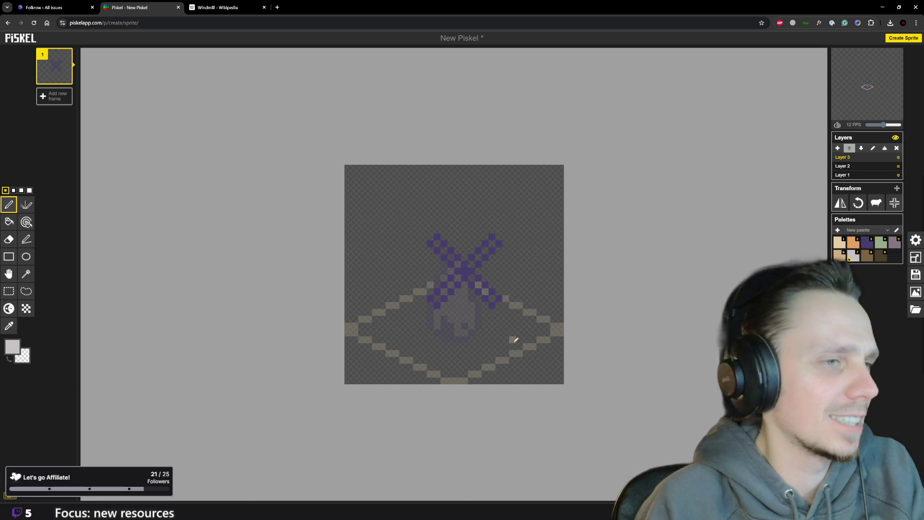
pyautogui.scroll(1, 511, 340)
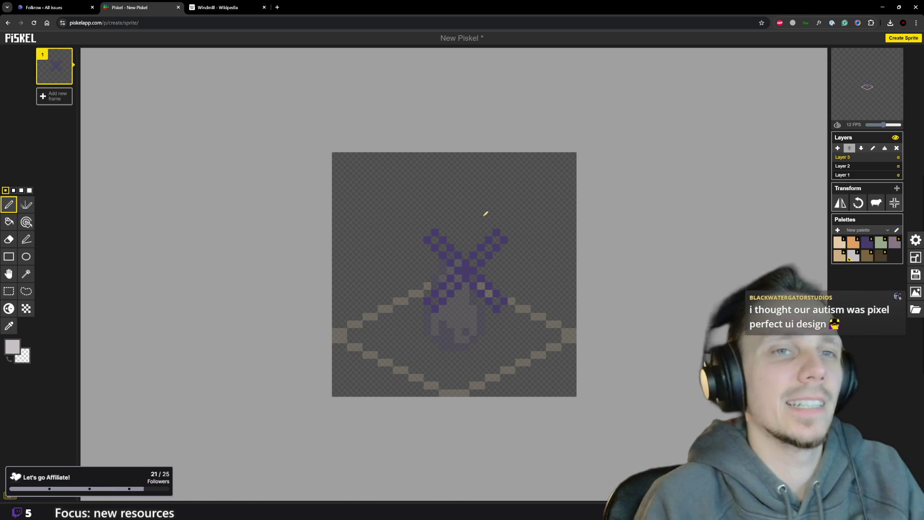
pyautogui.moveTo(473, 278); pyautogui.dragTo(496, 301)
pyautogui.moveTo(457, 262)
pyautogui.mouseDown()
pyautogui.moveTo(434, 239)
pyautogui.moveTo(481, 251)
pyautogui.moveTo(499, 239)
pyautogui.mouseUp()
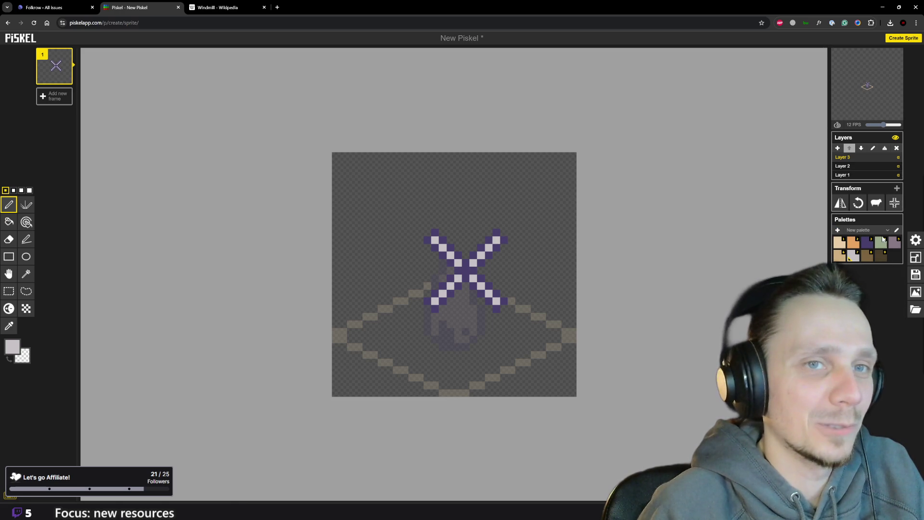
pyautogui.click(864, 257)
# Mark the sails' hub with a brown pixel and stroke a brown line up the upper-right arm
pyautogui.click(465, 270)
pyautogui.scroll(-3, 488, 328)
pyautogui.scroll(4, 481, 317)
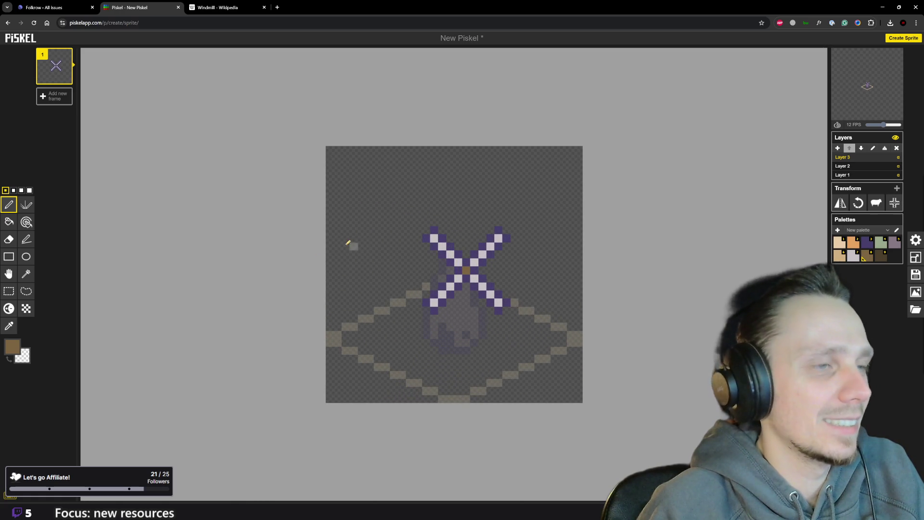
pyautogui.click(26, 238)
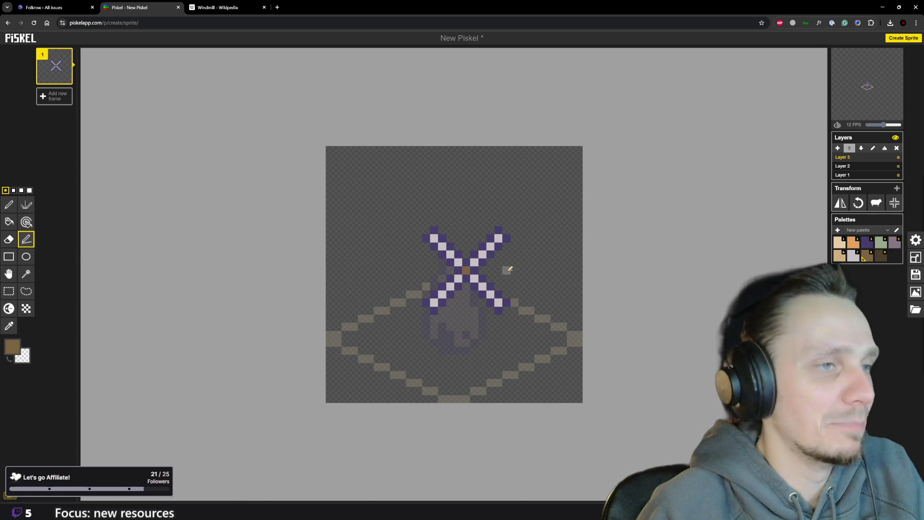
pyautogui.moveTo(474, 267); pyautogui.dragTo(506, 238)
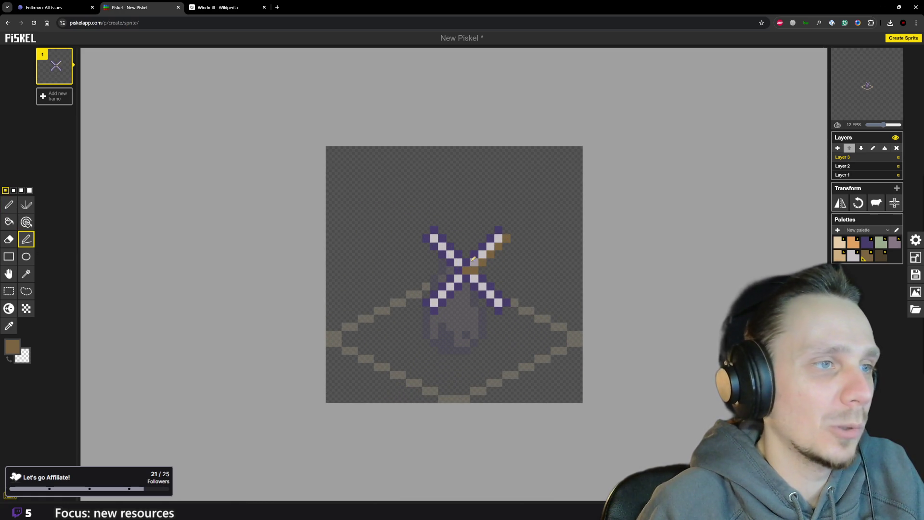
pyautogui.moveTo(468, 261); pyautogui.dragTo(499, 226)
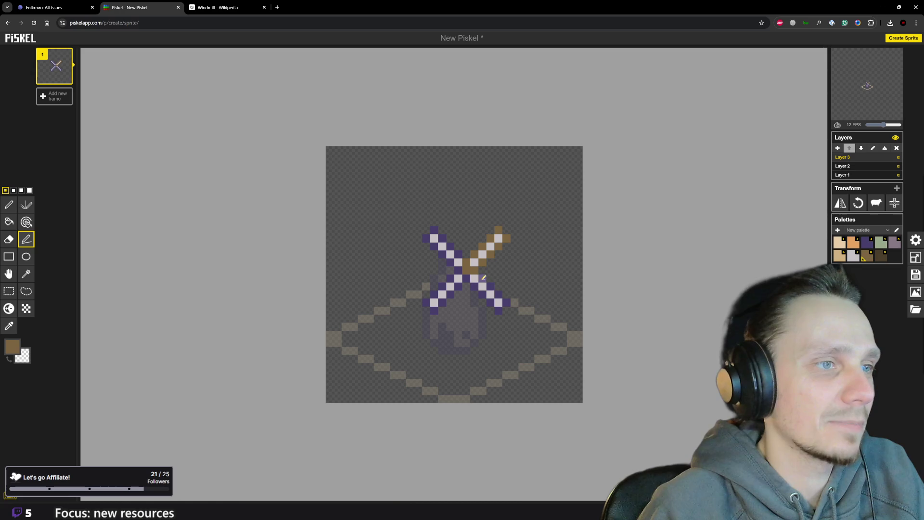
# Draw brown edge lines along the lower-right, lower-left and upper-left sail arms
pyautogui.moveTo(483, 278)
pyautogui.mouseDown()
pyautogui.moveTo(508, 299)
pyautogui.moveTo(499, 310)
pyautogui.mouseUp()
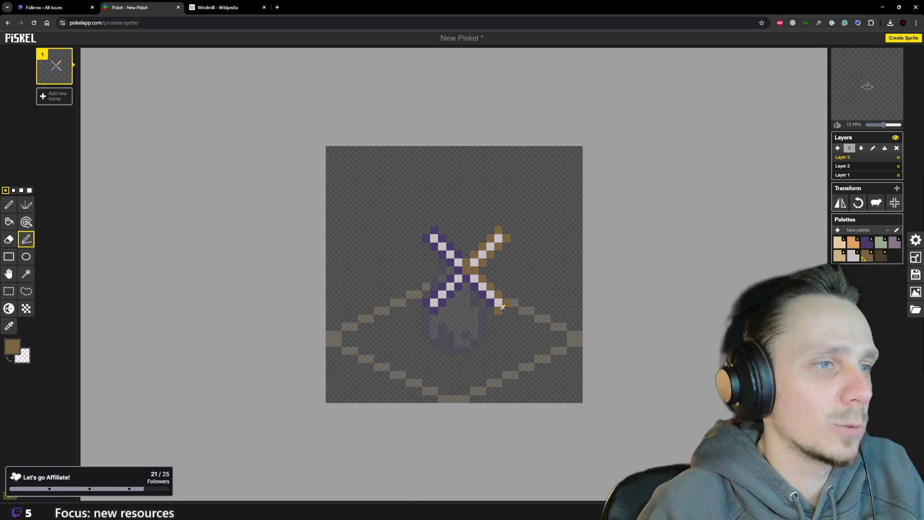
pyautogui.moveTo(471, 276); pyautogui.dragTo(433, 310)
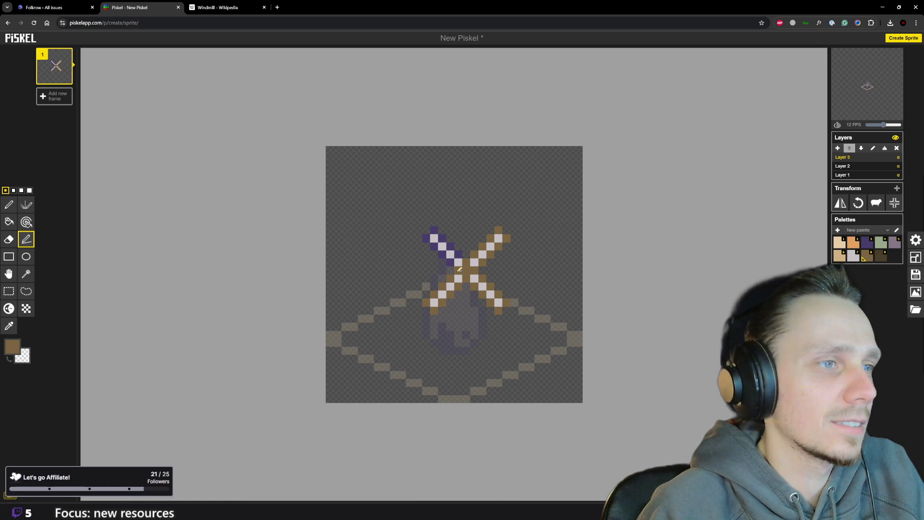
pyautogui.moveTo(451, 267)
pyautogui.mouseDown()
pyautogui.moveTo(426, 238)
pyautogui.moveTo(460, 260)
pyautogui.mouseUp()
pyautogui.scroll(-3, 514, 298)
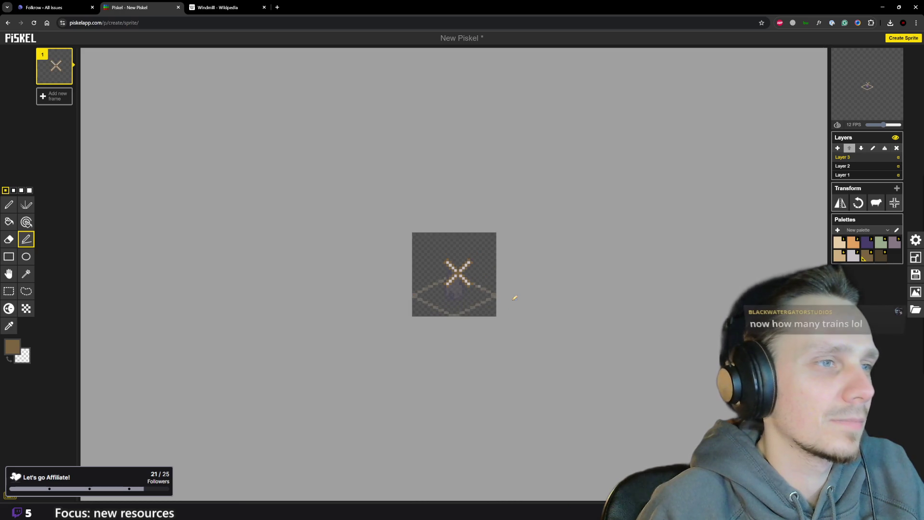
pyautogui.scroll(-2, 515, 298)
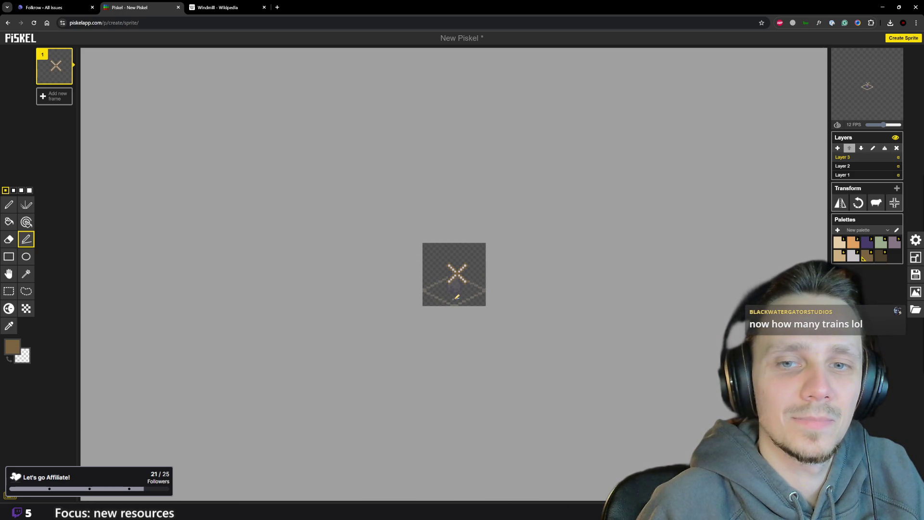
pyautogui.scroll(5, 457, 297)
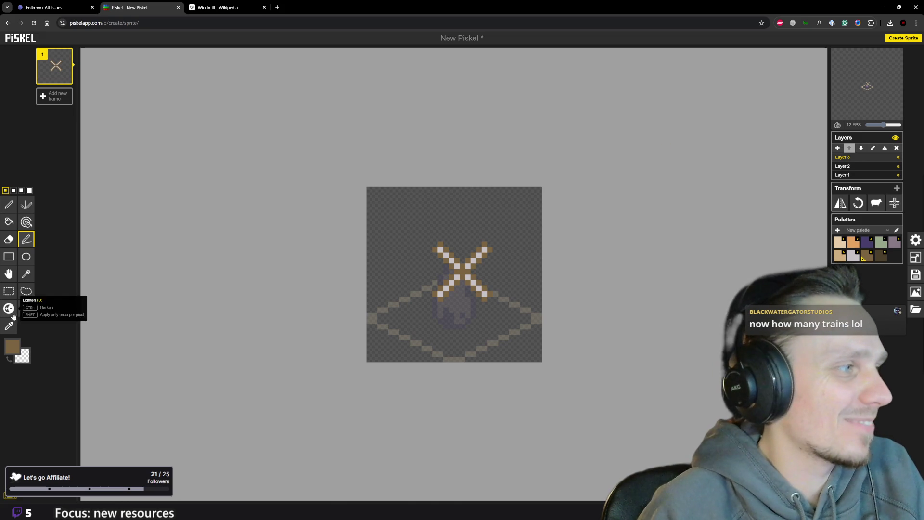
pyautogui.click(9, 291)
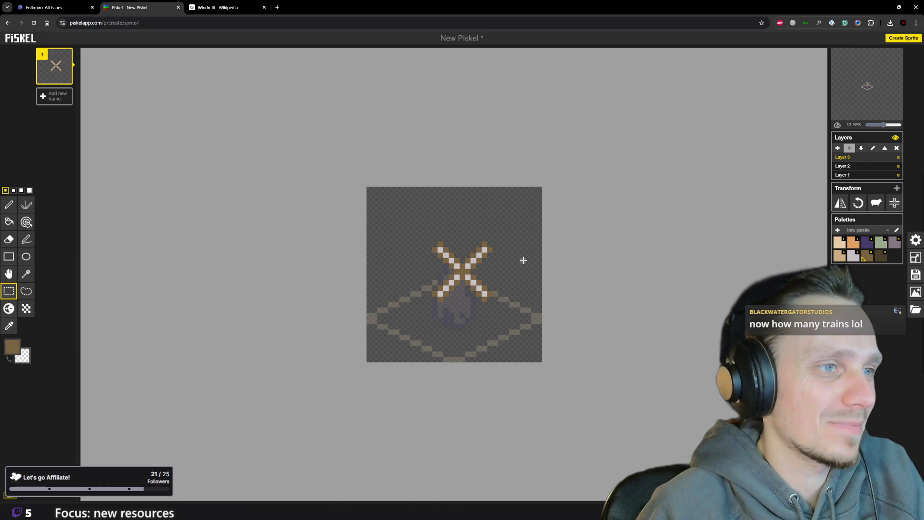
pyautogui.scroll(-1, 522, 260)
pyautogui.scroll(-1, 522, 260)
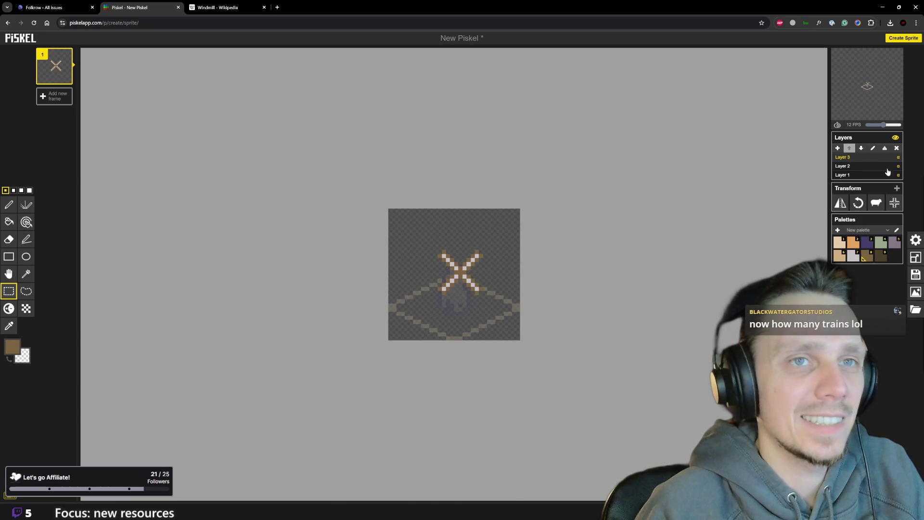
pyautogui.click(869, 167)
pyautogui.click(867, 158)
pyautogui.click(869, 166)
pyautogui.click(869, 158)
pyautogui.click(870, 166)
pyautogui.click(870, 158)
pyautogui.click(868, 167)
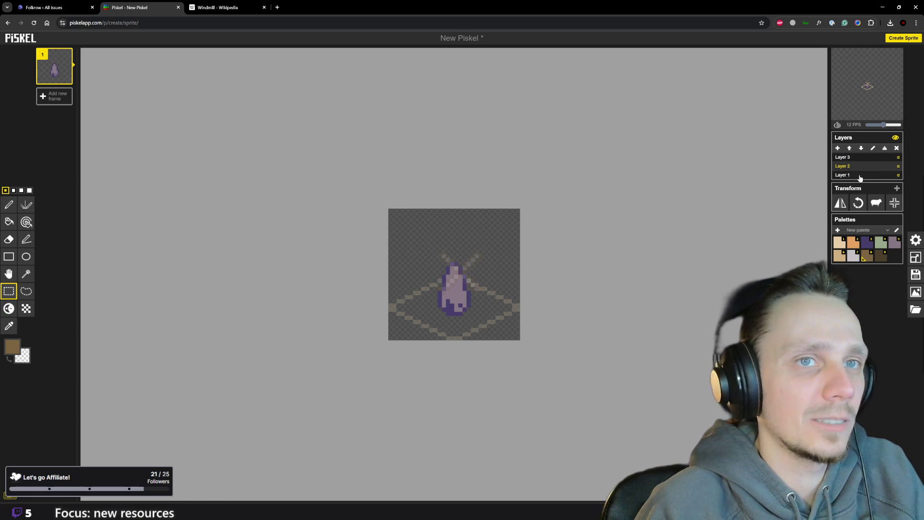
pyautogui.click(860, 175)
pyautogui.click(866, 158)
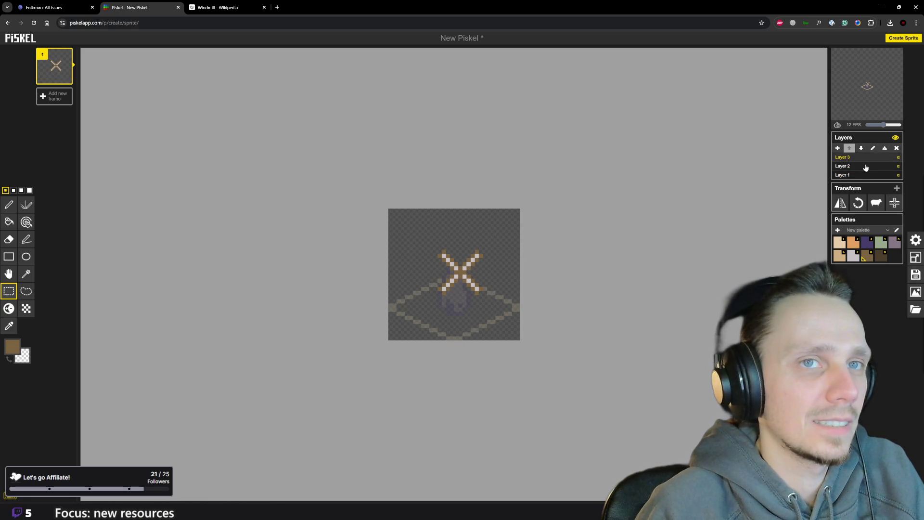
pyautogui.click(865, 167)
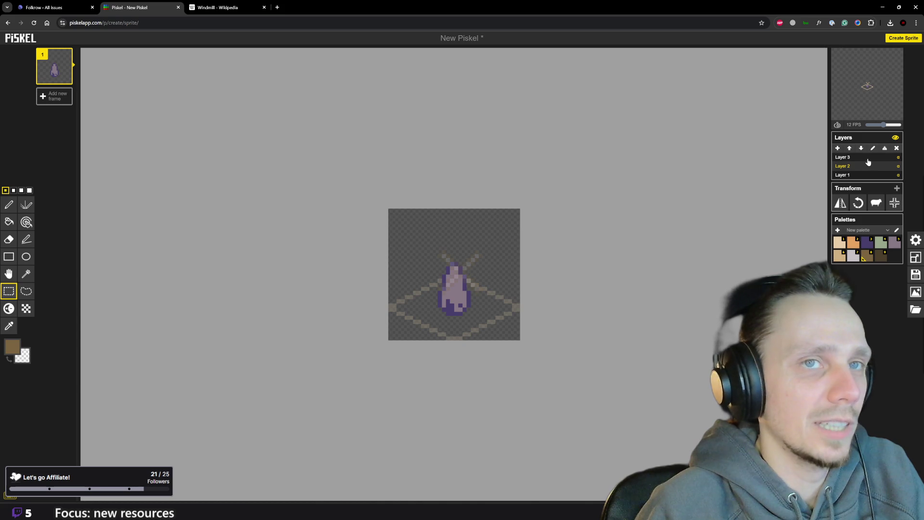
pyautogui.click(867, 158)
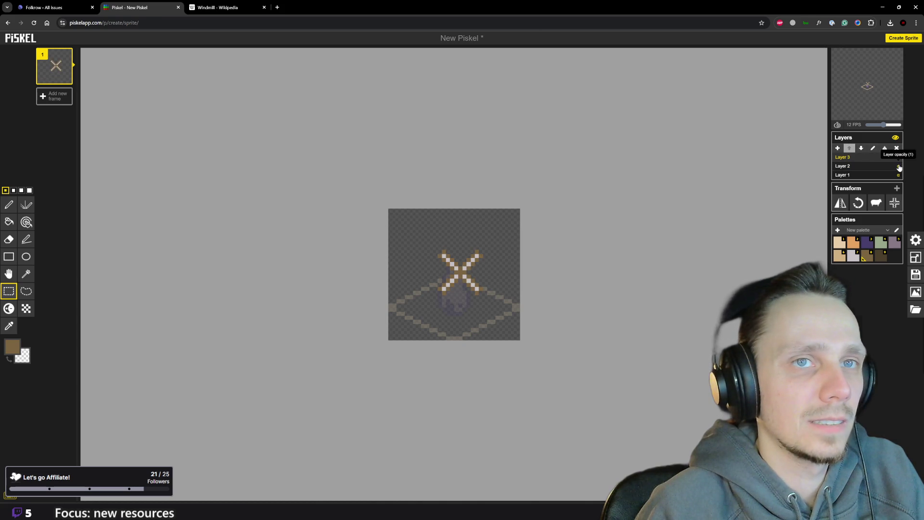
pyautogui.click(899, 167)
pyautogui.click(526, 90)
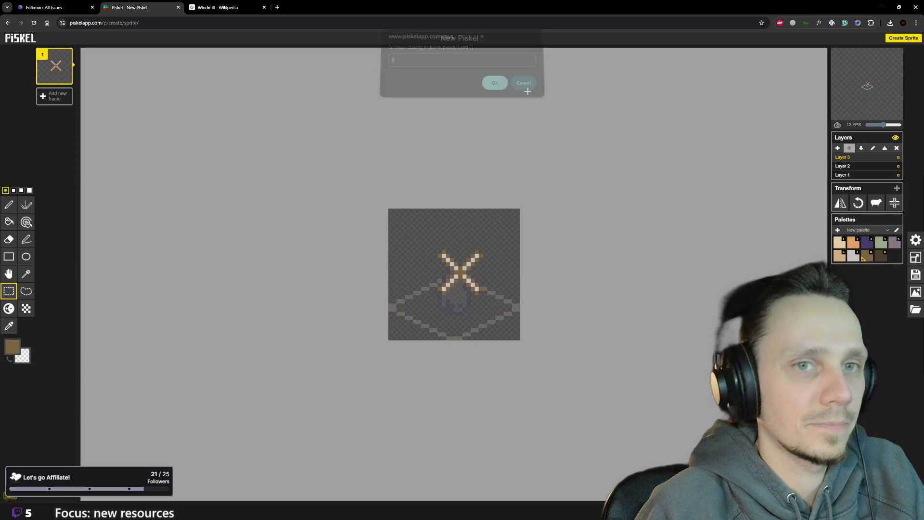